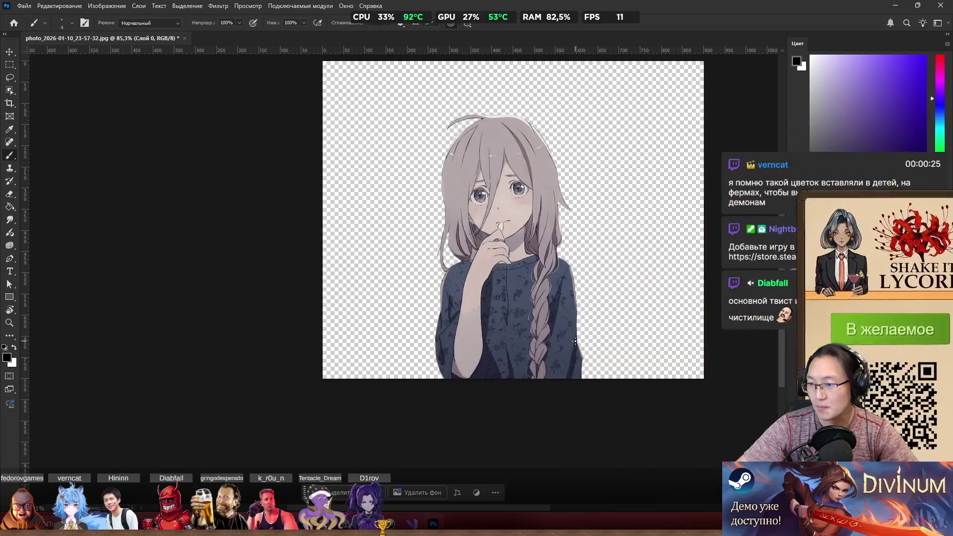
Step: Choose red and paint it on Layer 1 behind the girl, undoing strokes that covered her
scroll(567, 228, "right", 2)
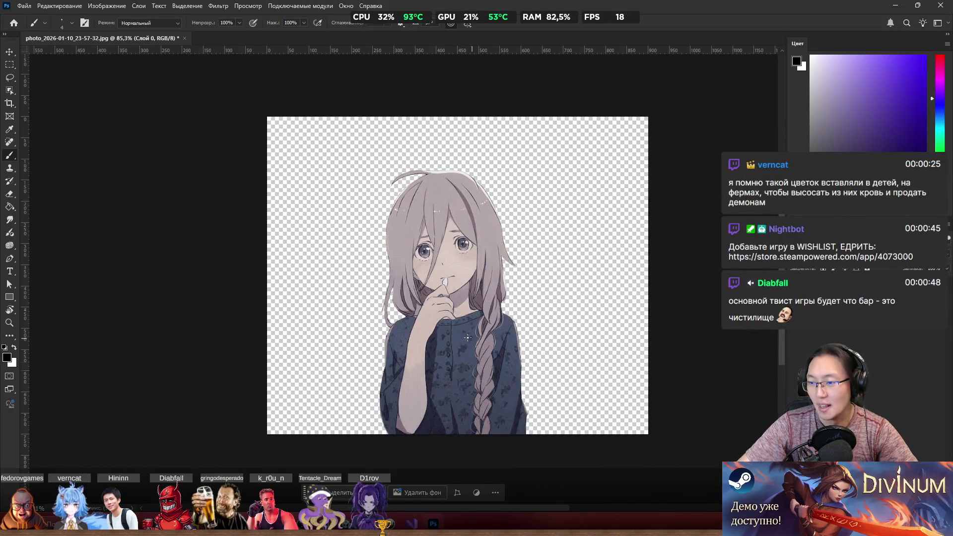
scroll(567, 228, "up", 2)
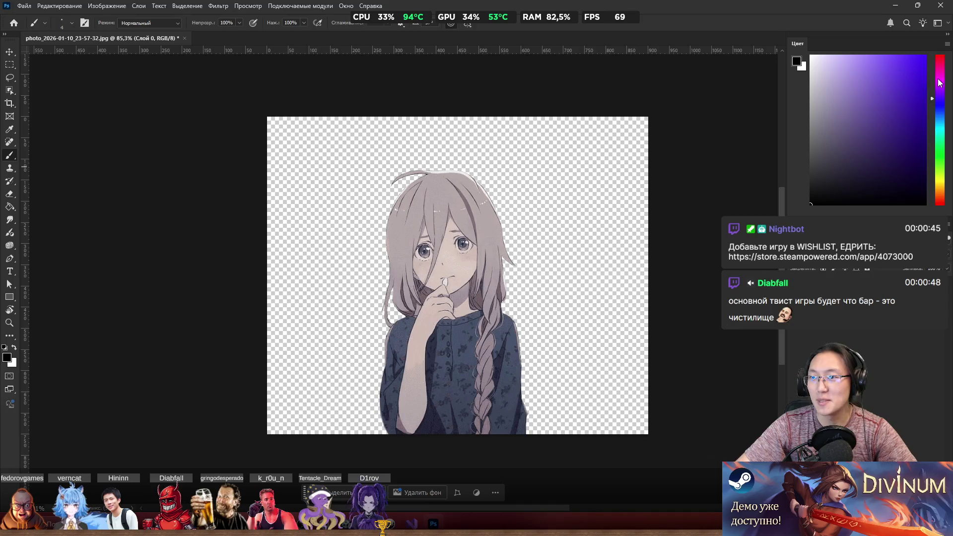
left_click_drag(940, 82, 934, 57)
key("bracketright")
key("bracketright")
key("bracketright")
mouse_move(485, 319)
left_mouse_down()
mouse_move(632, 132)
mouse_move(302, 401)
mouse_move(531, 333)
left_mouse_up()
key("ctrl+z")
key("alt+bracketleft")
mouse_move(298, 239)
left_mouse_down()
mouse_move(547, 213)
mouse_move(198, 389)
left_mouse_up()
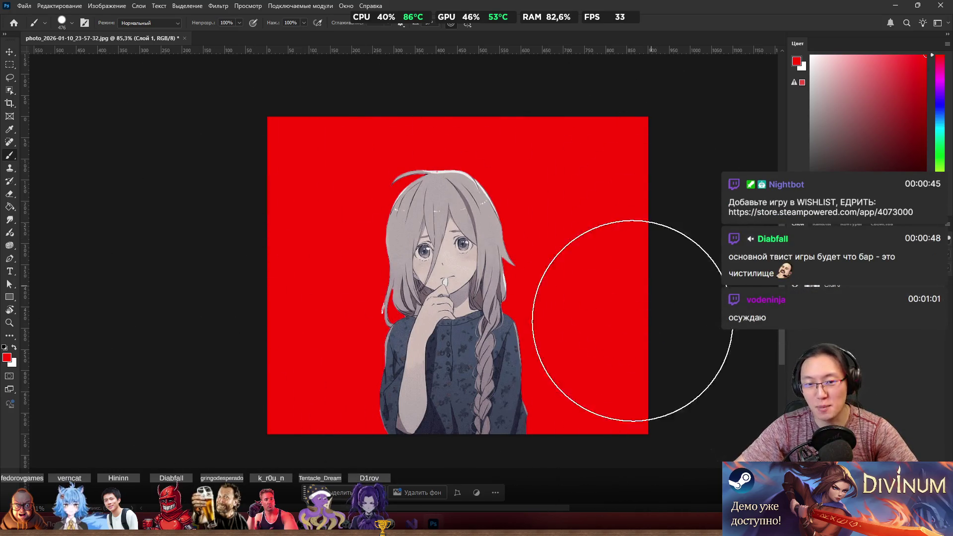
Step: Zoom in on the hair edge and shrink the brush to 2 px
scroll(607, 140, "up", 3)
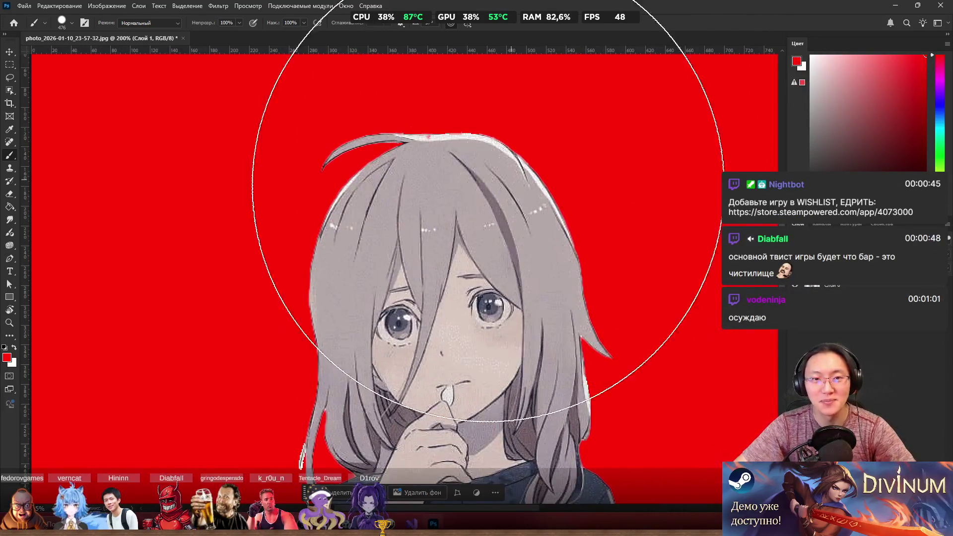
scroll(489, 138, "up", 6)
scroll(446, 140, "up", 1)
mouse_move(442, 243)
left_mouse_down()
mouse_move(497, 246)
mouse_move(339, 275)
left_mouse_up()
scroll(497, 239, "up", 2)
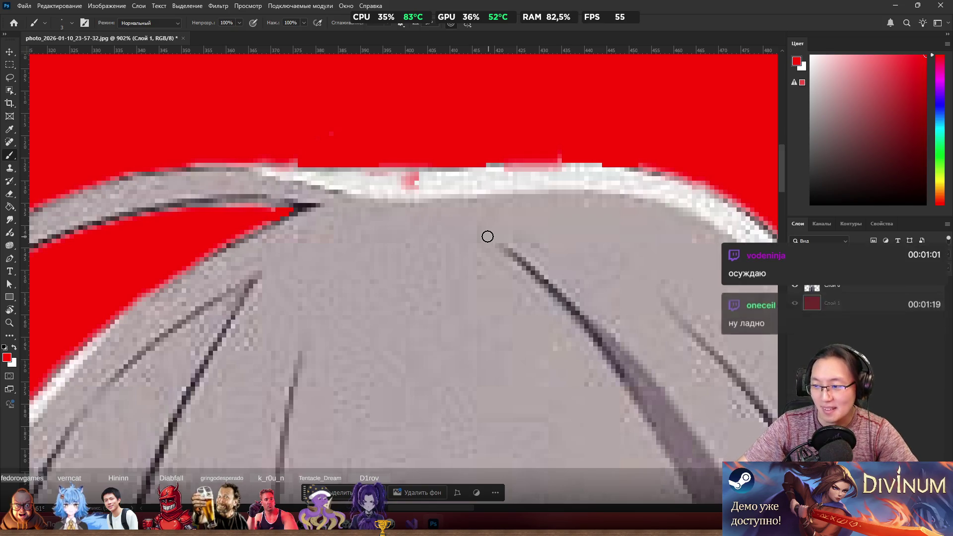
Step: Sample white from the hair edge and paint it over the pink speck atop the hair
scroll(487, 236, "up", 3)
scroll(402, 246, "up", 5, "alt")
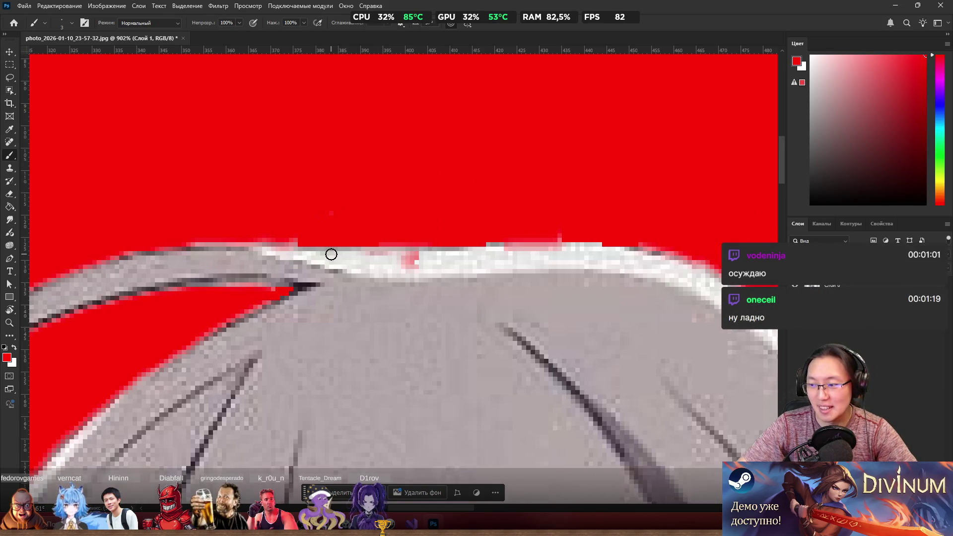
scroll(437, 294, "right", 2)
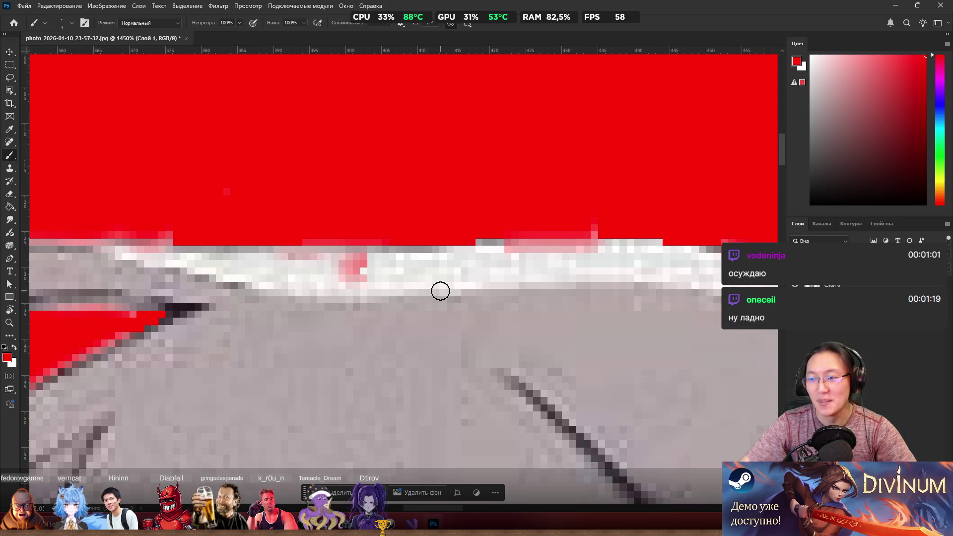
left_click(402, 271, "alt")
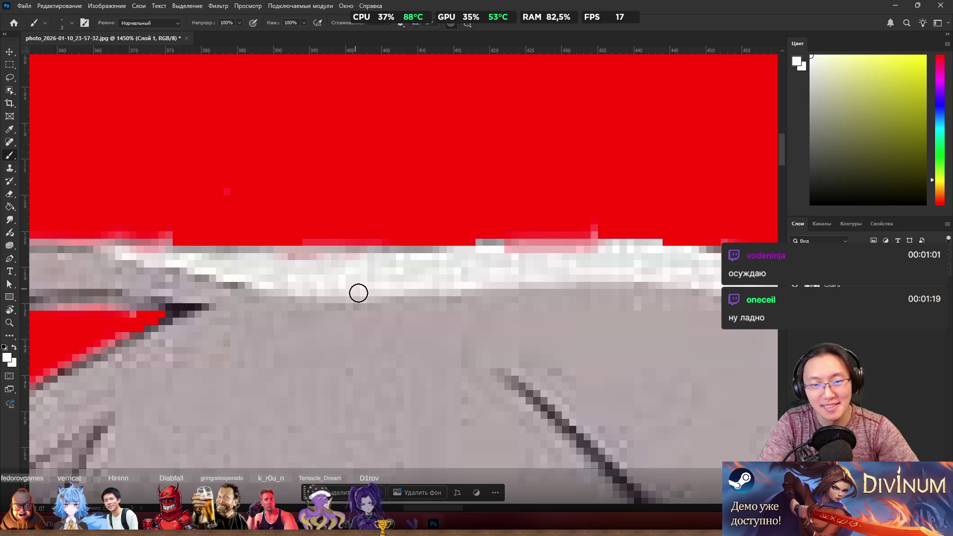
key("ctrl+z")
left_click(342, 272)
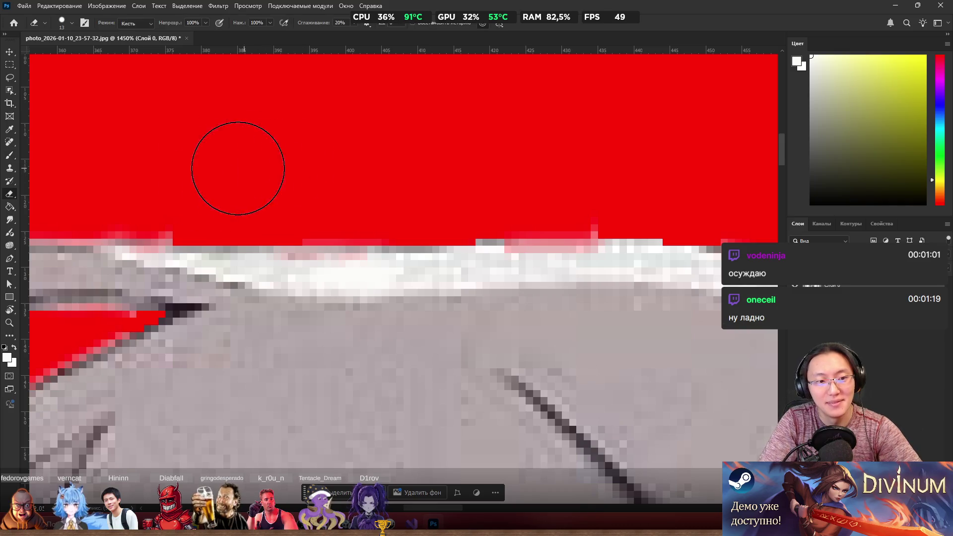
scroll(388, 128, "down", 3)
scroll(478, 170, "down", 4)
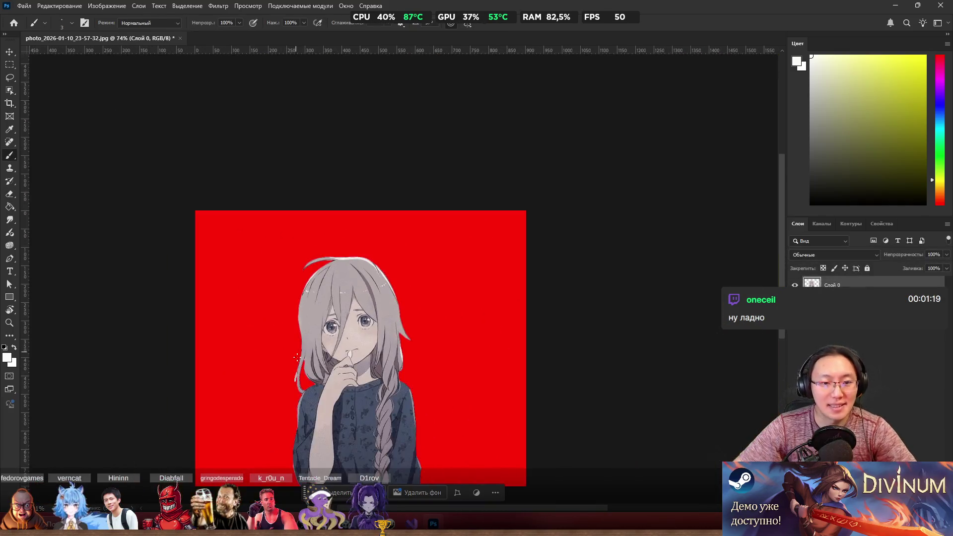
Step: Zoom in on the white mark by the hand and erase its stray edge pixels with a 7 px eraser
scroll(304, 422, "up", 3)
mouse_move(304, 422)
left_mouse_down()
mouse_move(295, 209)
mouse_move(291, 263)
left_mouse_up()
scroll(292, 264, "up", 6)
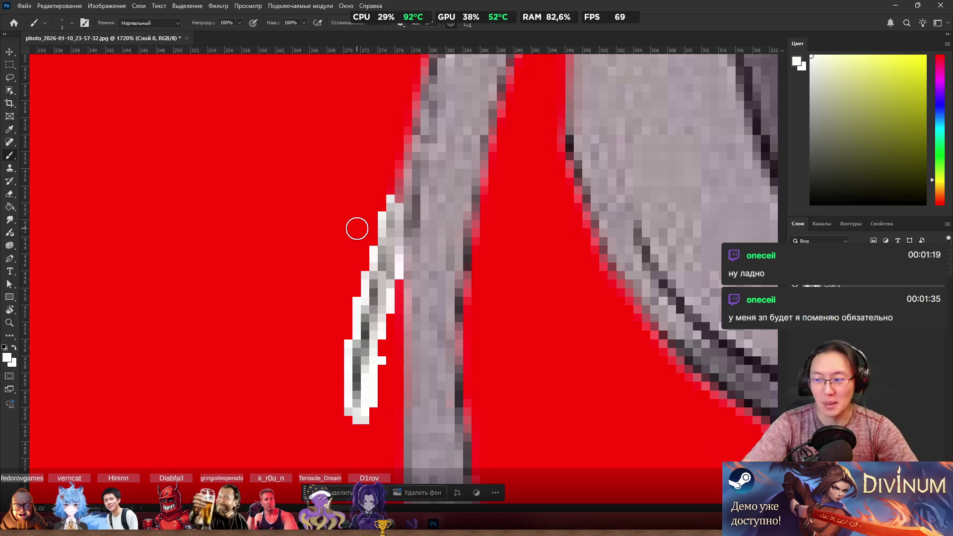
key("e")
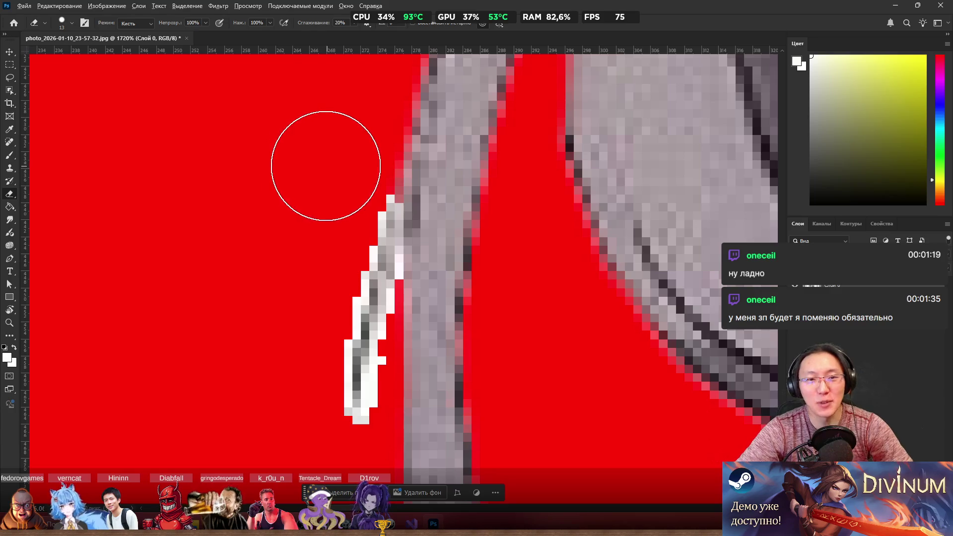
left_click_drag(283, 168, 302, 162)
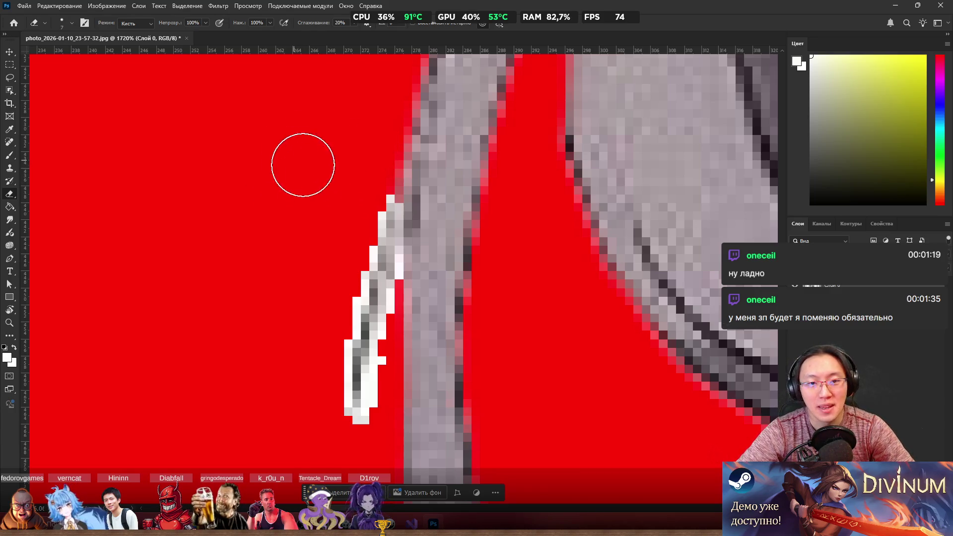
left_click_drag(356, 183, 313, 324)
key("b")
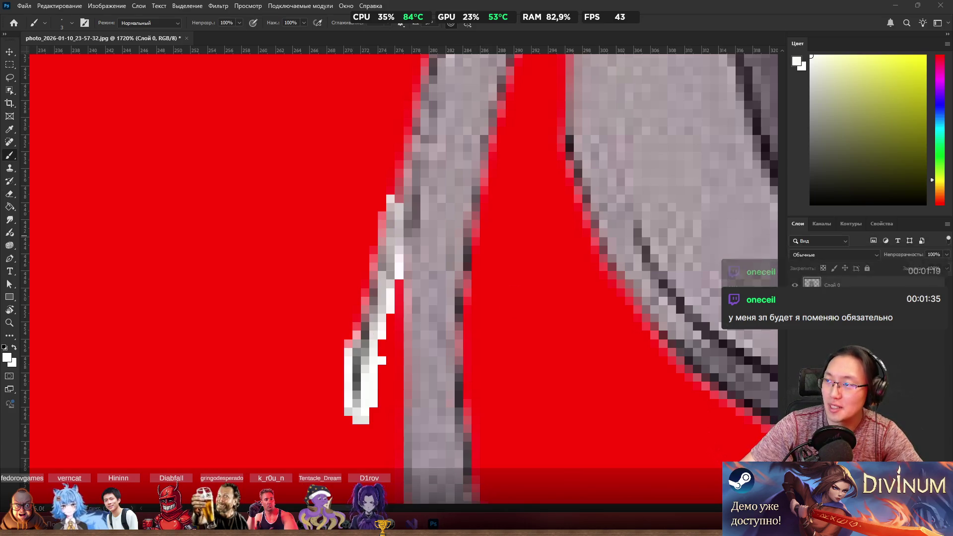
key("alt+Tab")
Step: Go to the itch.io dashboard from the browser address bar
type("ец")
key("BackSpace")
key("BackSpace")
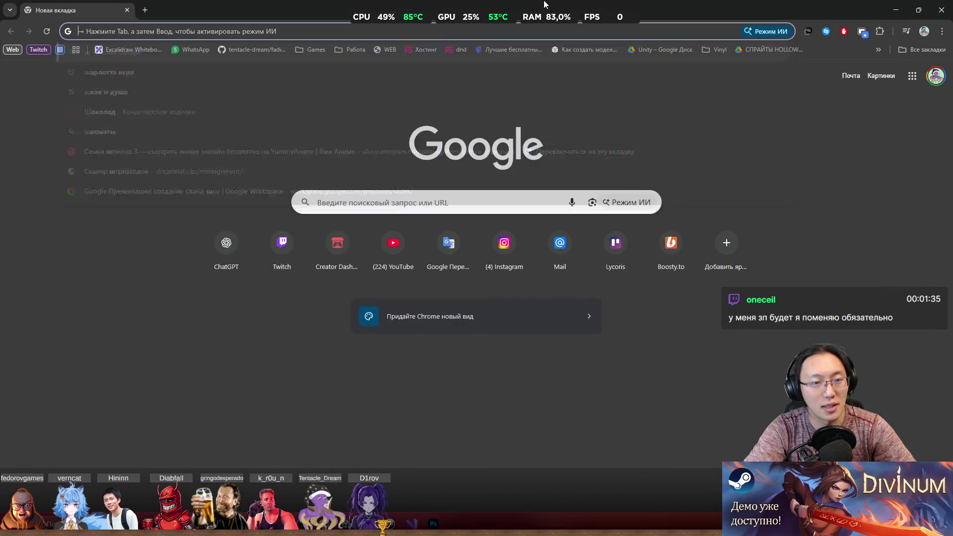
type("е")
key("BackSpace")
type("ше")
key("BackSpace")
key("BackSpace")
type("it")
key("Return")
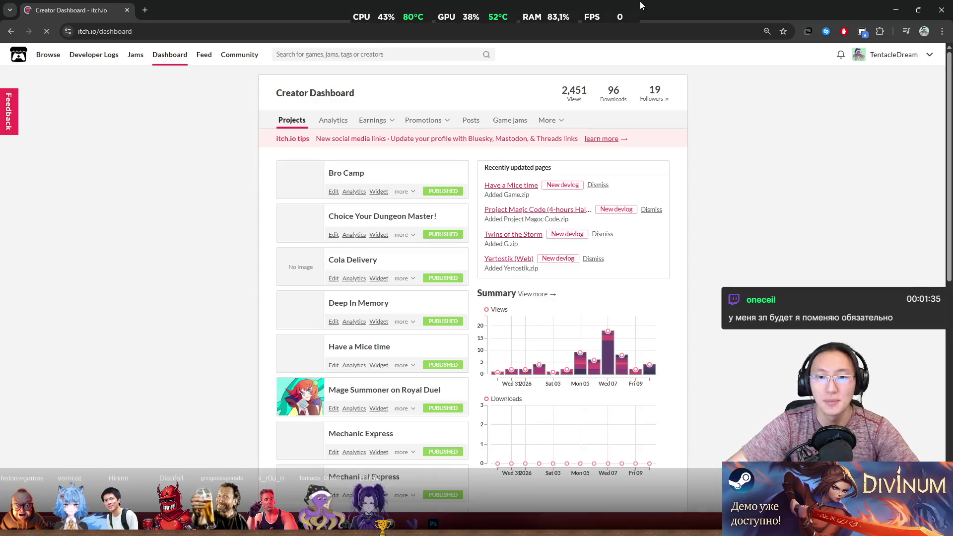
Step: Open the Mechanic Express page and play its embedded game fullscreen
scroll(368, 262, "down", 2)
scroll(368, 262, "down", 2)
left_click(361, 273)
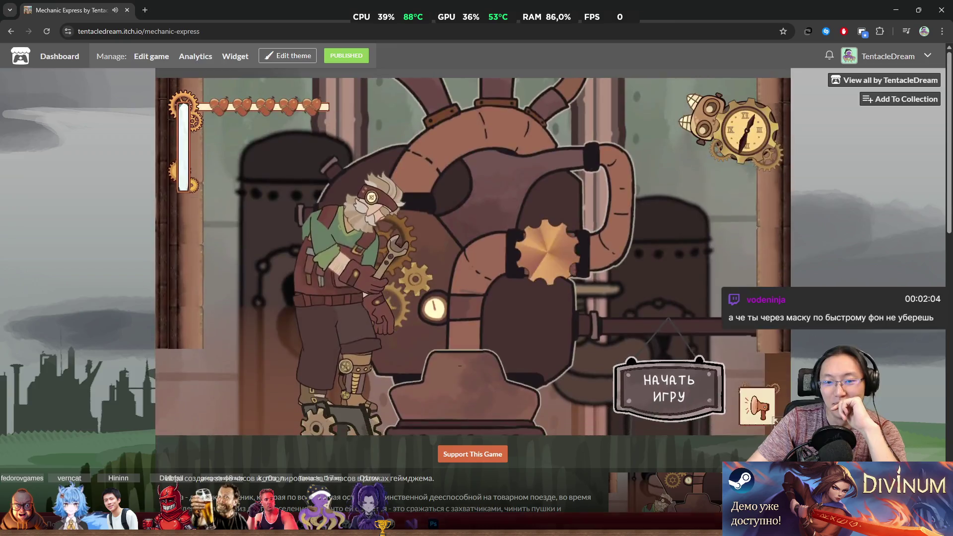
left_click(775, 419)
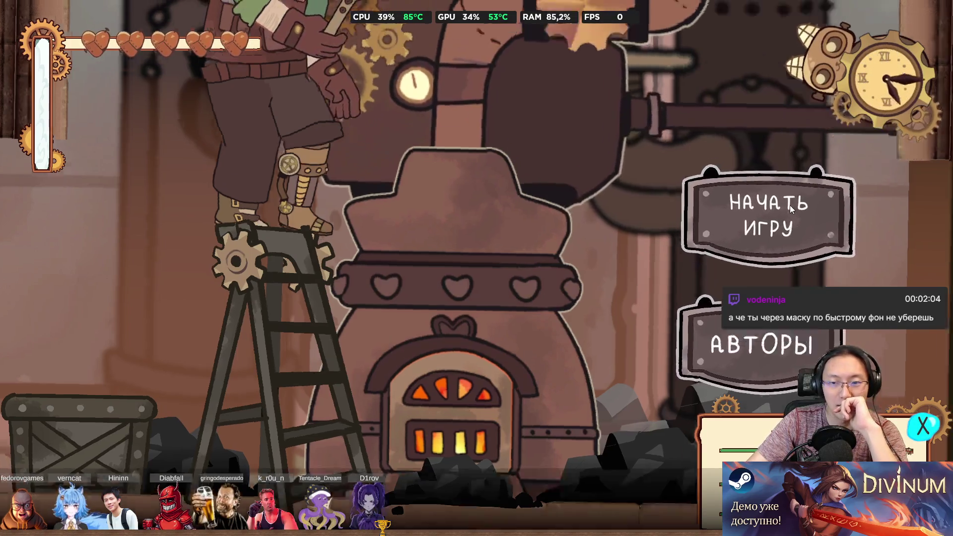
Step: Start a new game, skip through the opening dialogue, and leave fullscreen
left_click(791, 205)
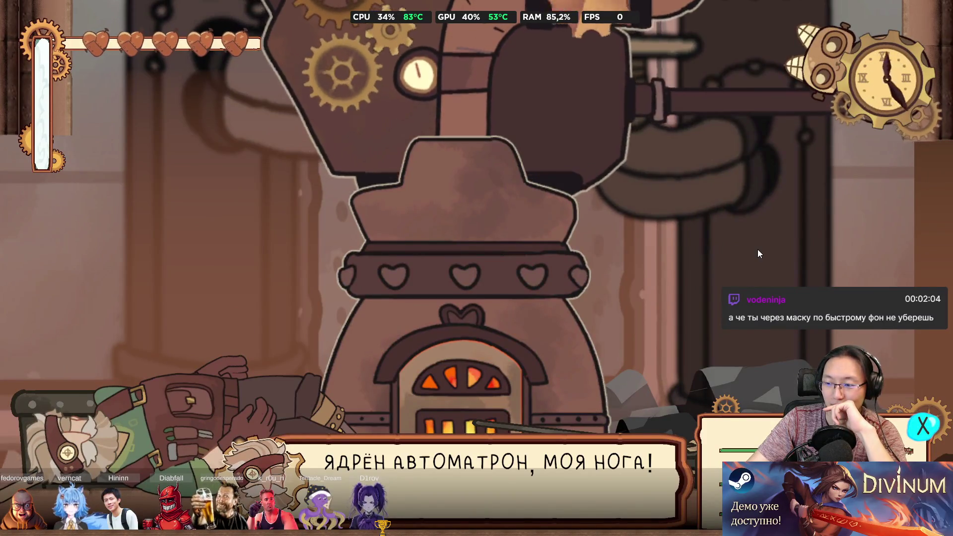
left_click(758, 250)
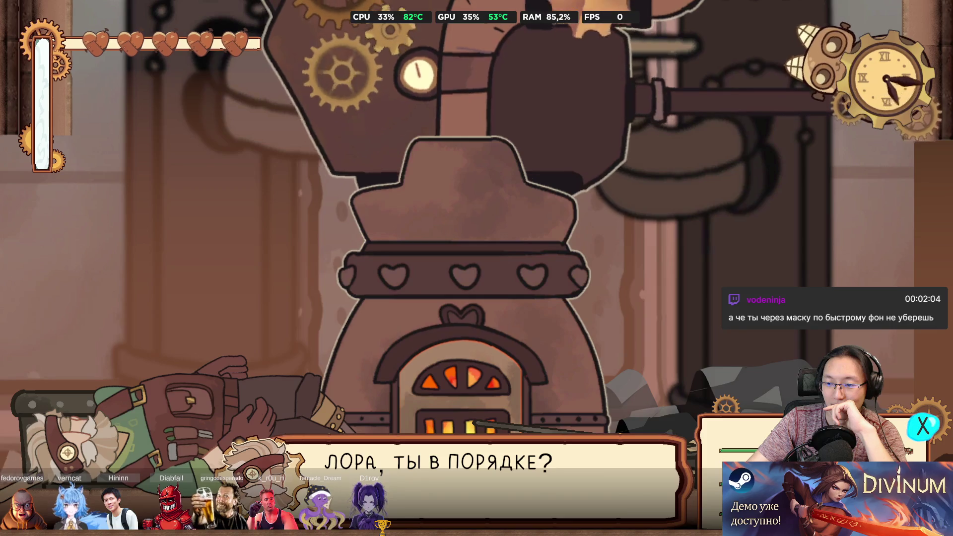
key("space")
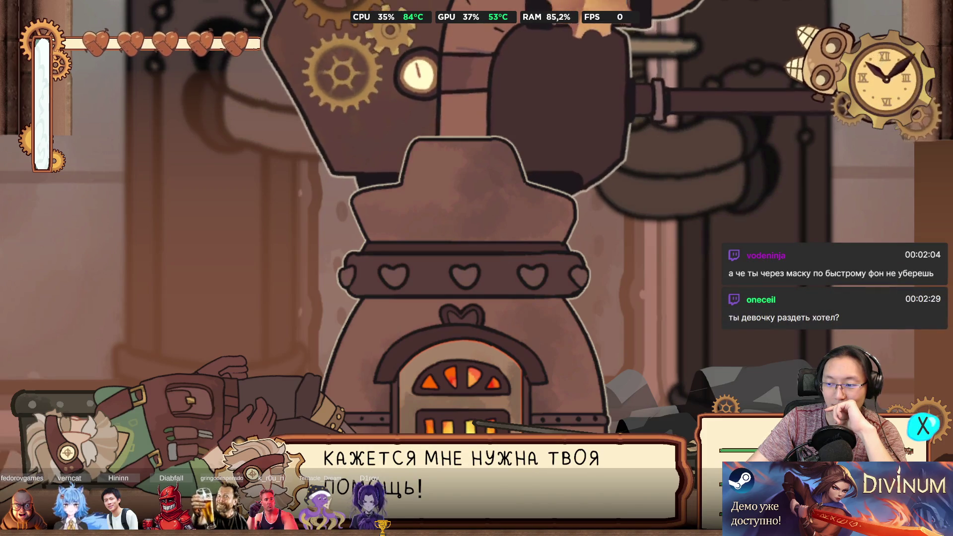
key("space")
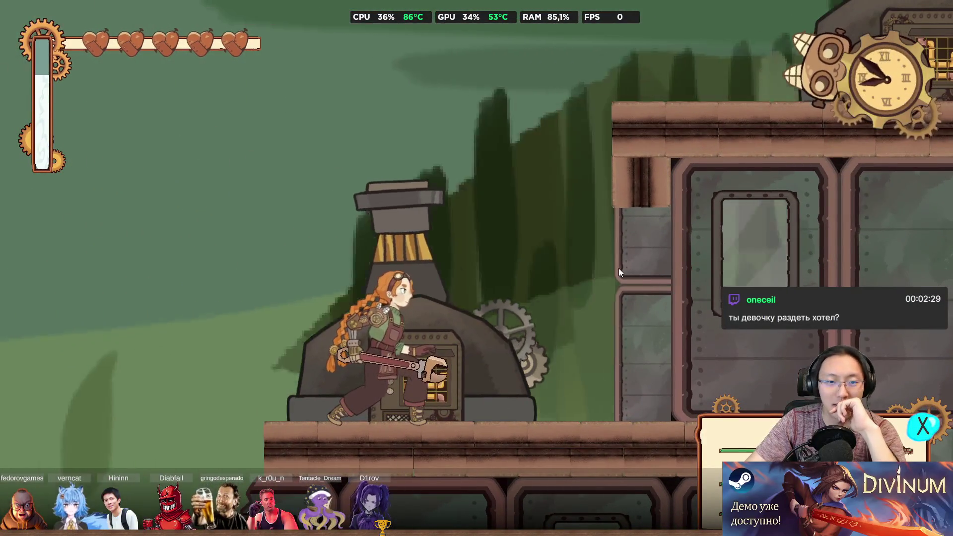
key("Escape")
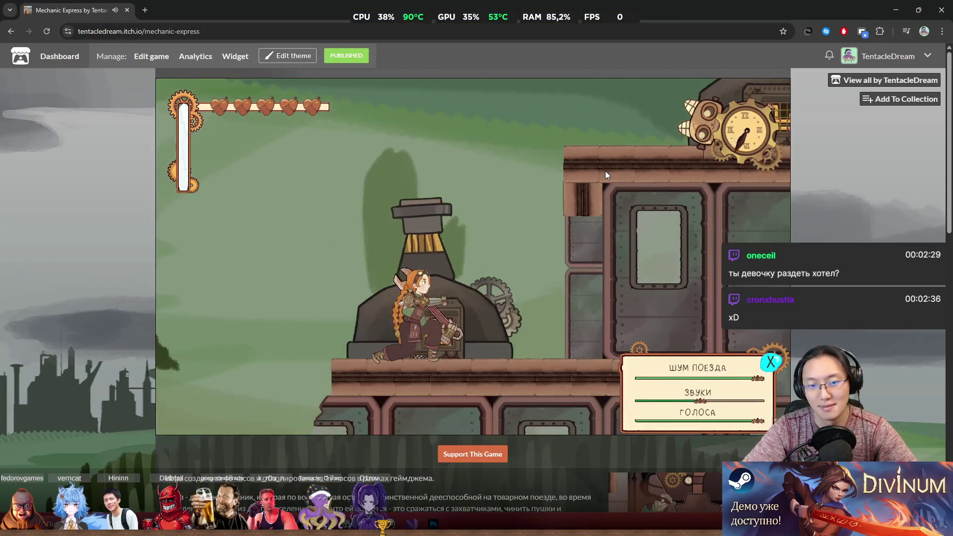
Step: Walk the mechanic right along the train car and skip the girl's and cat's dialogue
key("d")
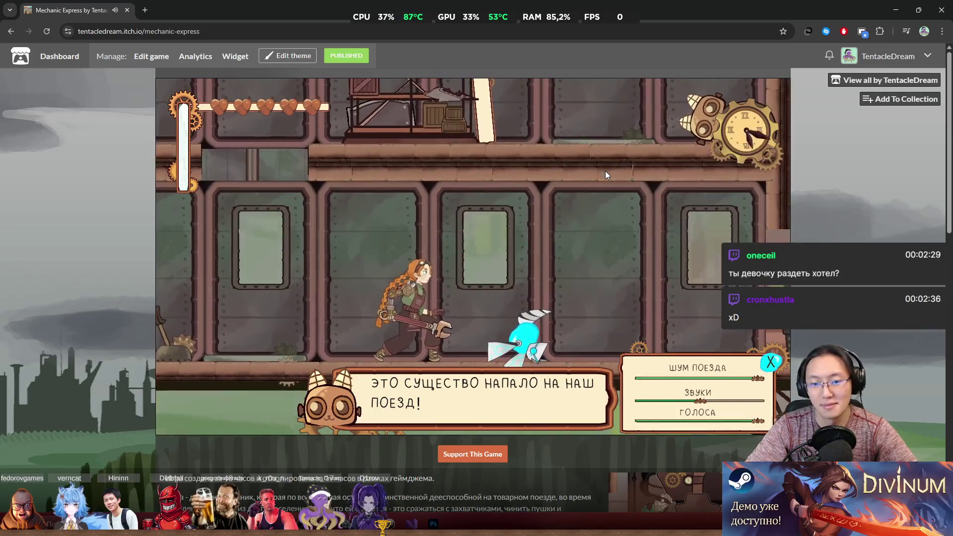
key("space")
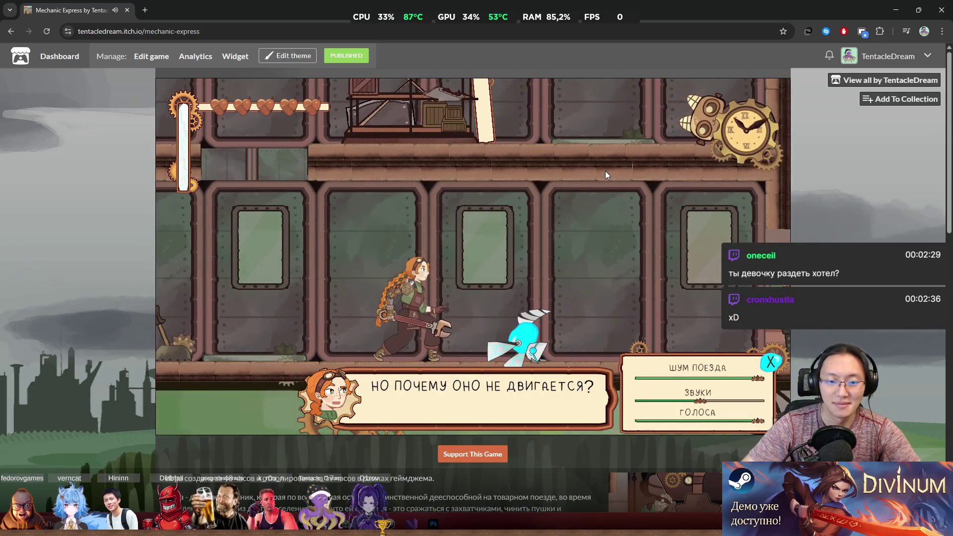
key("space")
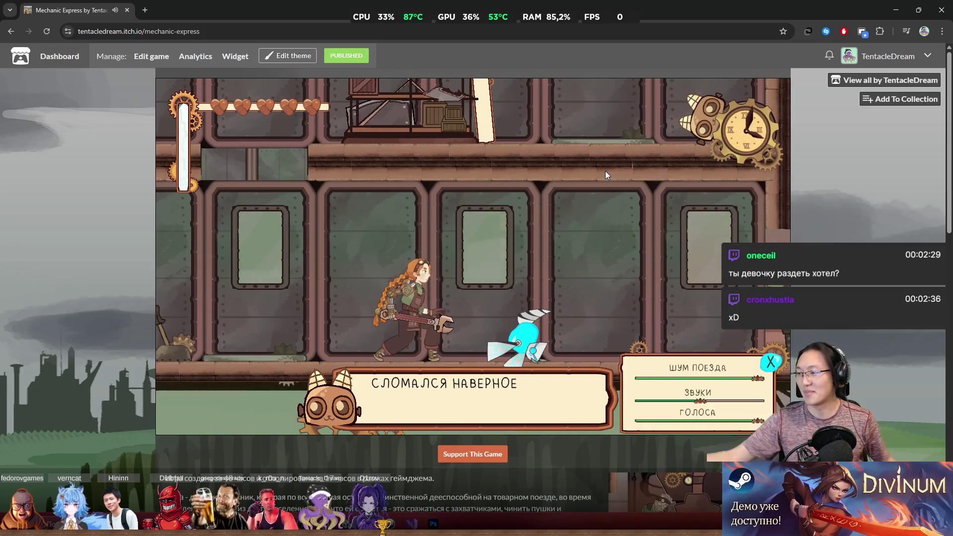
key("space")
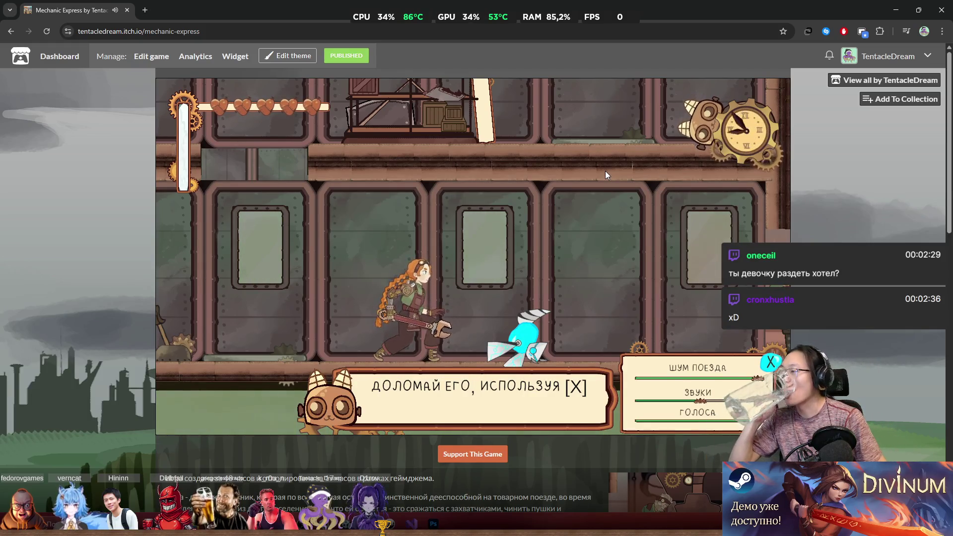
key("space")
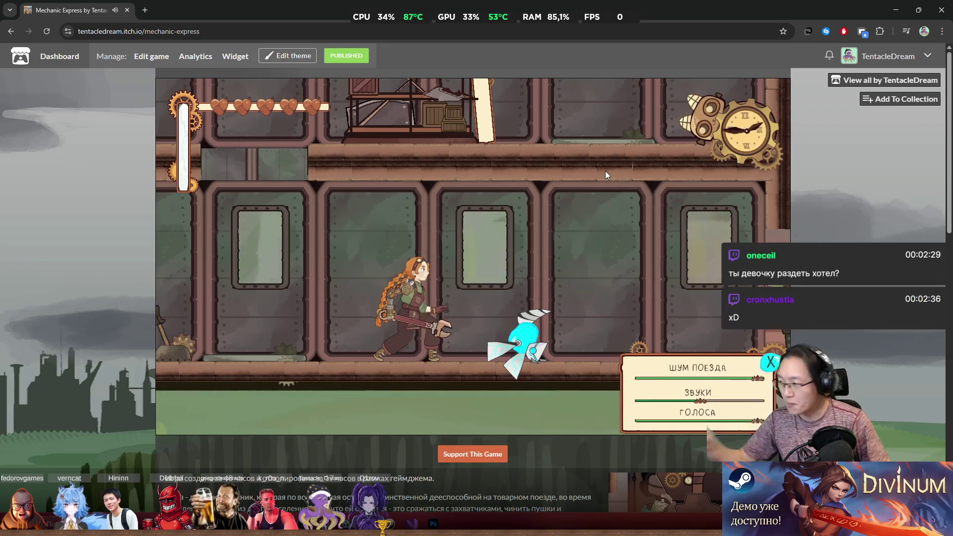
key("super+Down")
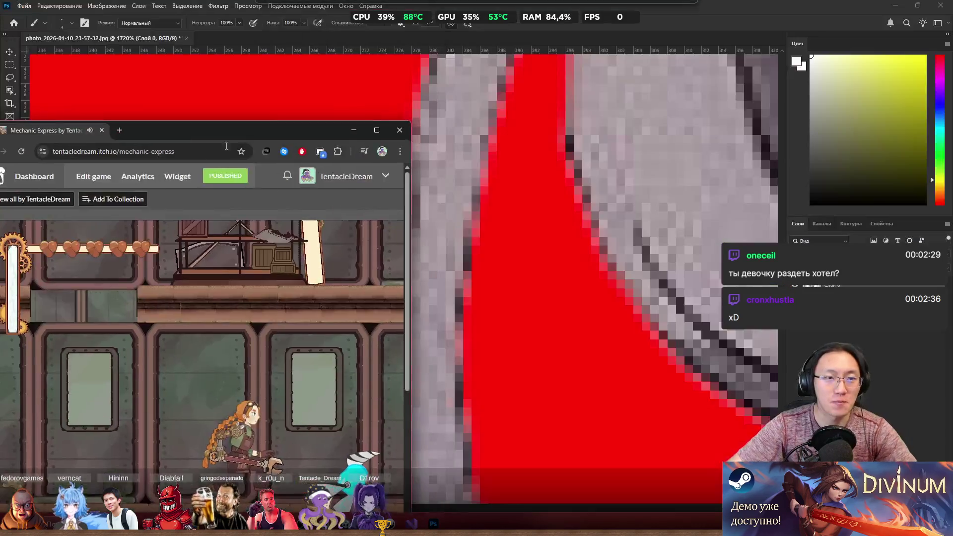
Step: Erase the white fringe along the grey strand's left edge with a 2 px eraser
left_click(388, 130)
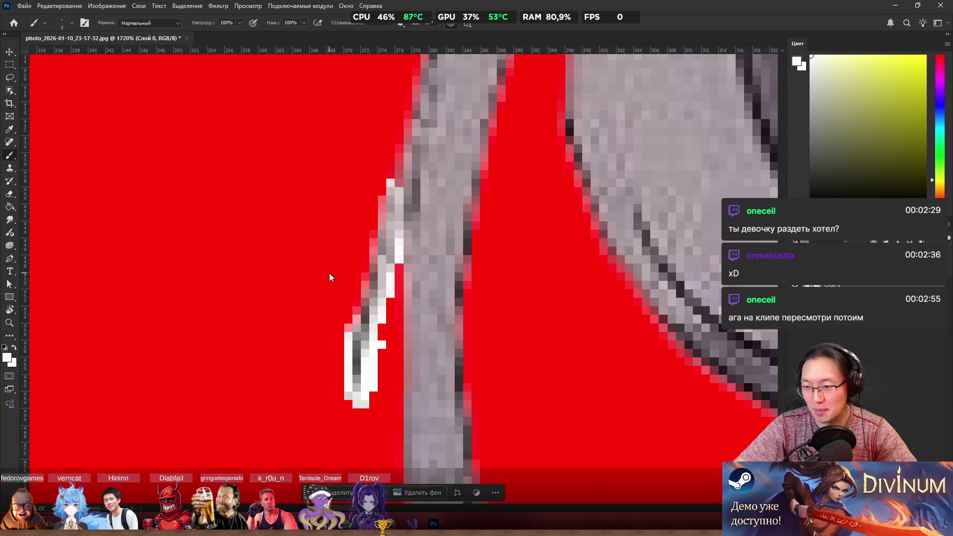
scroll(333, 275, "up", 3)
scroll(345, 275, "down", 2)
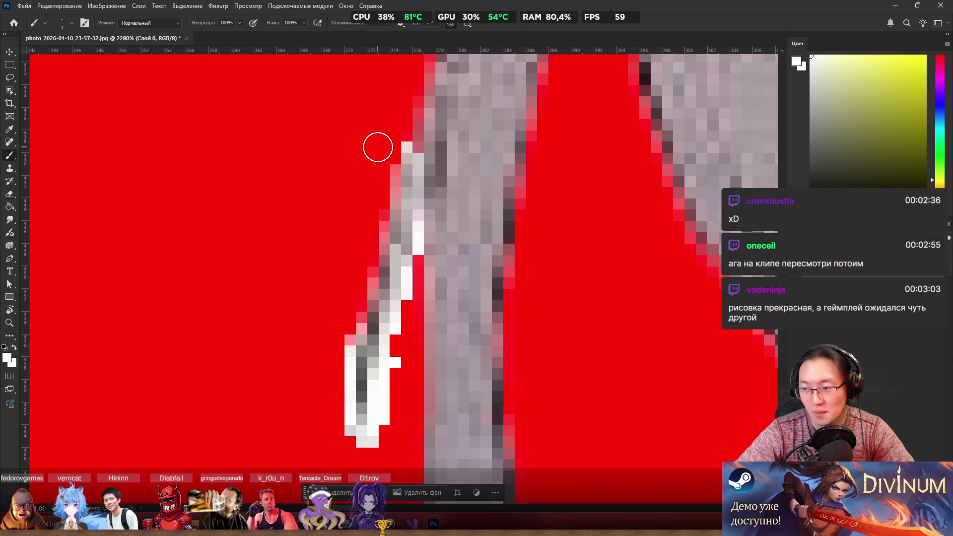
mouse_move(383, 121)
left_mouse_down()
mouse_move(385, 213)
mouse_move(382, 151)
left_mouse_up()
key("ctrl+z")
key("ctrl+z")
key("e")
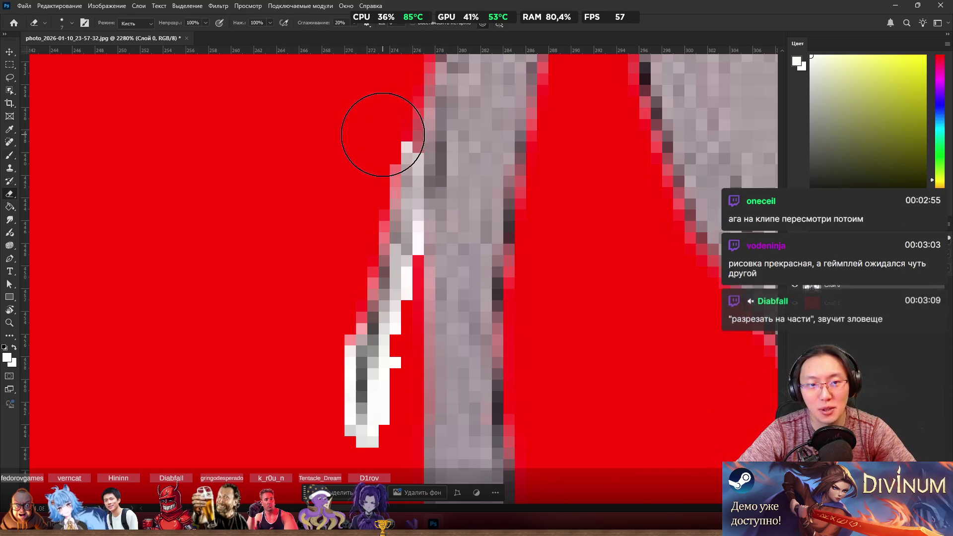
mouse_move(269, 187)
left_mouse_down()
mouse_move(227, 190)
mouse_move(226, 206)
left_mouse_up()
mouse_move(378, 177)
left_mouse_down()
mouse_move(375, 238)
mouse_move(345, 332)
mouse_move(347, 452)
mouse_move(390, 428)
mouse_move(417, 221)
mouse_move(404, 332)
mouse_move(413, 290)
left_mouse_up()
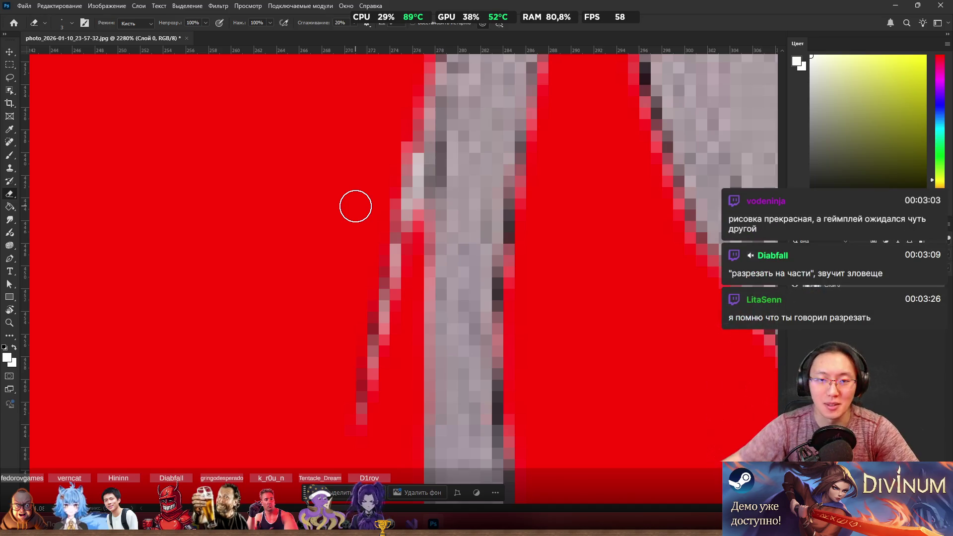
Step: Erase the leftover faint pink pixels beside the strand, then sample the strip's greyish pink
scroll(356, 206, "down", 5)
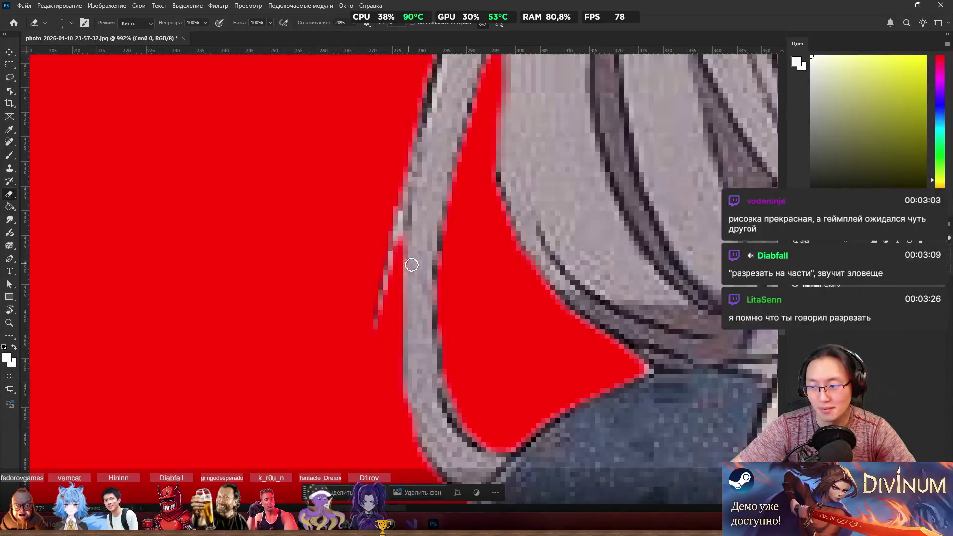
scroll(411, 264, "up", 3)
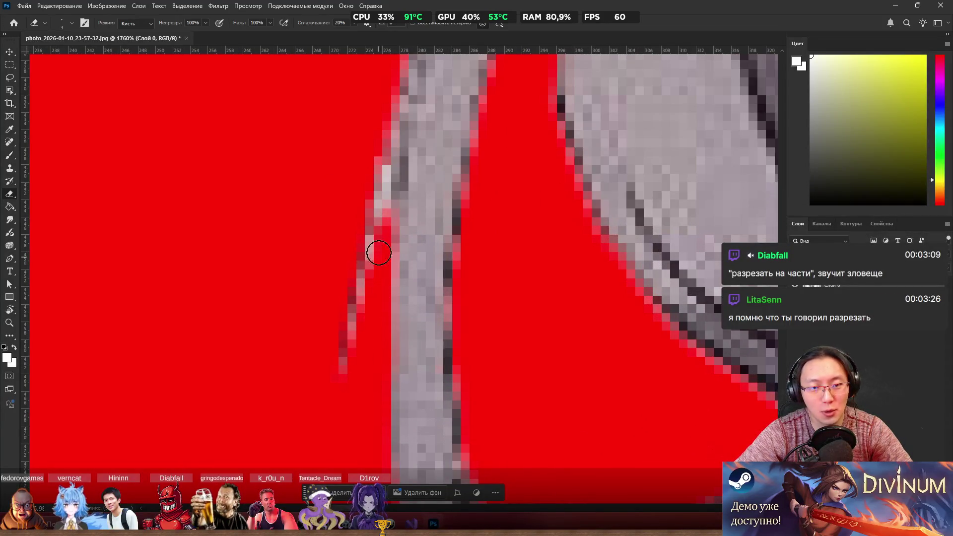
left_click_drag(377, 259, 364, 232)
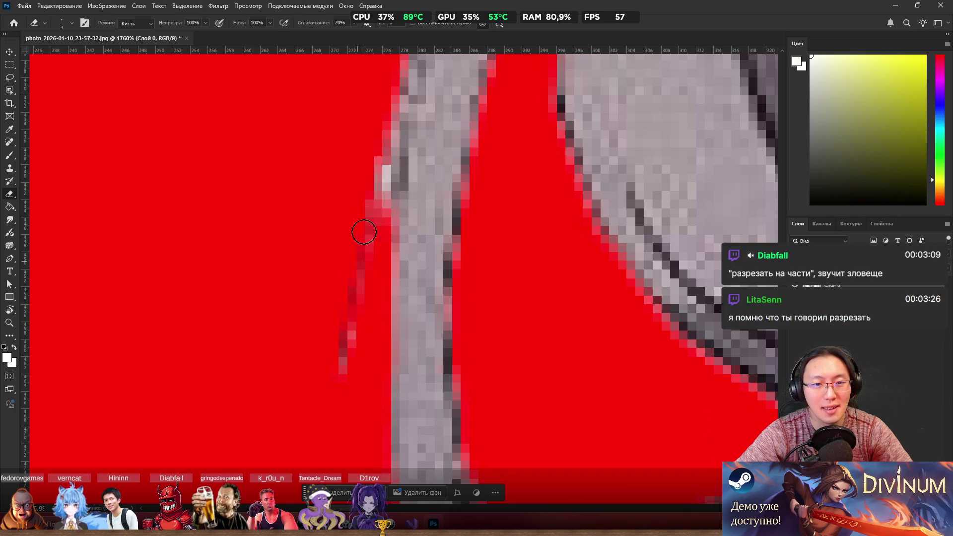
left_click_drag(372, 130, 368, 166)
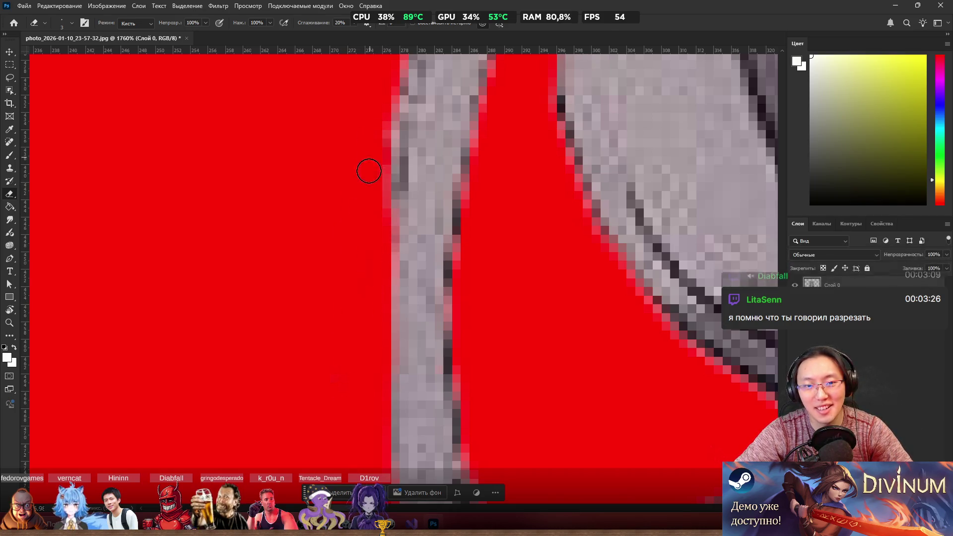
key("b")
left_click(405, 300, "alt")
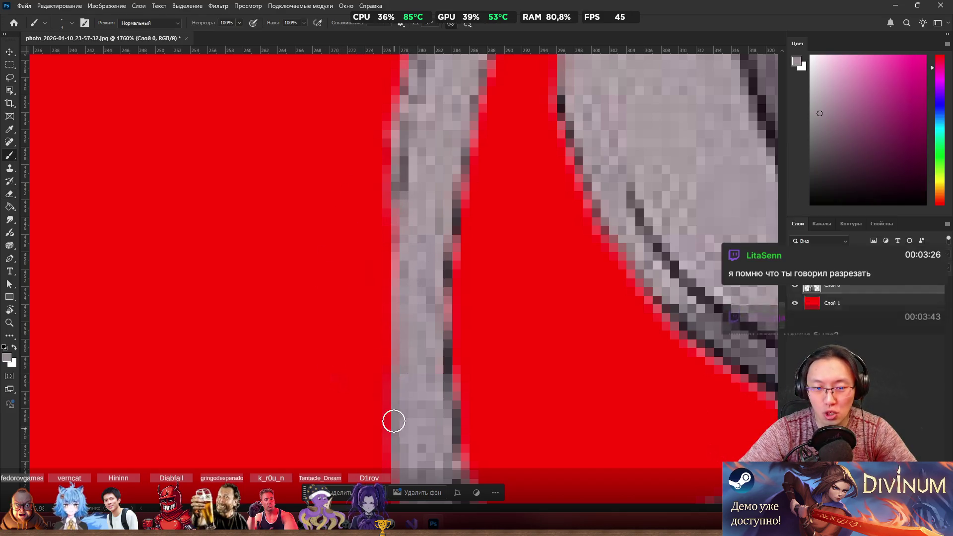
Step: Paint the grey strip's red left edge, upper and lower parts, with the sampled grey
left_click_drag(395, 322, 398, 207)
mouse_move(403, 403)
left_mouse_down()
mouse_move(392, 394)
mouse_move(392, 344)
left_mouse_up()
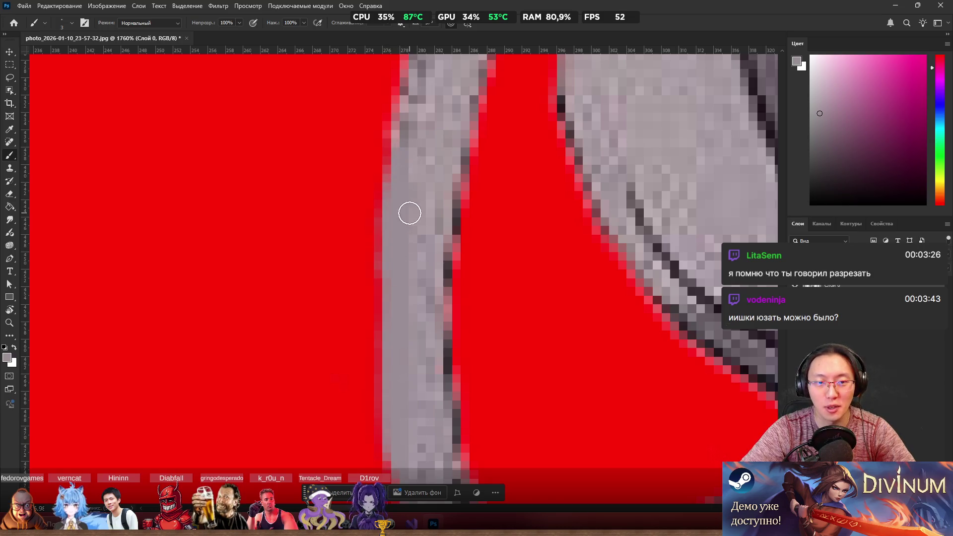
scroll(410, 214, "down", 5)
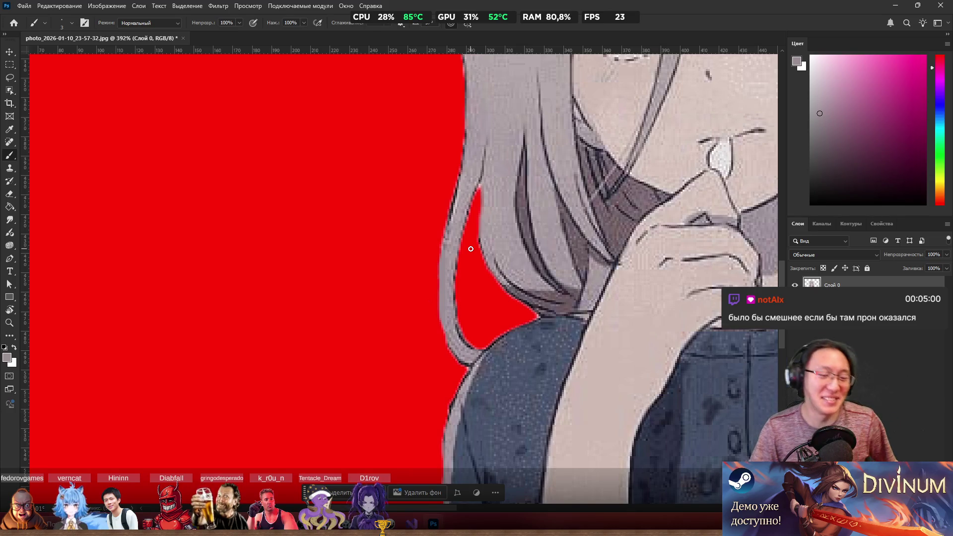
scroll(471, 248, "down", 2)
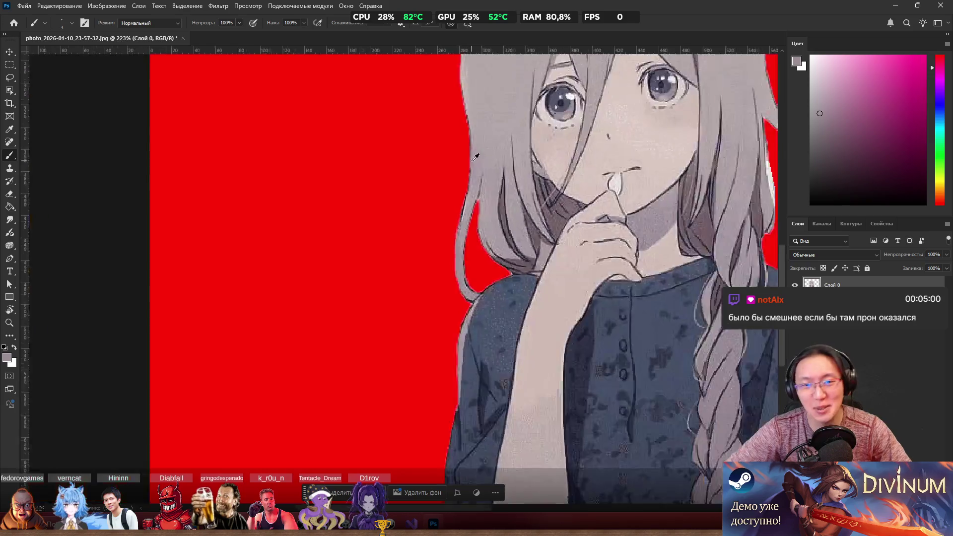
scroll(471, 249, "up", 5)
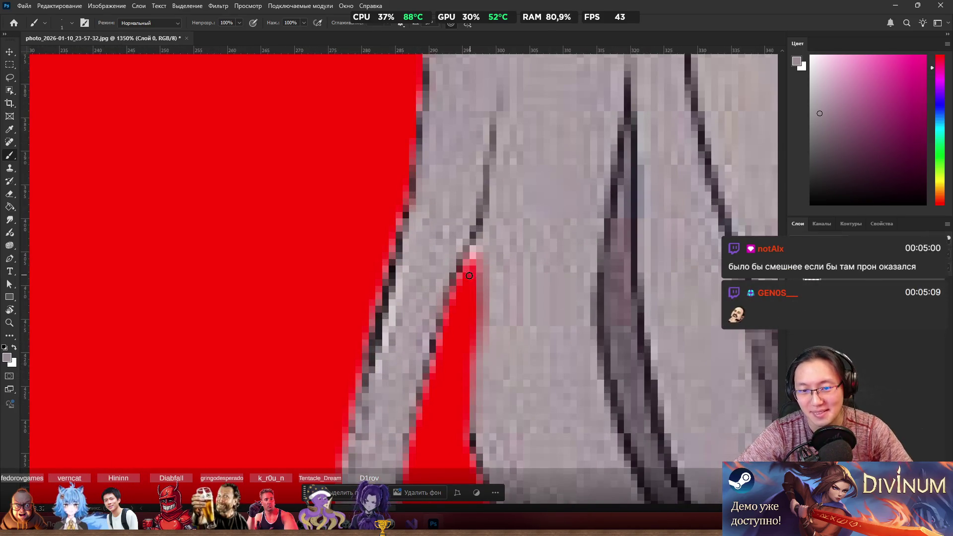
Step: Erase the stray pixel where the hair strands meet
key("e")
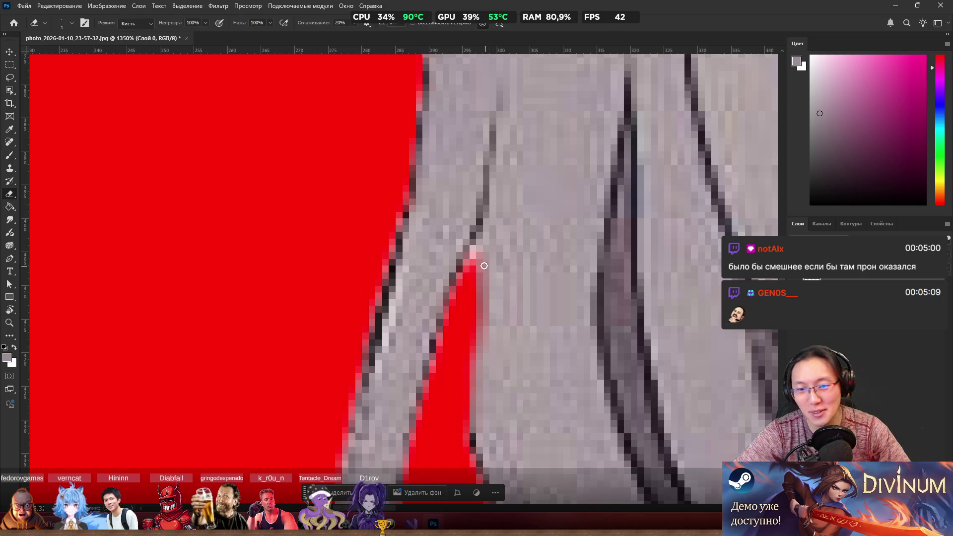
left_click(473, 248)
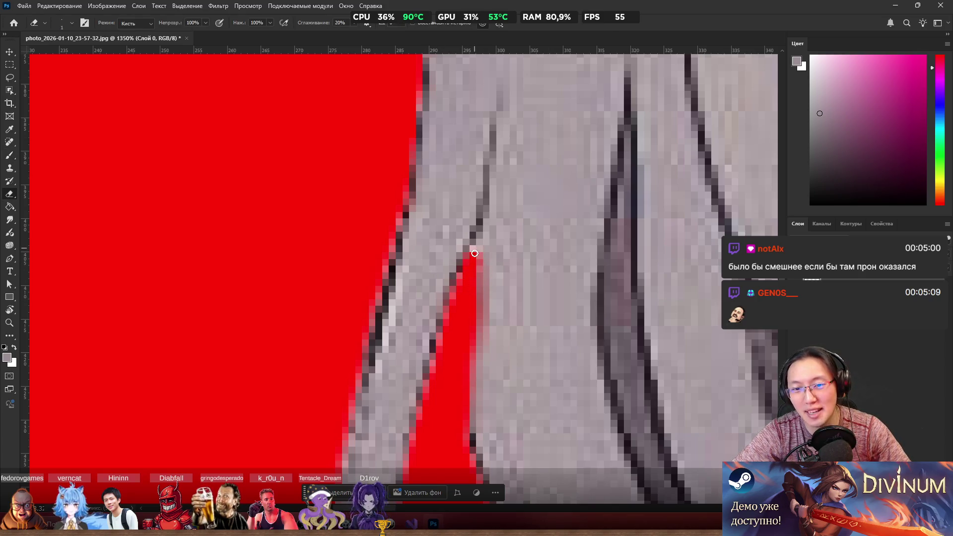
scroll(461, 249, "down", 1)
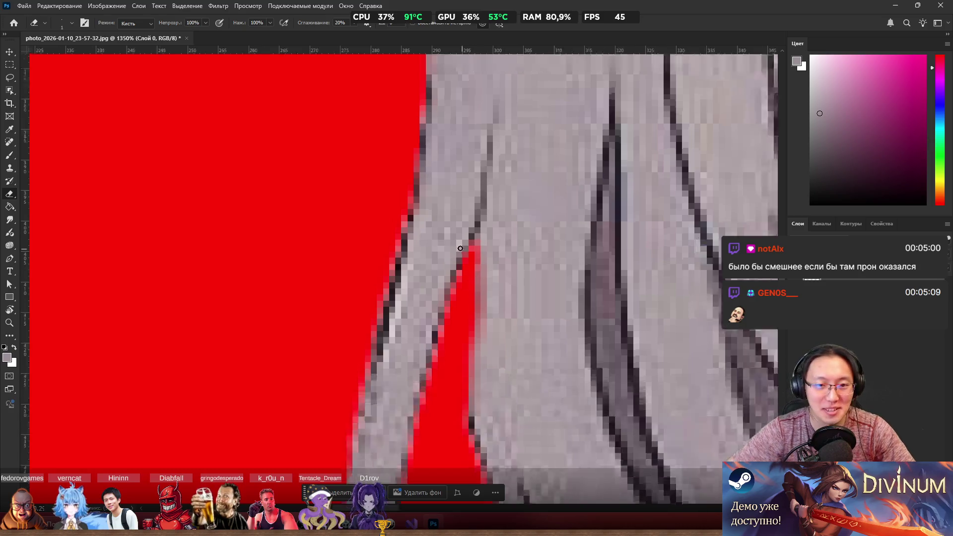
scroll(460, 248, "down", 10)
scroll(482, 320, "up", 4)
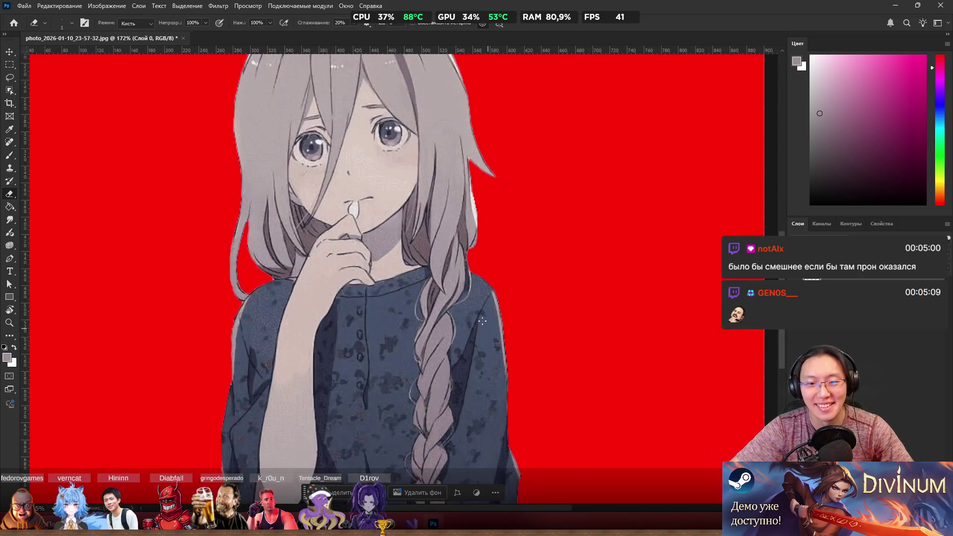
scroll(493, 255, "up", 3)
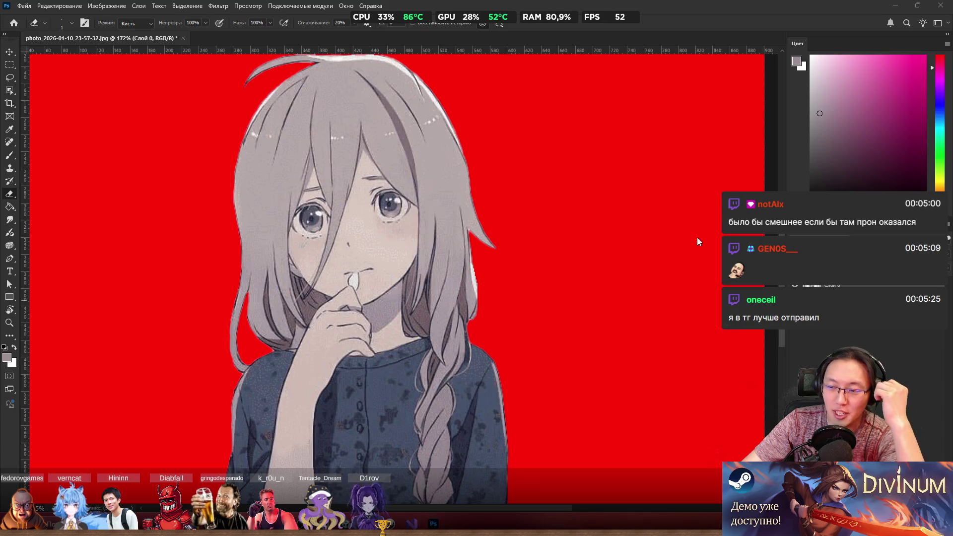
scroll(436, 252, "down", 5)
scroll(419, 282, "up", 8)
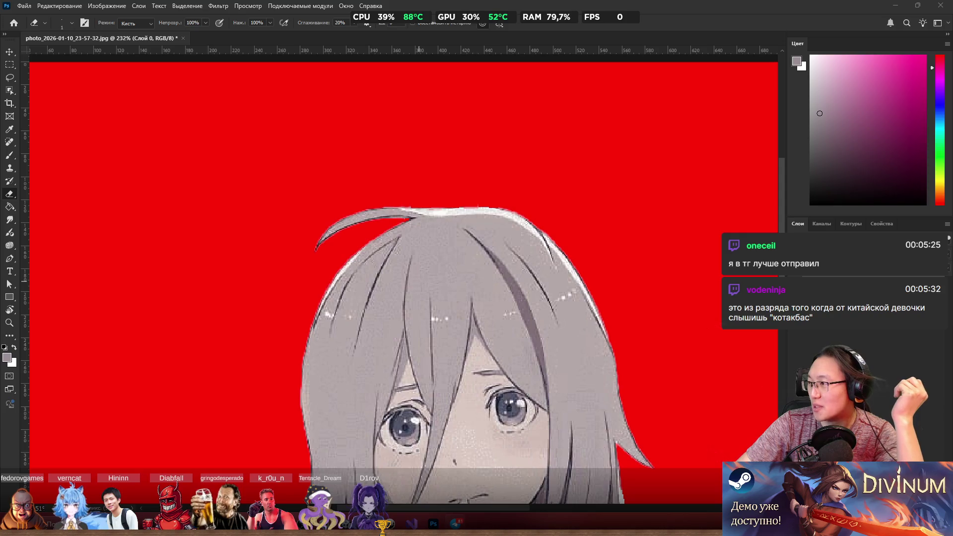
key("alt+Tab")
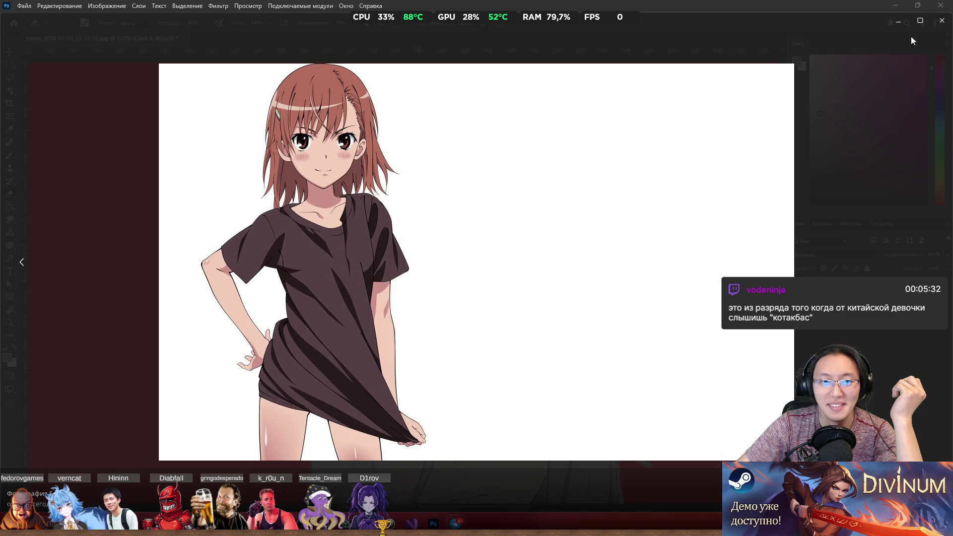
left_click(942, 20)
scroll(536, 191, "down", 8)
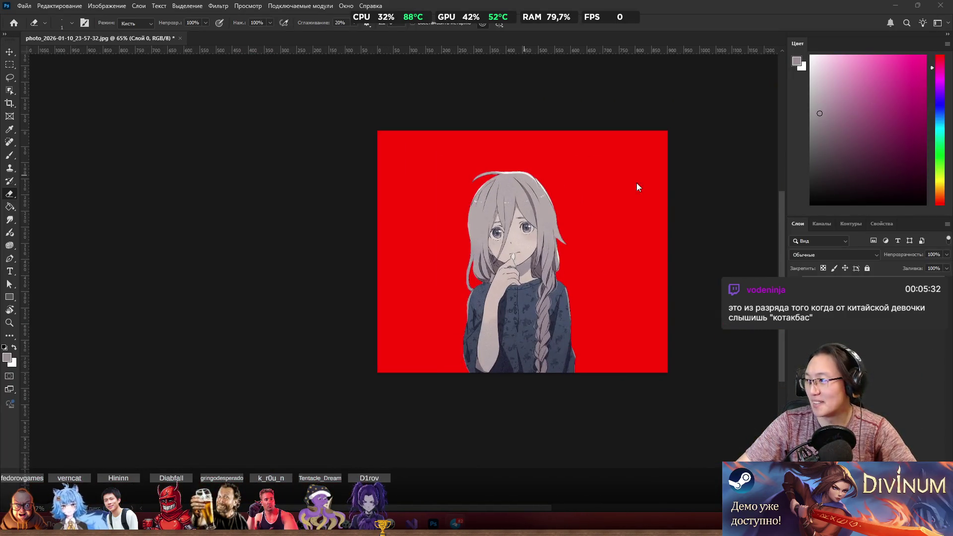
scroll(531, 189, "up", 3)
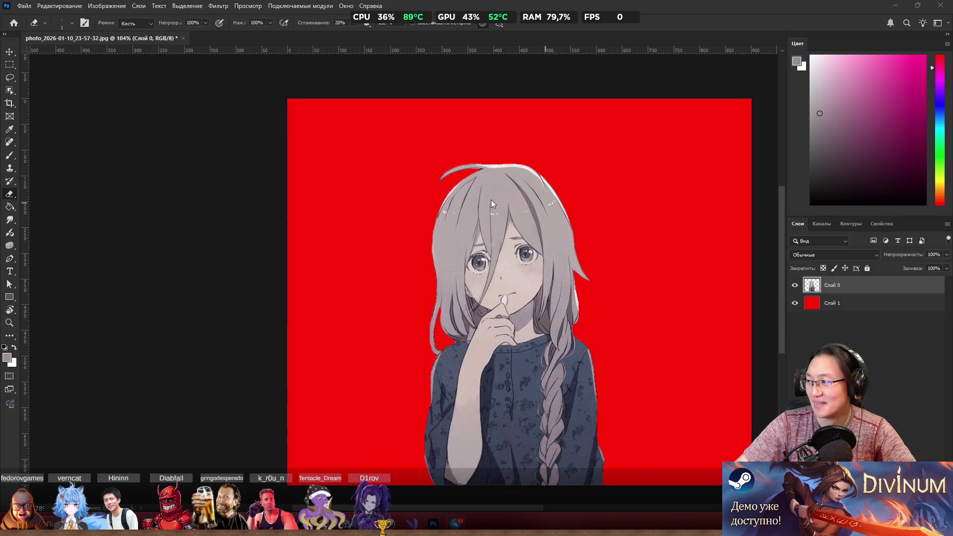
scroll(431, 283, "up", 2)
scroll(563, 241, "down", 2)
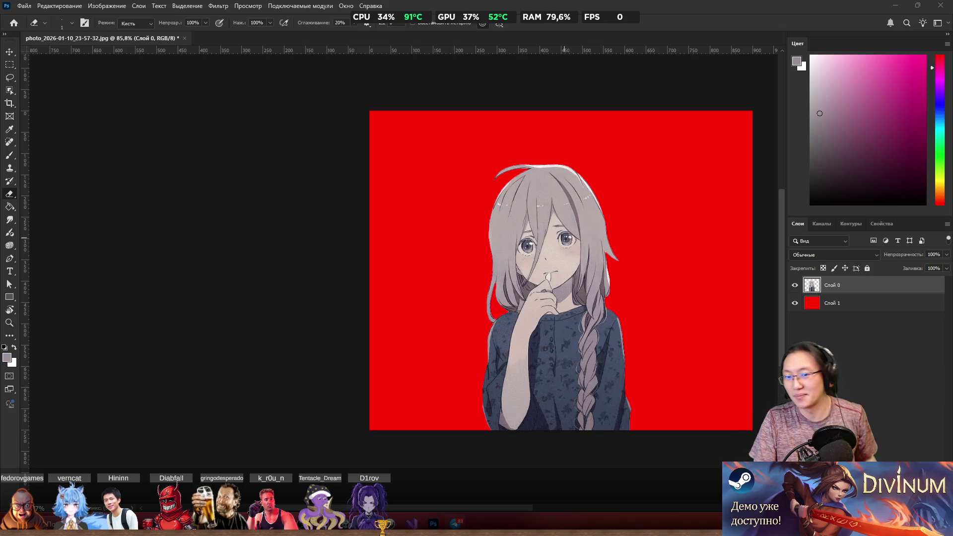
scroll(529, 228, "up", 5)
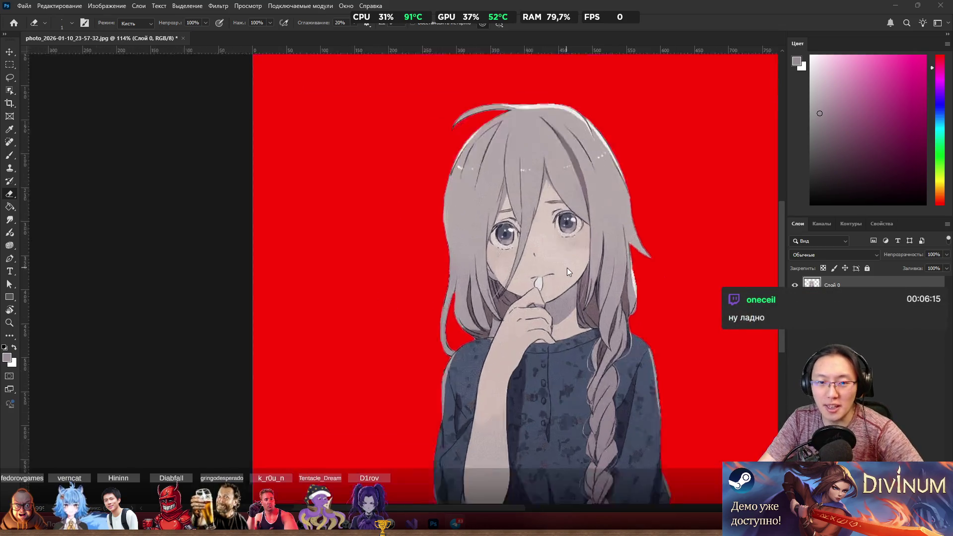
scroll(533, 279, "up", 2)
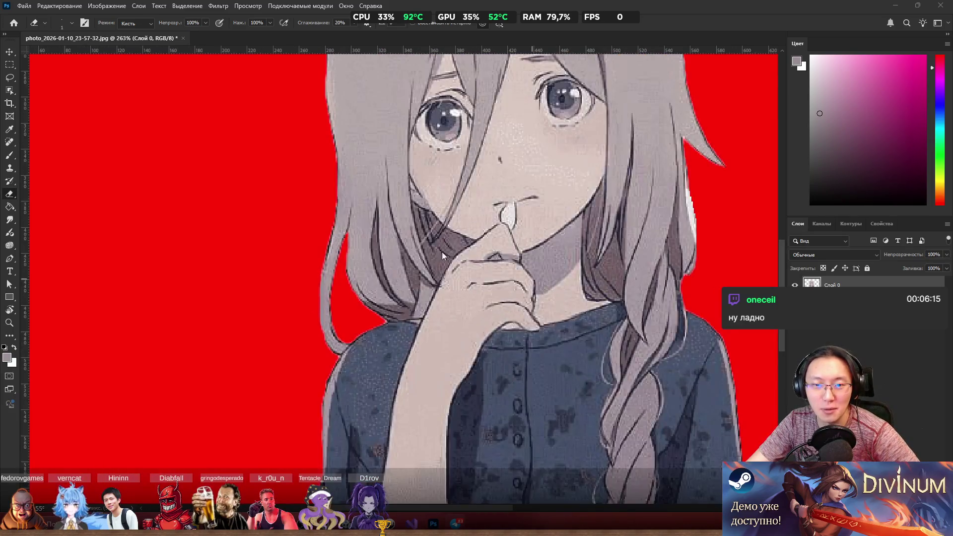
scroll(536, 226, "up", 2)
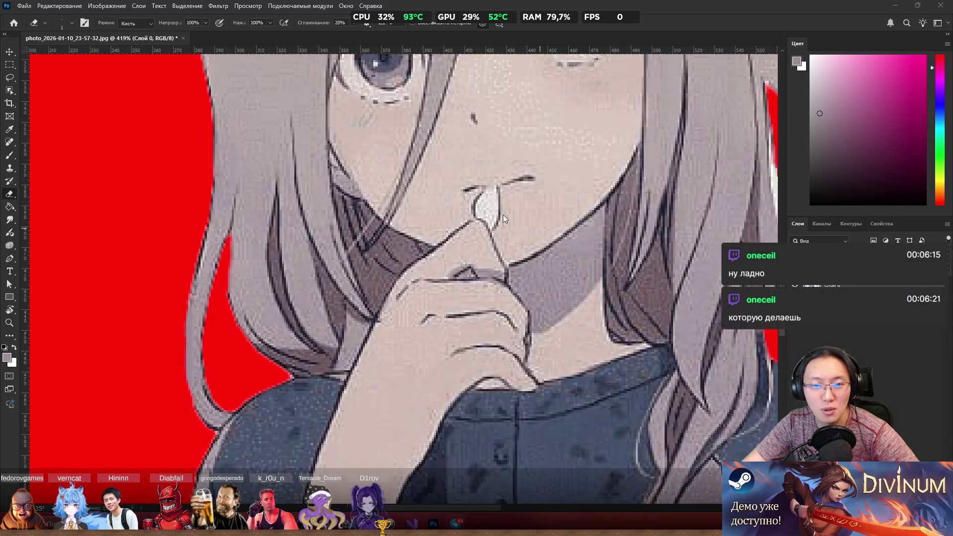
scroll(503, 215, "down", 2)
scroll(534, 189, "down", 2)
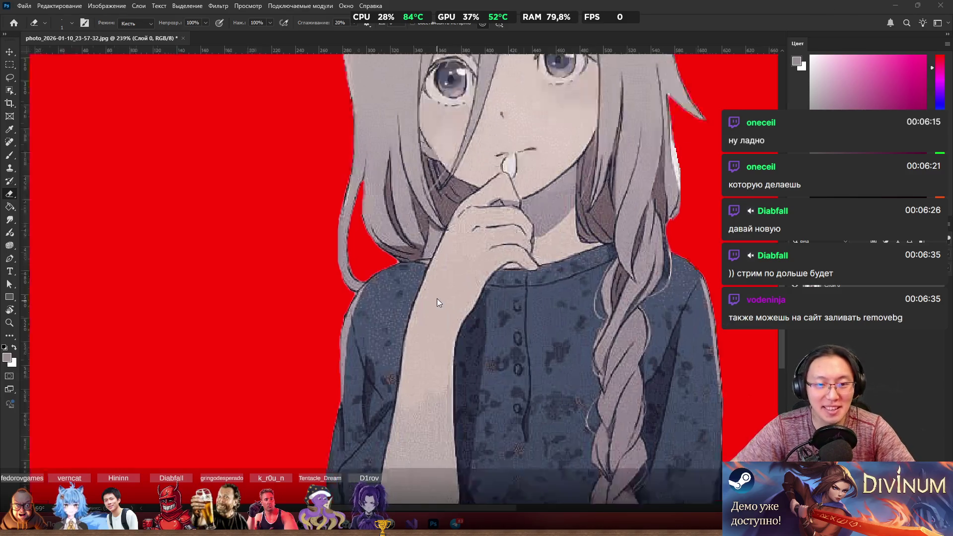
scroll(402, 268, "up", 5)
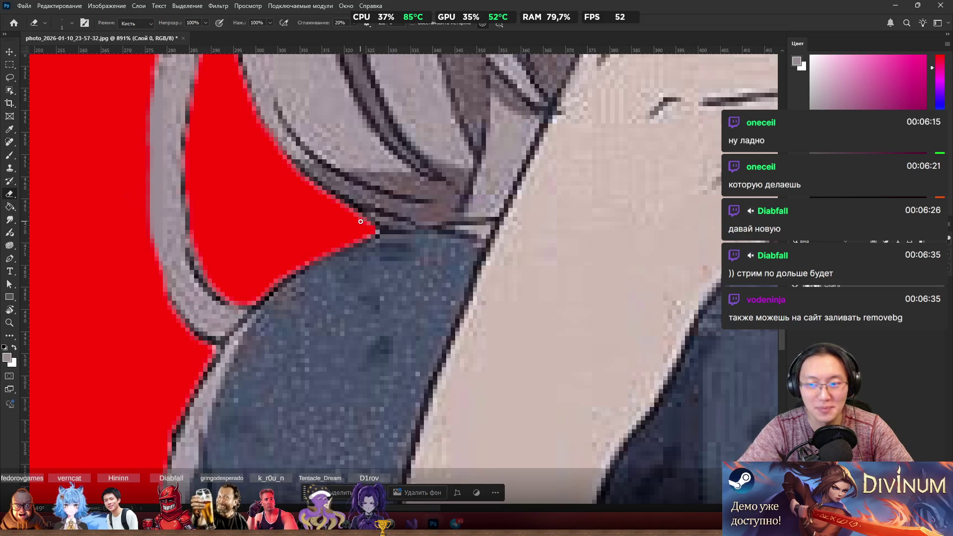
scroll(361, 222, "down", 8)
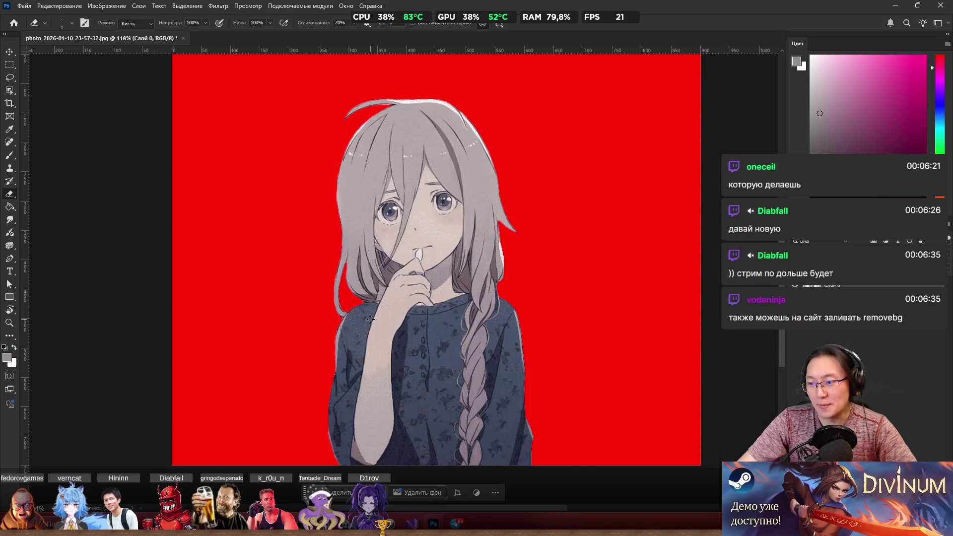
scroll(370, 318, "up", 2)
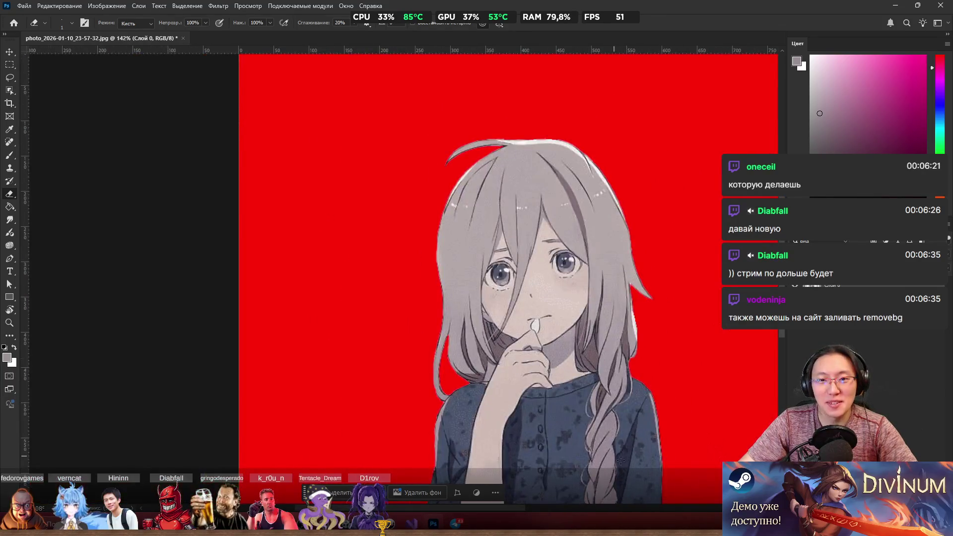
scroll(555, 311, "up", 2)
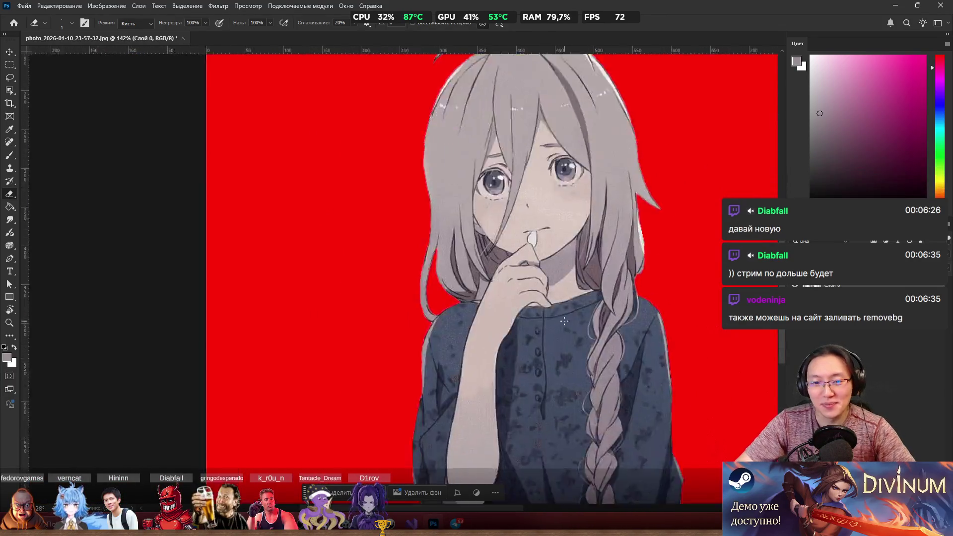
scroll(536, 273, "down", 3)
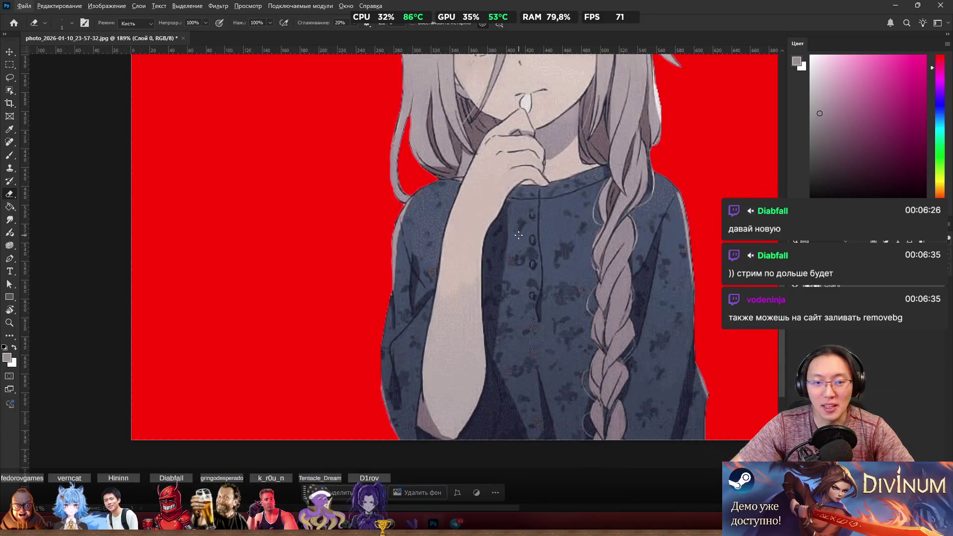
left_click_drag(508, 98, 518, 201)
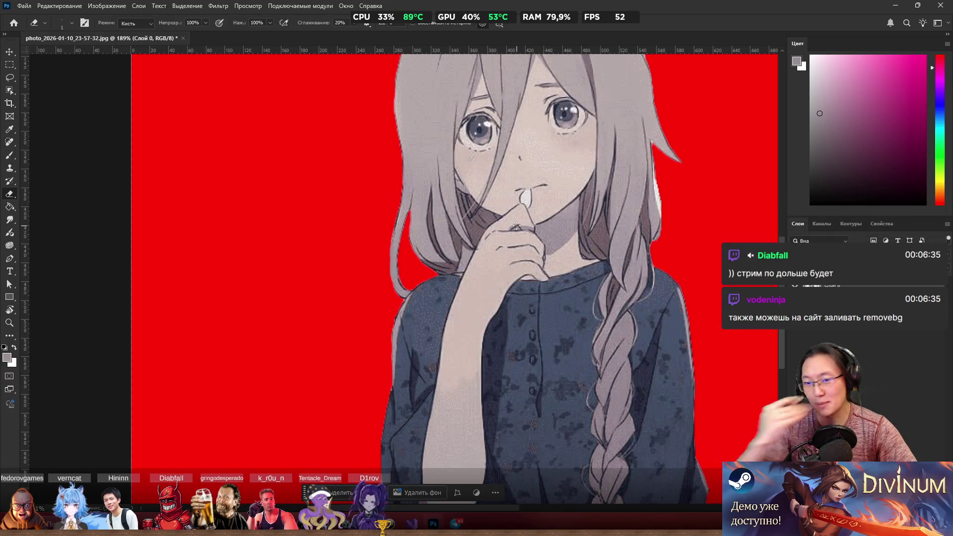
scroll(566, 281, "down", 5)
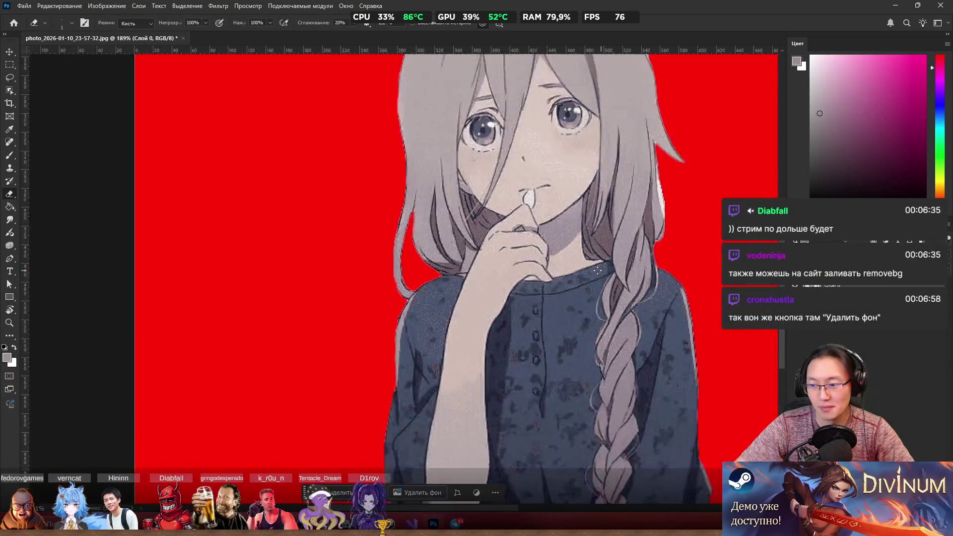
scroll(549, 250, "up", 4)
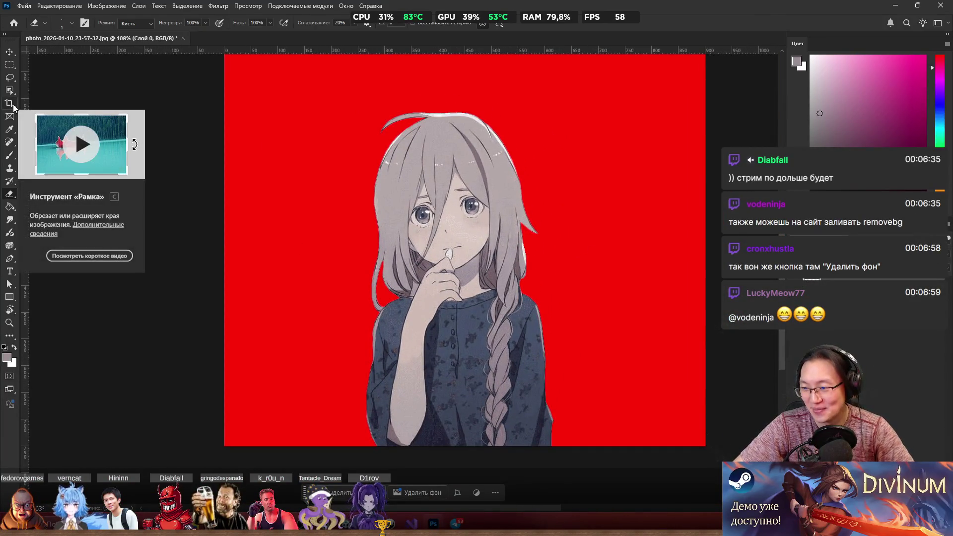
Step: Crop the canvas inward from the bottom, top, left and right around the girl
left_click(14, 106)
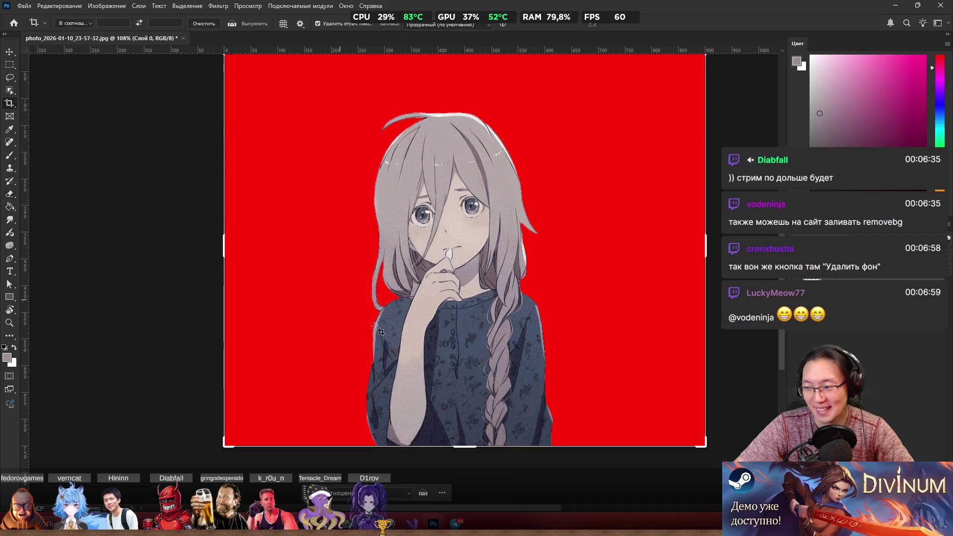
left_click_drag(465, 446, 478, 410)
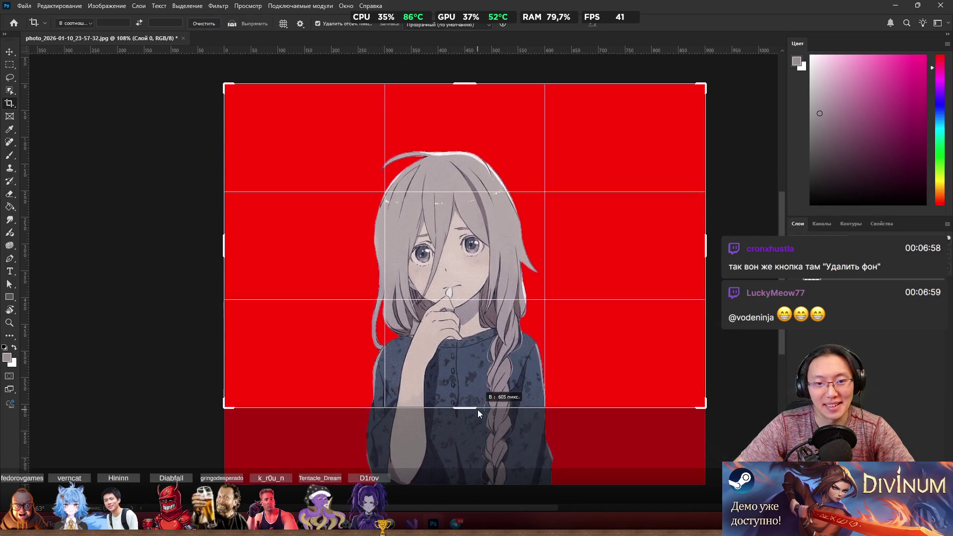
left_click_drag(465, 81, 465, 138)
mouse_move(228, 263)
left_mouse_down()
mouse_move(258, 248)
mouse_move(347, 248)
left_mouse_up()
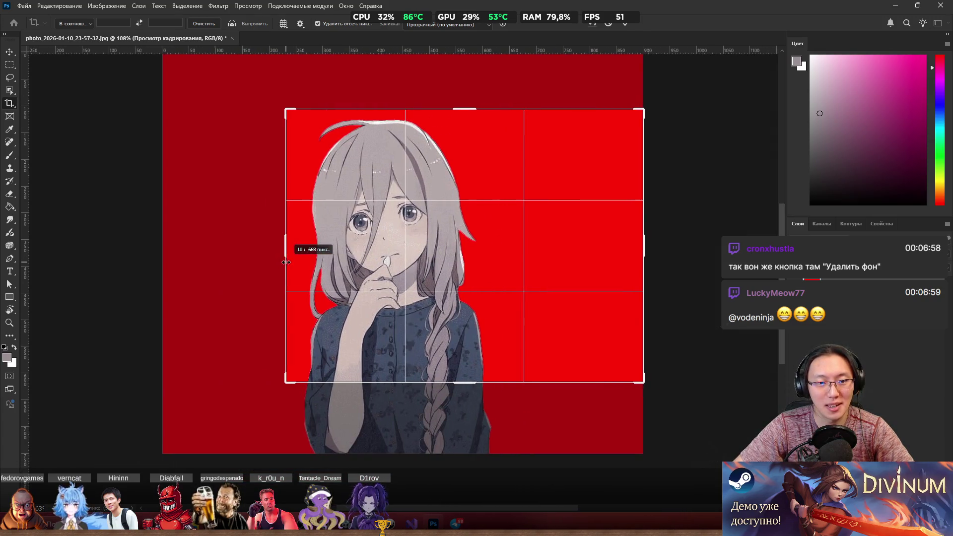
left_click_drag(642, 245, 576, 238)
left_click(495, 491)
Step: Review the result, zooming in and out over the red canvas
scroll(444, 304, "up", 3)
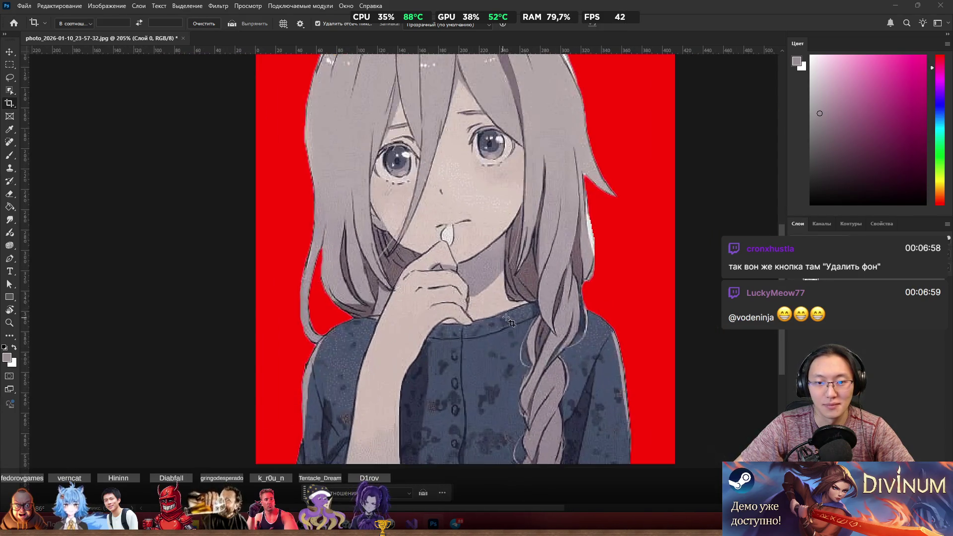
scroll(444, 304, "down", 1)
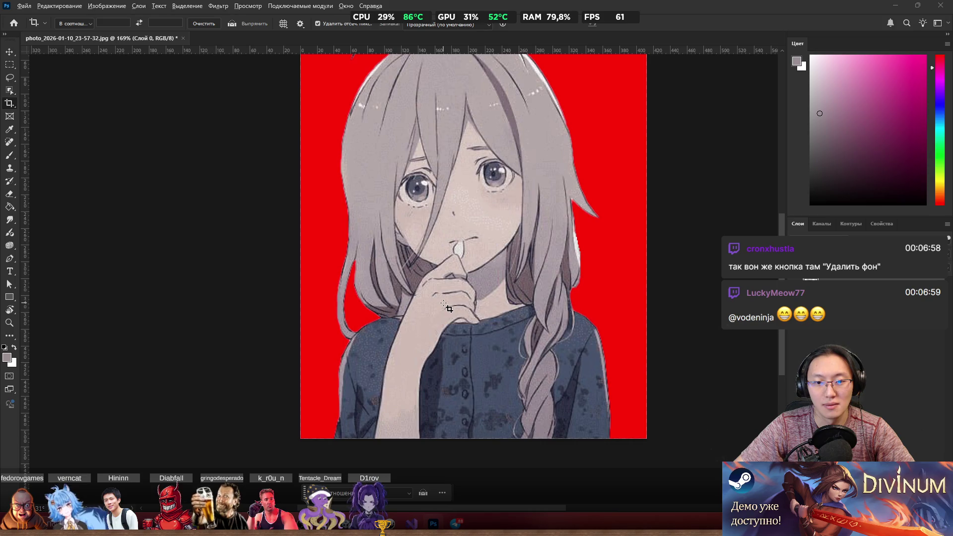
scroll(445, 304, "down", 3)
key("ctrl+z")
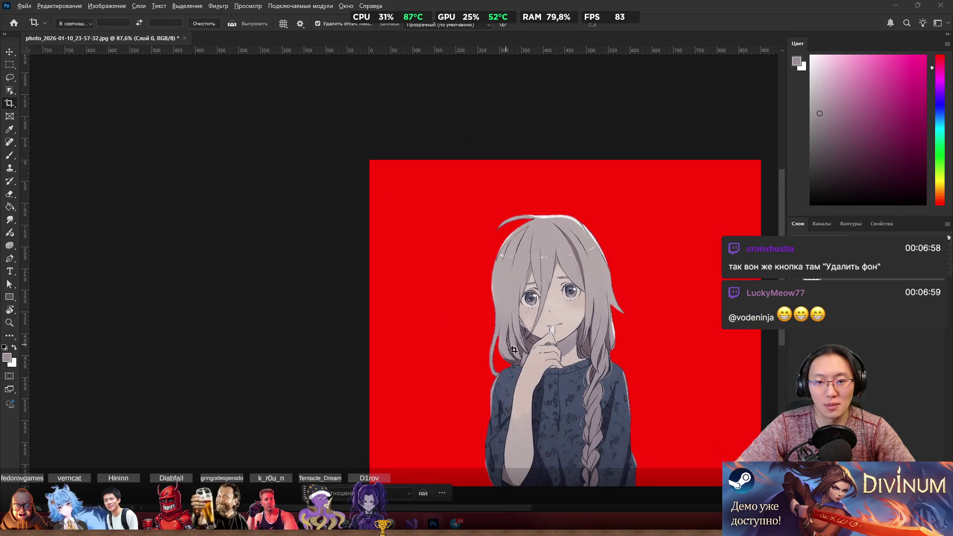
scroll(451, 319, "down", 1)
scroll(554, 401, "up", 3)
scroll(555, 403, "up", 1)
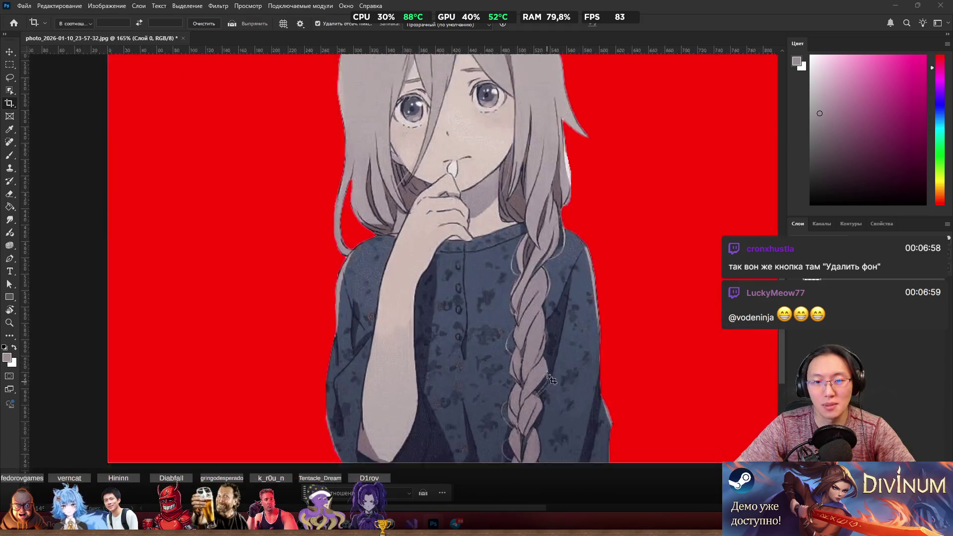
scroll(547, 407, "down", 4)
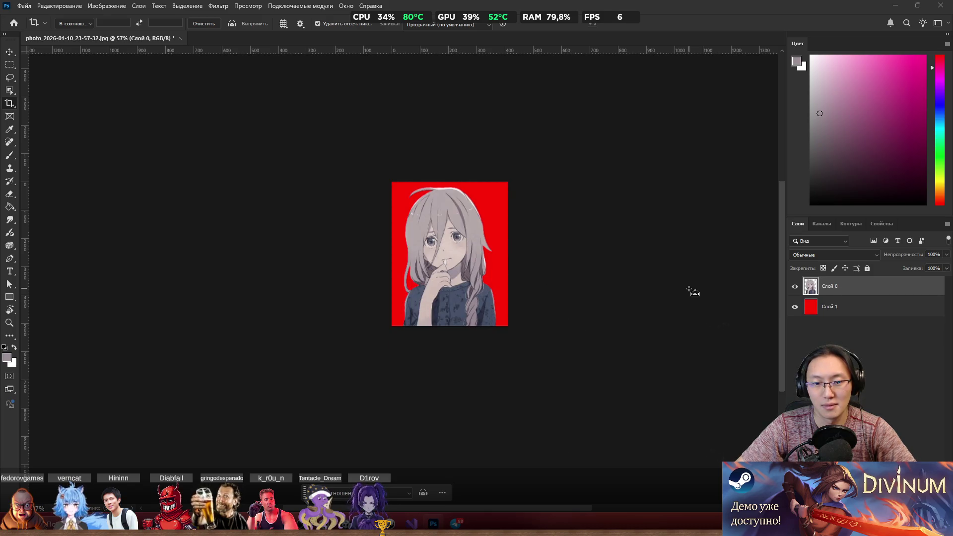
Step: Undo the old crop and recrop narrower by pulling in the top-left corner and right edge
key("ctrl+z")
left_click(18, 105)
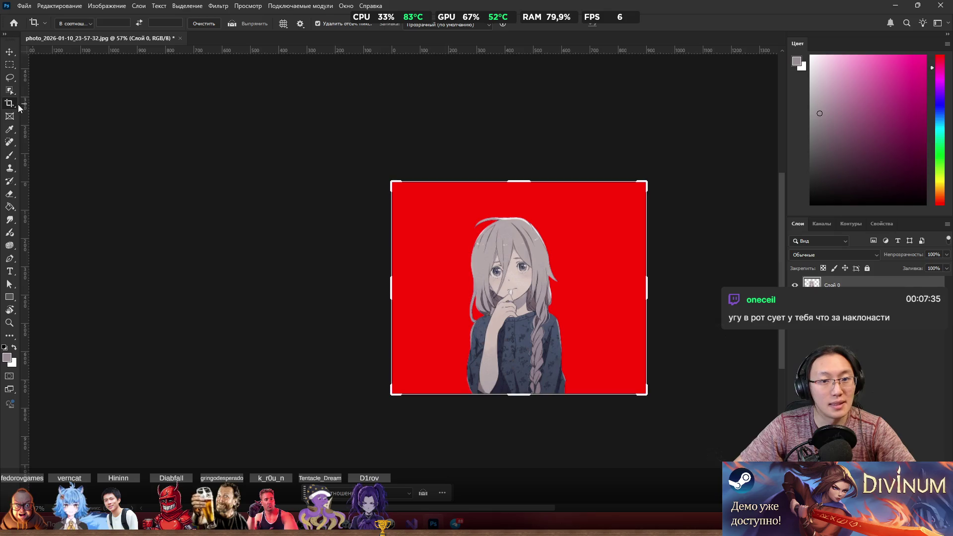
mouse_move(391, 182)
left_mouse_down()
mouse_move(413, 207)
mouse_move(415, 197)
left_mouse_up()
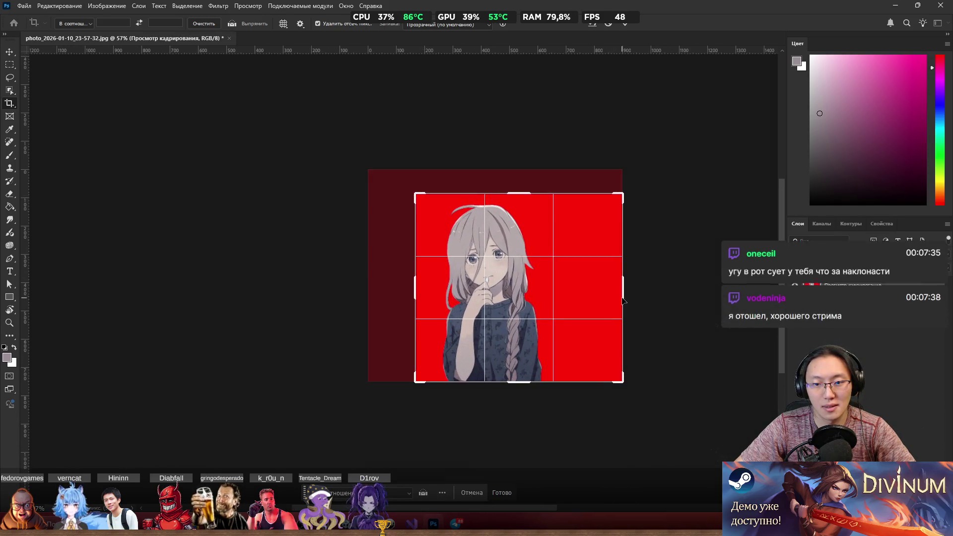
left_click_drag(623, 293, 590, 296)
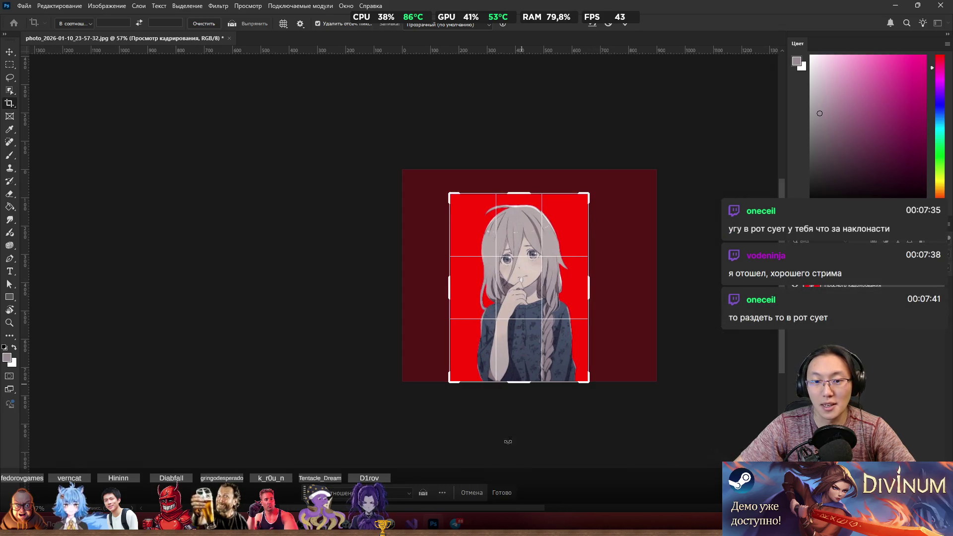
left_click(501, 492)
scroll(584, 268, "up", 2)
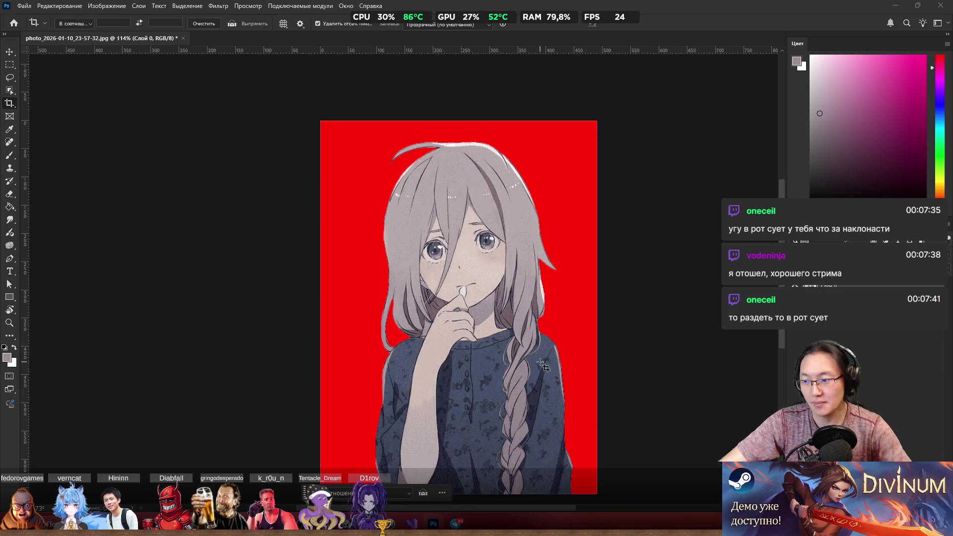
scroll(522, 296, "up", 2, "alt")
scroll(576, 261, "down", 3)
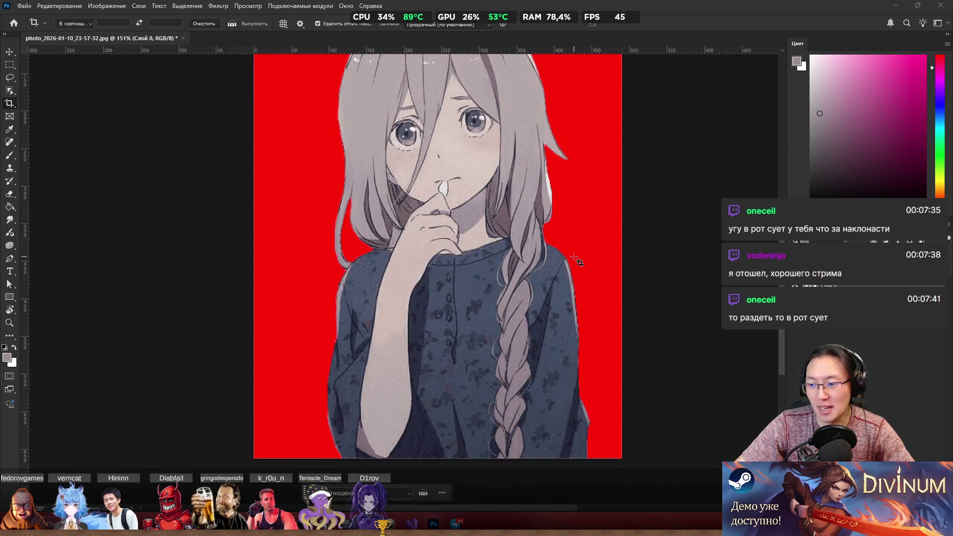
scroll(434, 263, "up", 1)
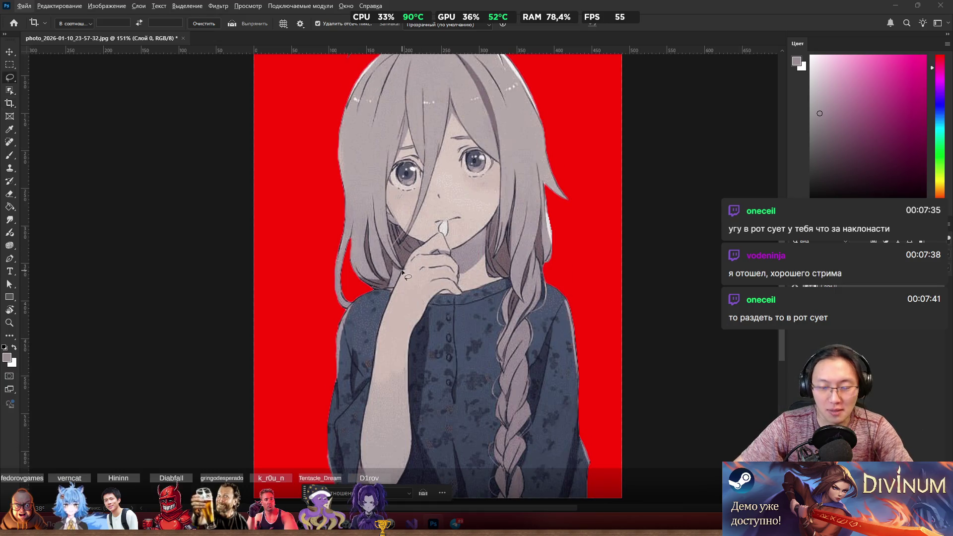
Step: Browse the freehand and automatic selection tool alternatives in the toolbar
scroll(438, 344, "down", 1, "alt")
scroll(446, 323, "up", 3, "alt")
scroll(447, 270, "down", 2)
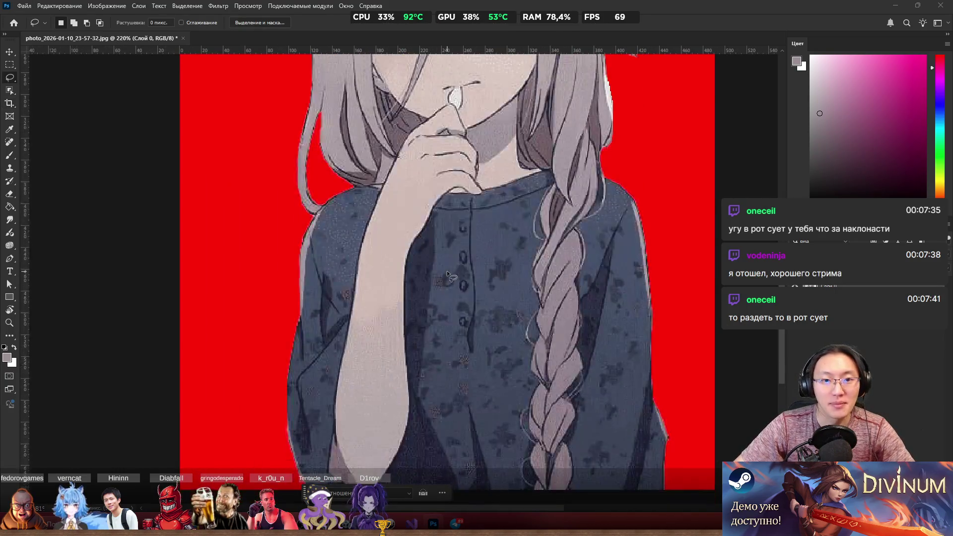
right_click(14, 78)
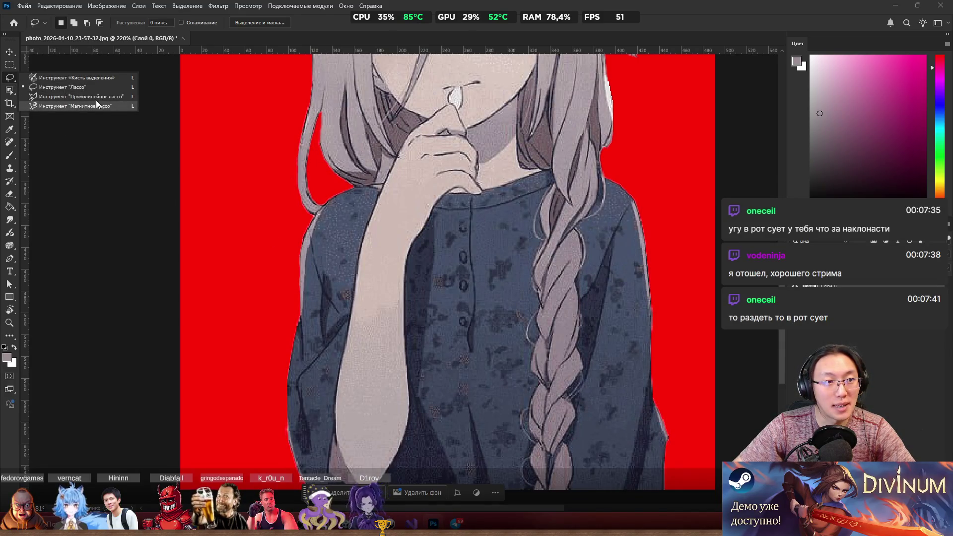
left_click(10, 88)
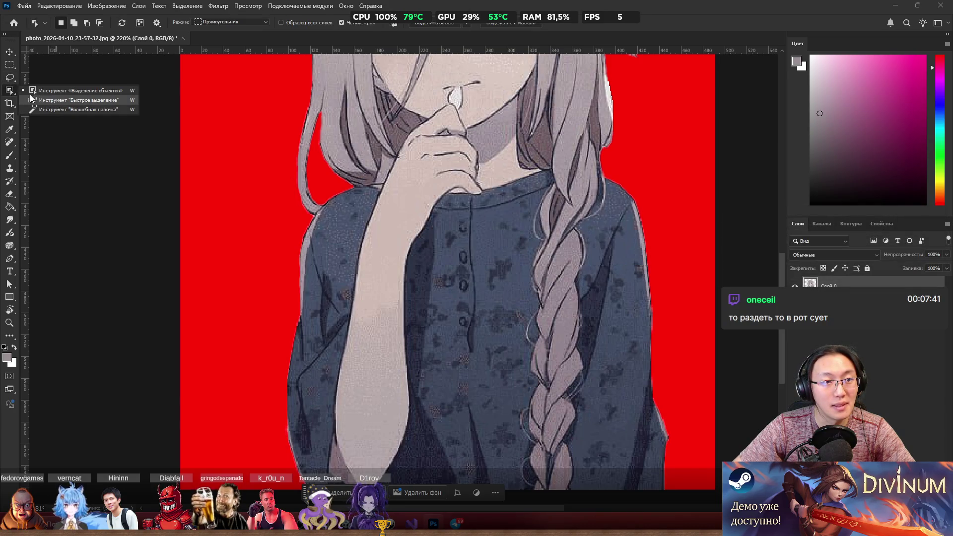
left_click(11, 82)
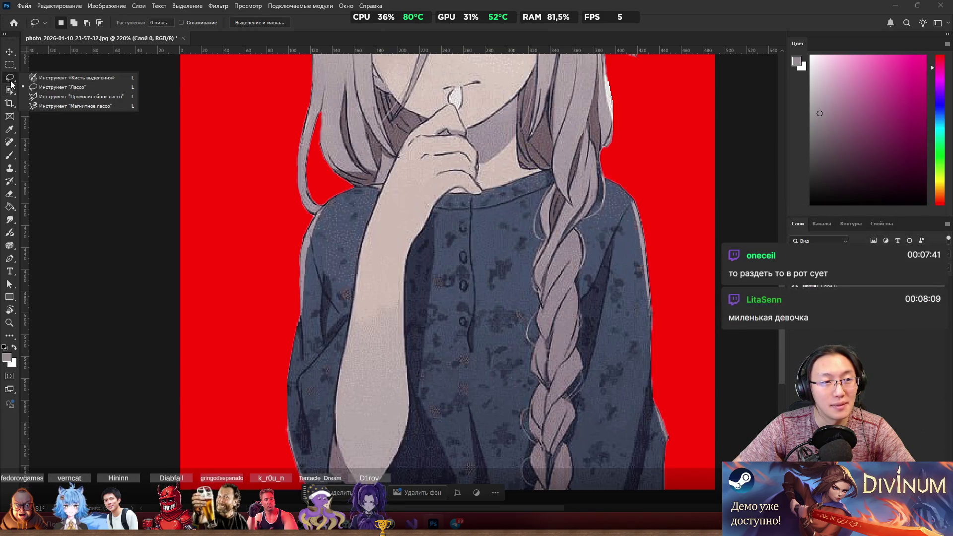
Step: Paint a 38 px brush selection over the arm and hand, then deselect it
left_click(70, 78)
left_click_drag(414, 323, 326, 332)
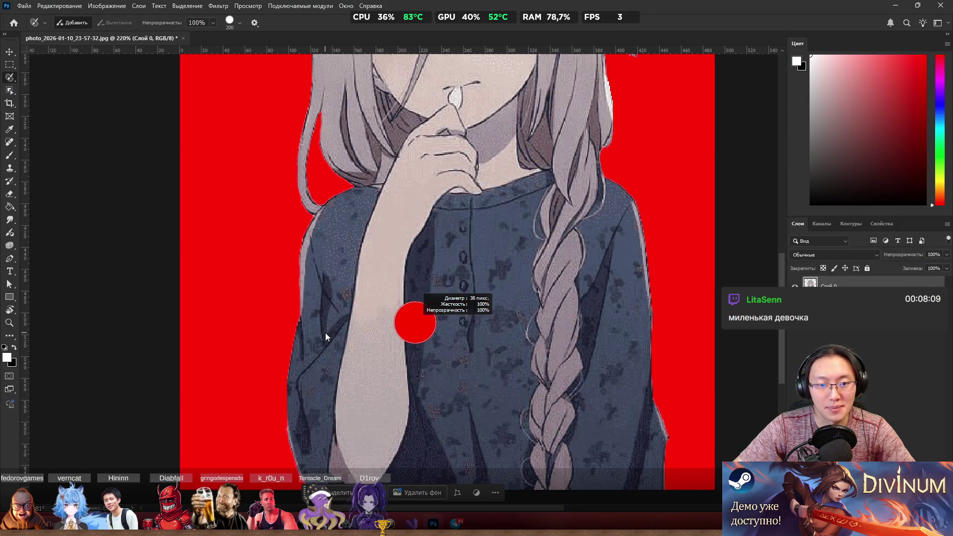
mouse_move(365, 420)
left_mouse_down()
mouse_move(385, 248)
mouse_move(412, 171)
mouse_move(432, 154)
mouse_move(449, 162)
mouse_move(391, 240)
mouse_move(373, 383)
mouse_move(360, 393)
mouse_move(358, 464)
mouse_move(377, 419)
mouse_move(383, 430)
mouse_move(381, 262)
left_mouse_up()
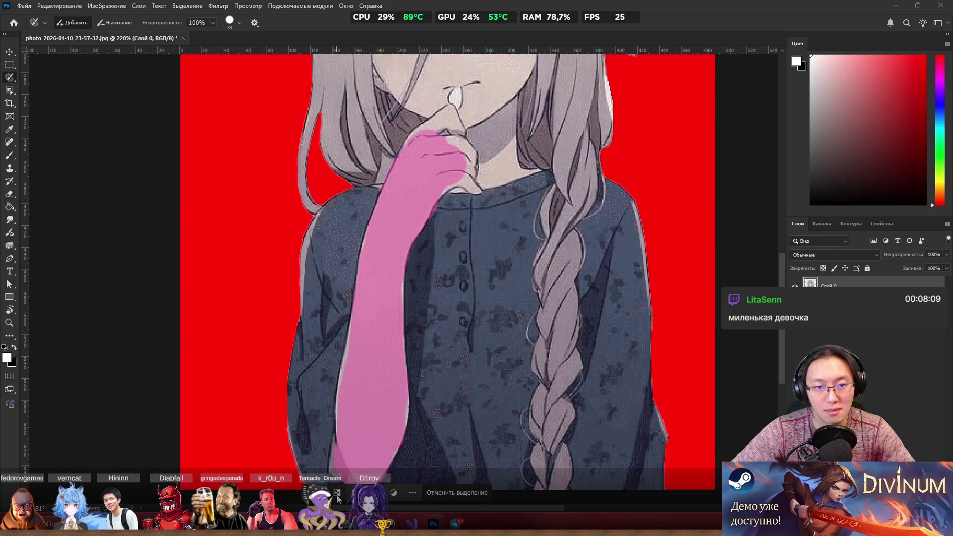
scroll(560, 184, "down", 2)
scroll(423, 272, "up", 5)
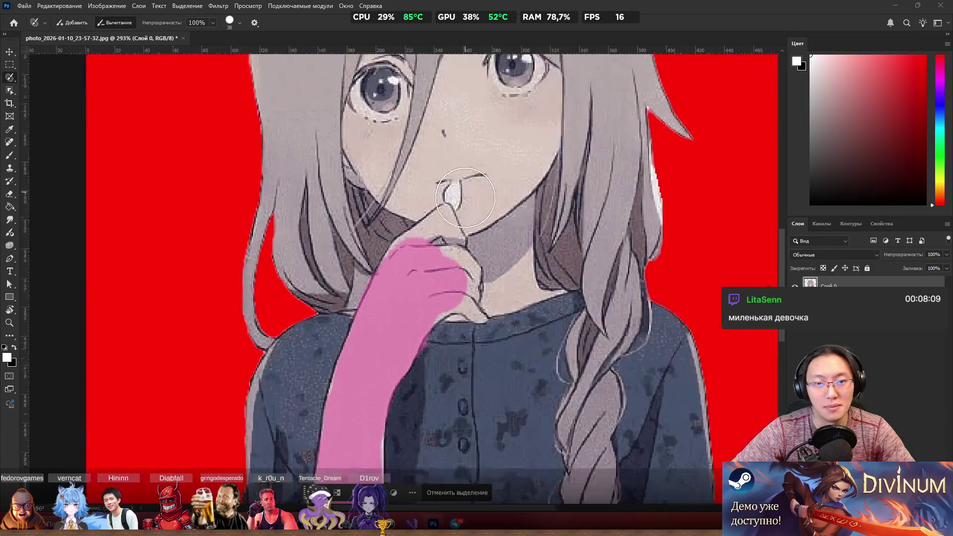
scroll(423, 271, "down", 4)
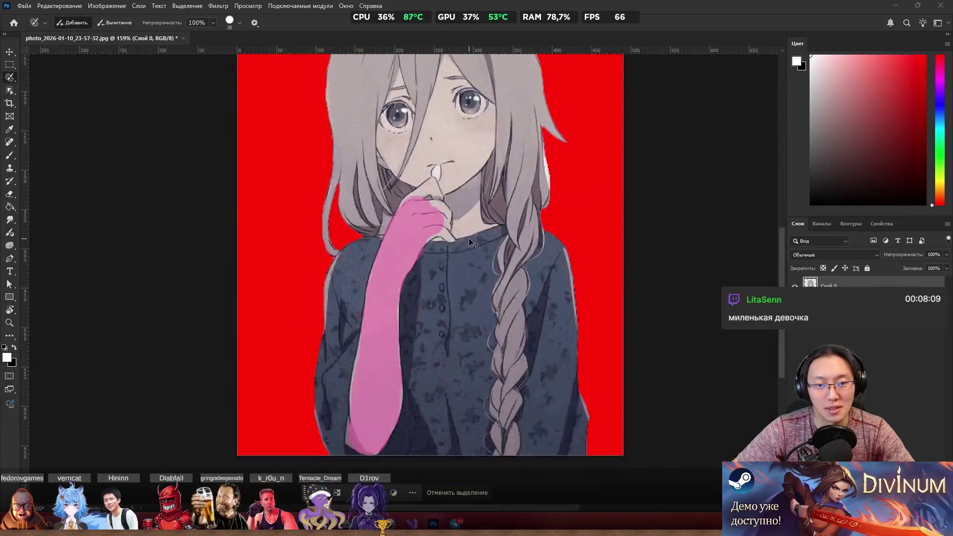
key("ctrl+d")
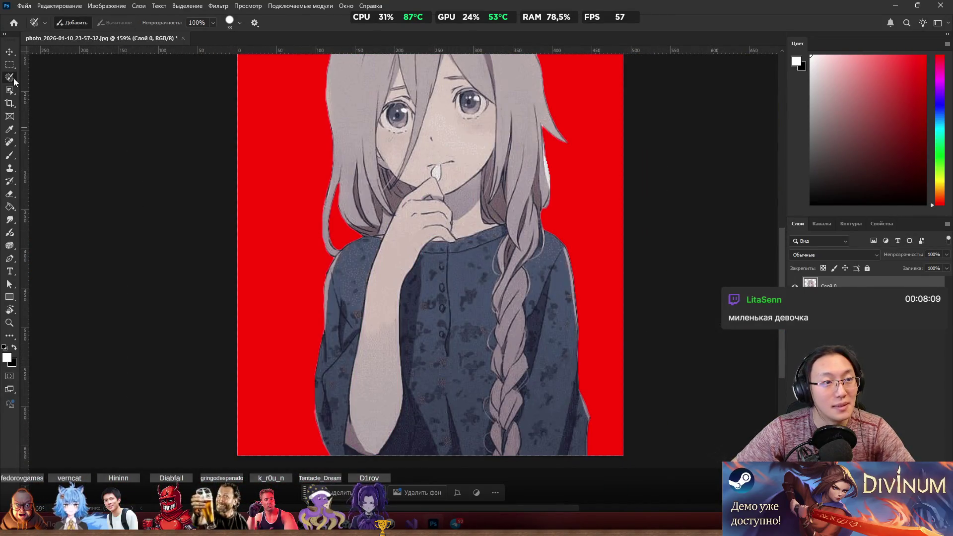
right_click(12, 78)
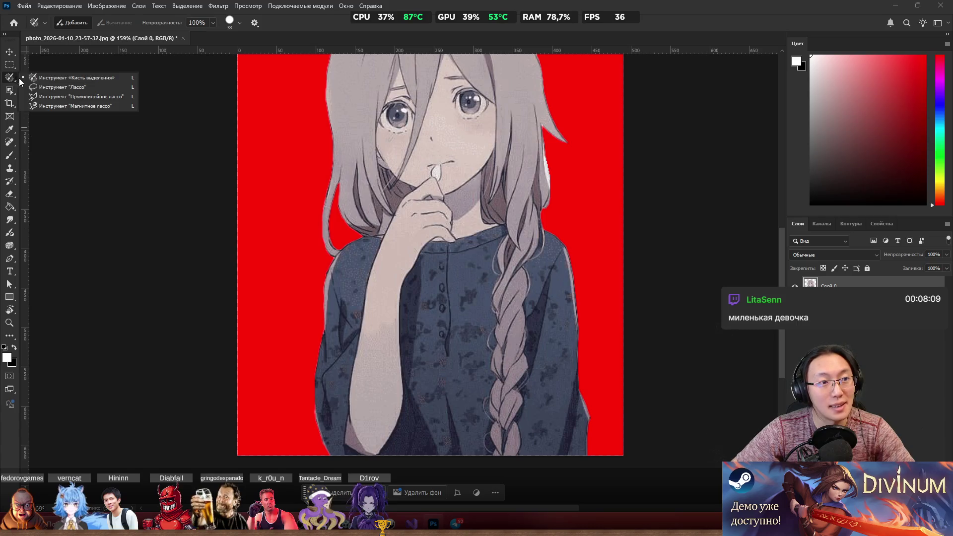
left_click(62, 97)
scroll(383, 259, "up", 3)
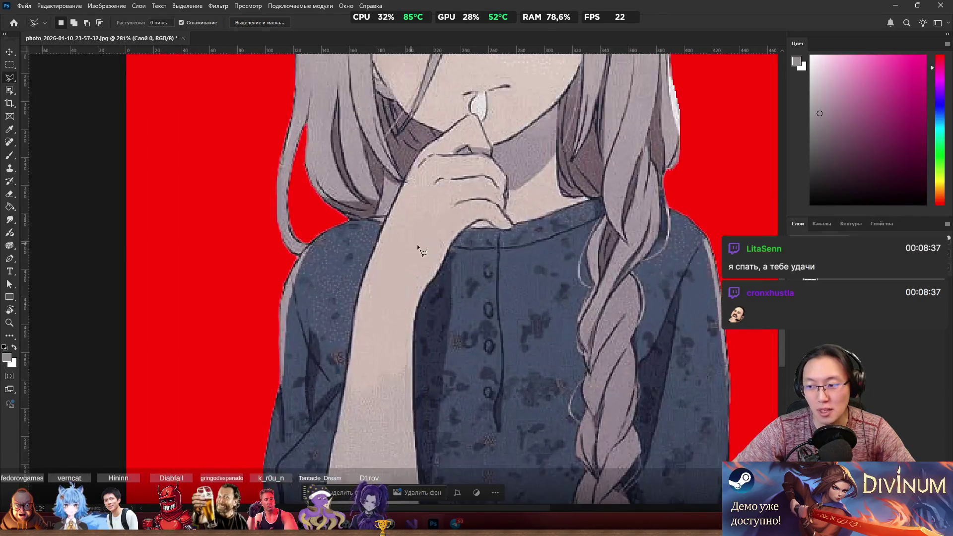
scroll(418, 246, "up", 2)
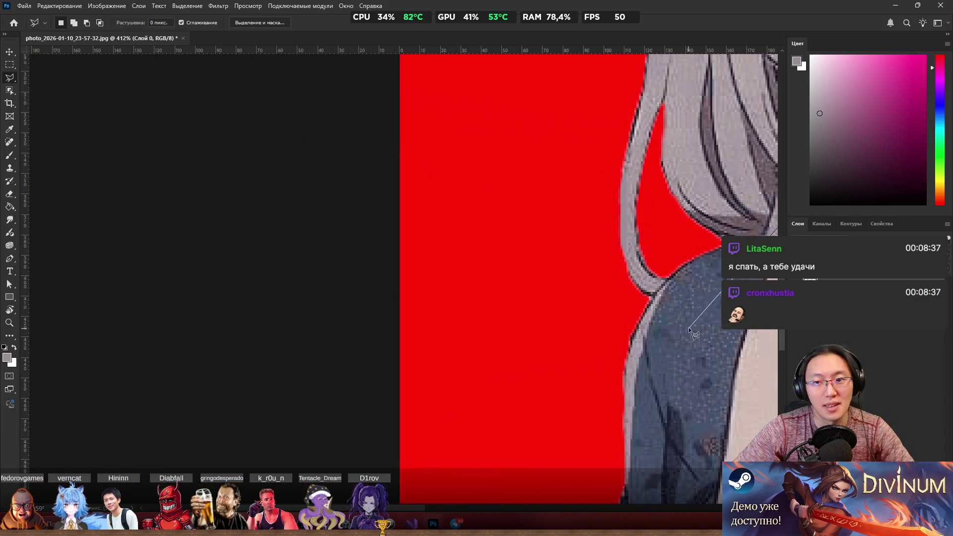
scroll(511, 252, "down", 5)
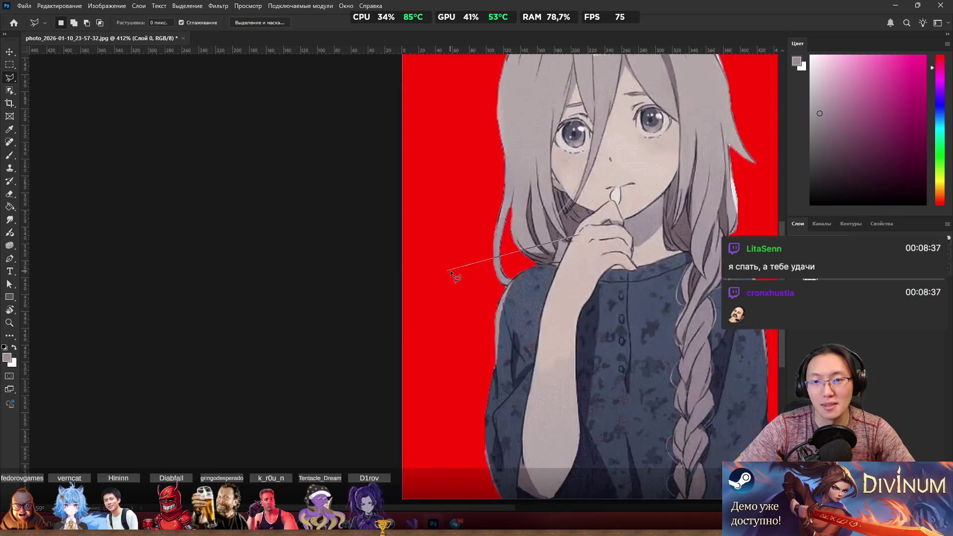
scroll(654, 333, "up", 4)
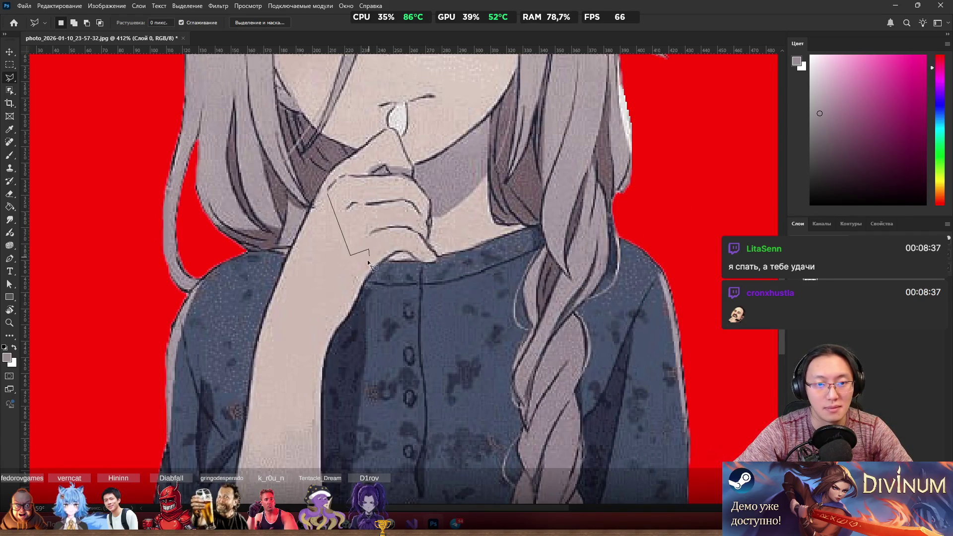
key("BackSpace")
key("BackSpace")
key("BackSpace")
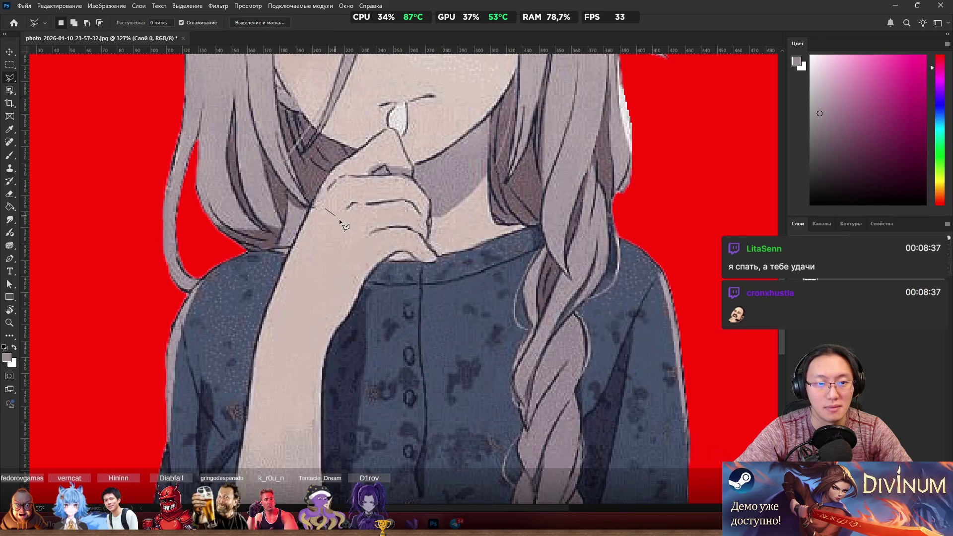
left_click(422, 201)
left_click(377, 216)
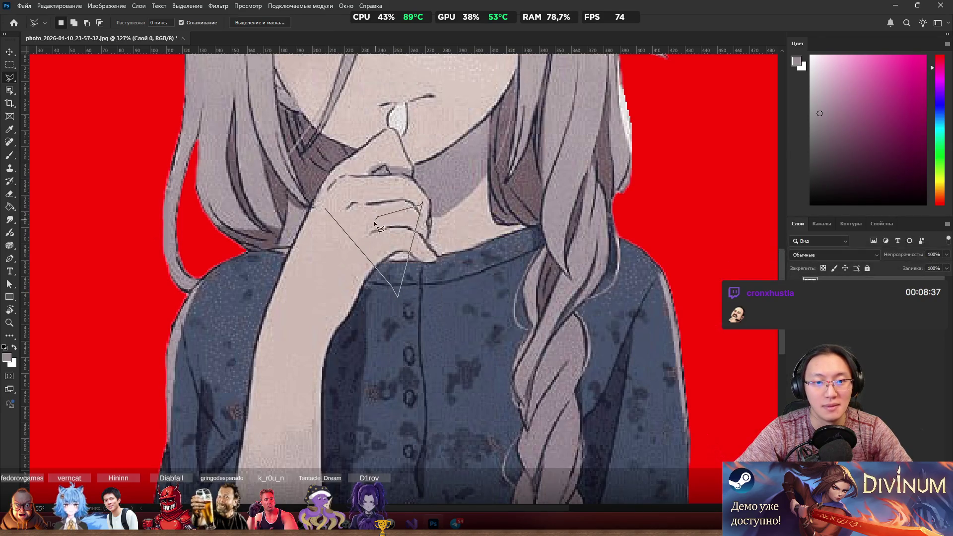
left_click(359, 231)
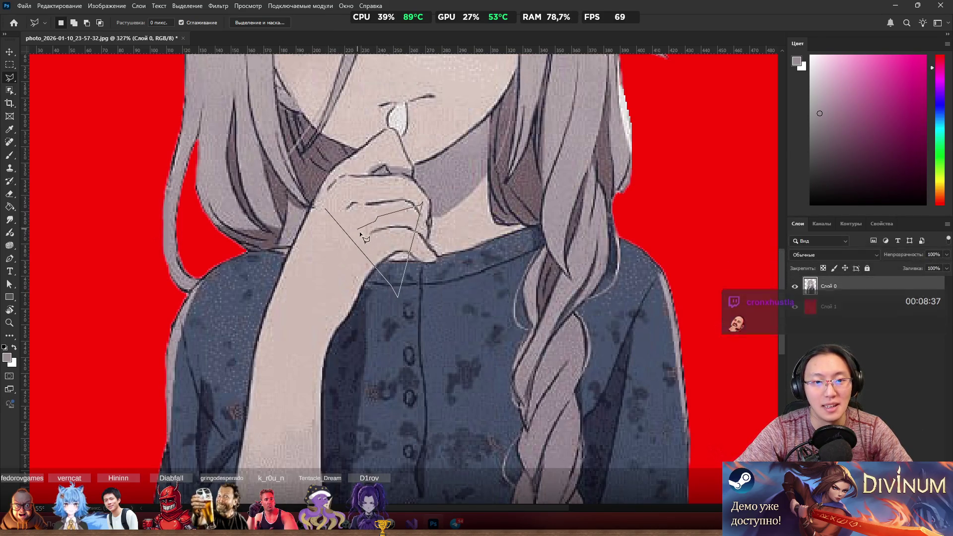
left_click(326, 209)
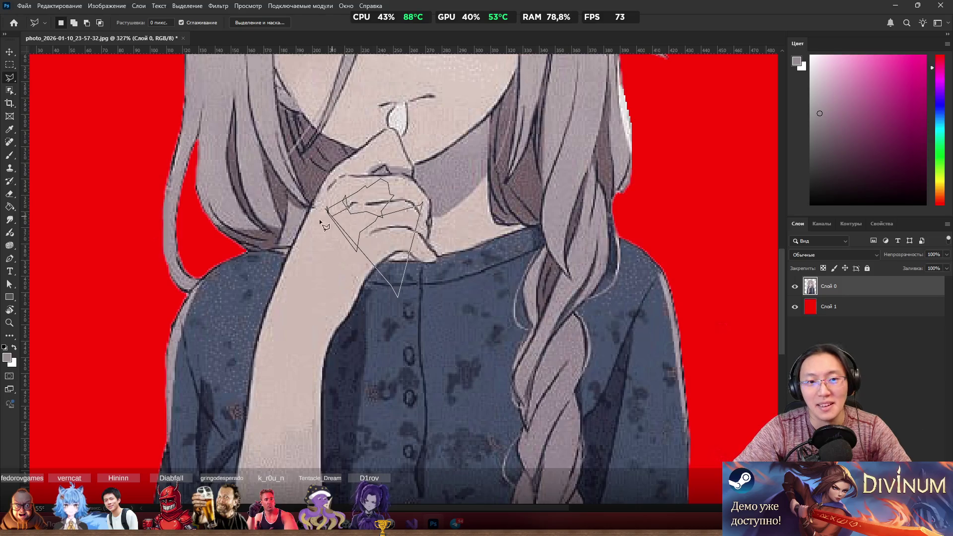
double_click(393, 172)
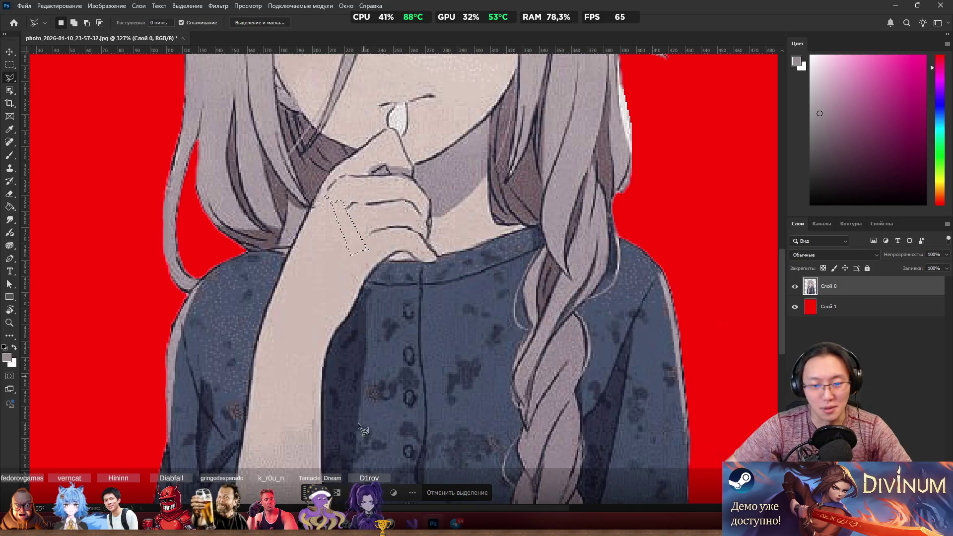
left_click(463, 493)
right_click(11, 79)
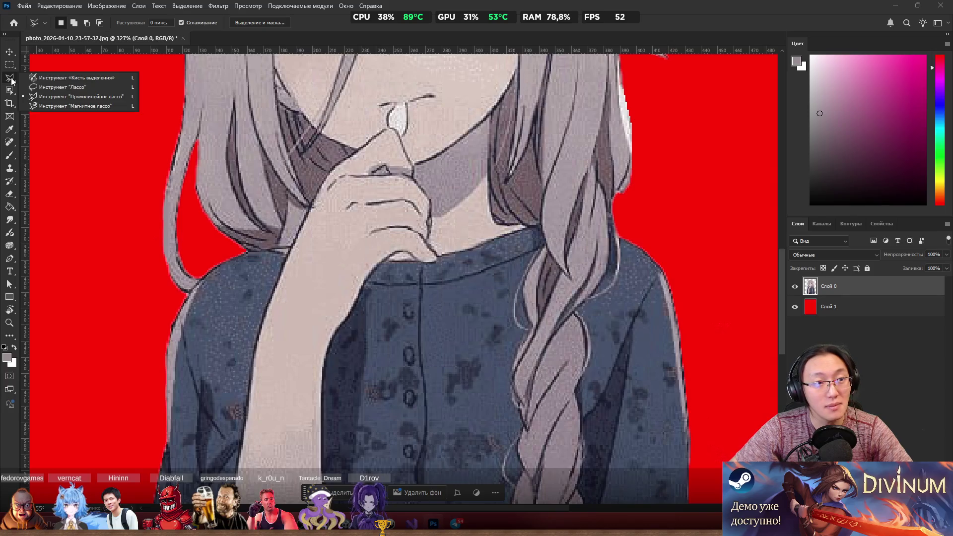
Step: Switch to the Quick Selection Tool and paint a selection over the hand and forearm
left_click(51, 88)
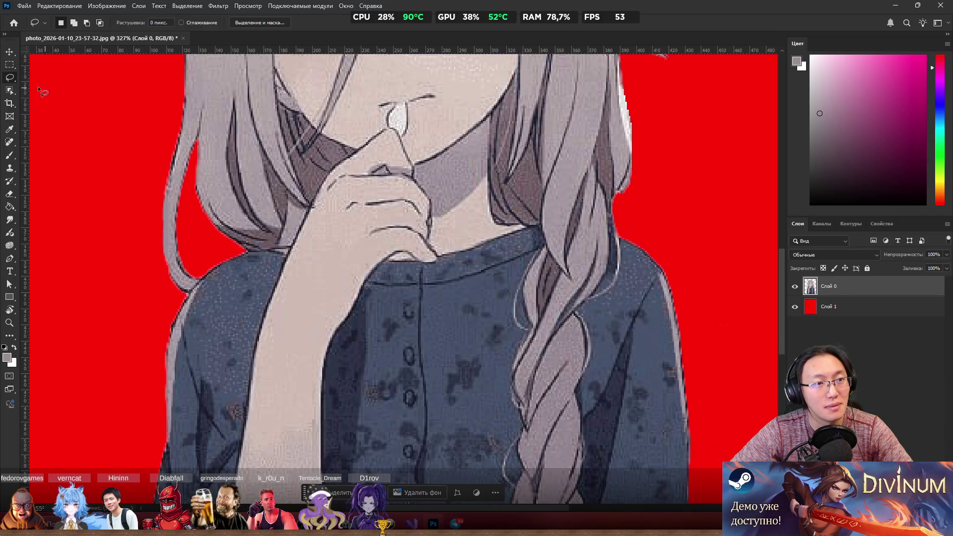
left_click(13, 91)
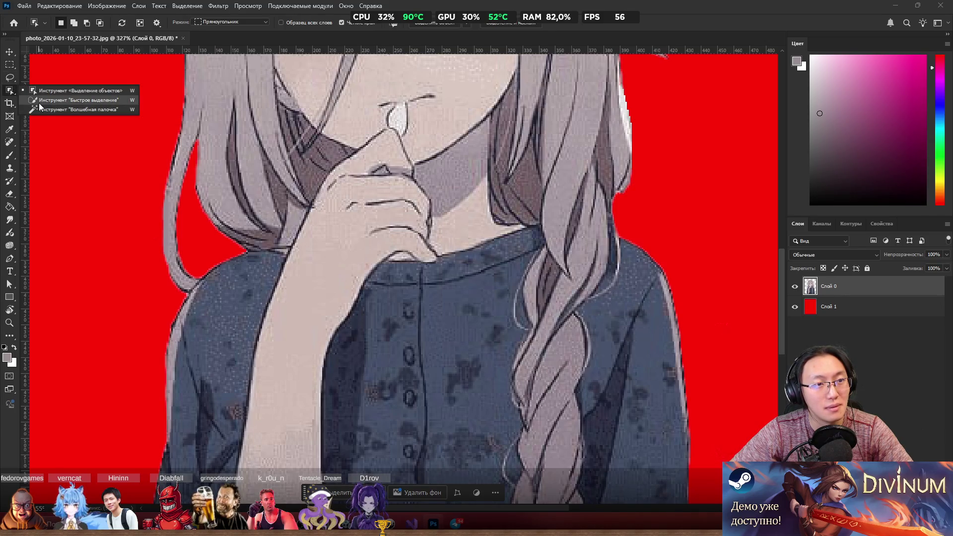
left_click(38, 100)
left_click_drag(348, 249, 308, 302)
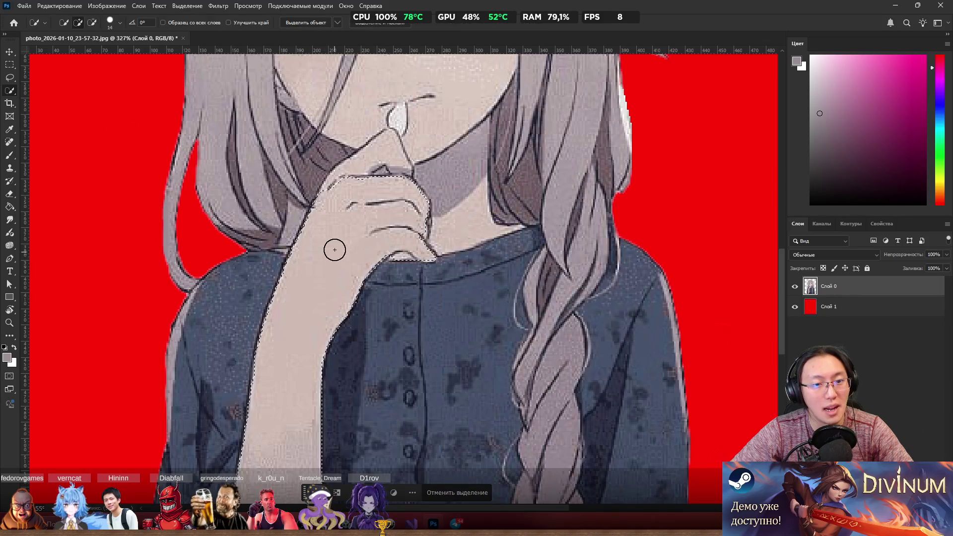
scroll(384, 179, "up", 5)
scroll(332, 174, "down", 2)
Step: Shrink the quick selection brush to 5 px to refine around the fingertips
left_click_drag(339, 177, 334, 165)
scroll(323, 162, "down", 5)
scroll(305, 272, "down", 3)
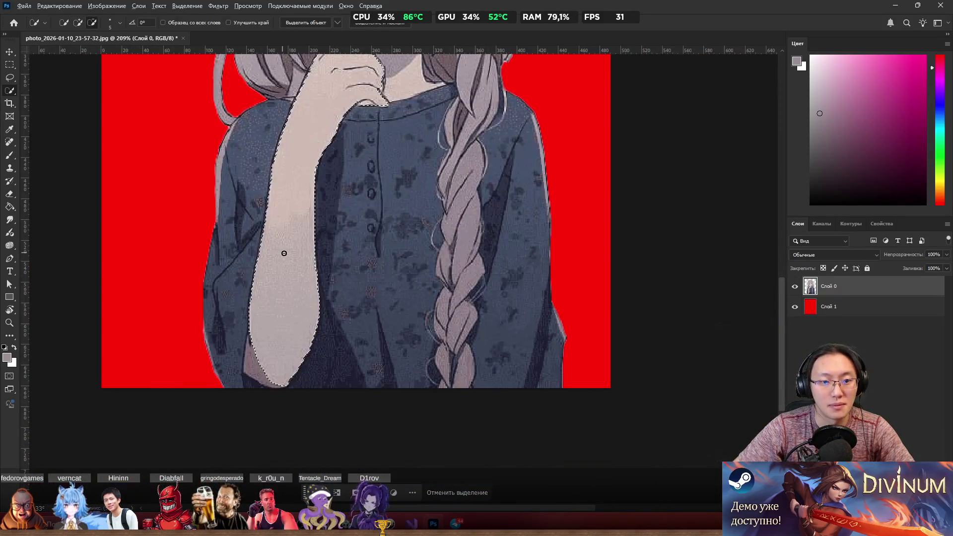
scroll(284, 254, "up", 3)
scroll(379, 162, "up", 5)
scroll(448, 154, "up", 2)
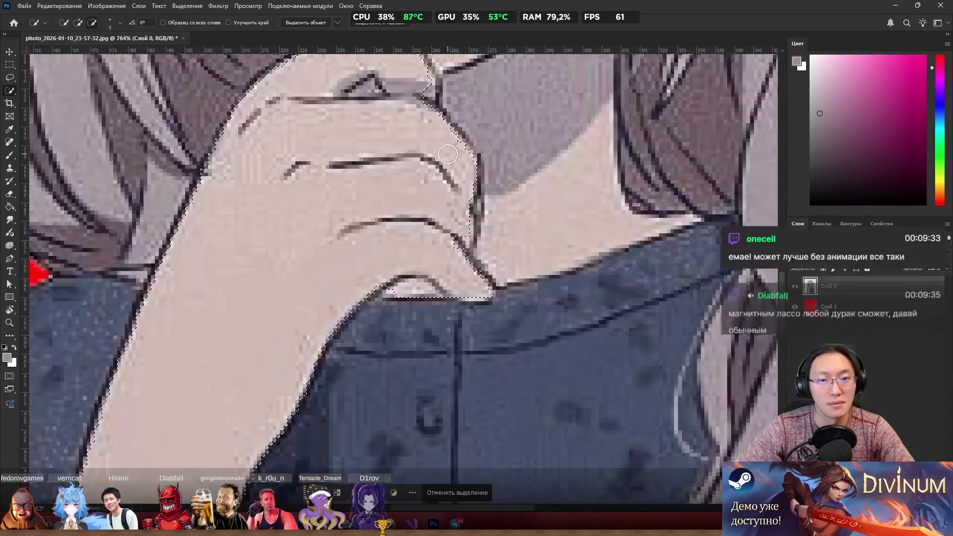
scroll(447, 155, "down", 3)
scroll(270, 137, "up", 2)
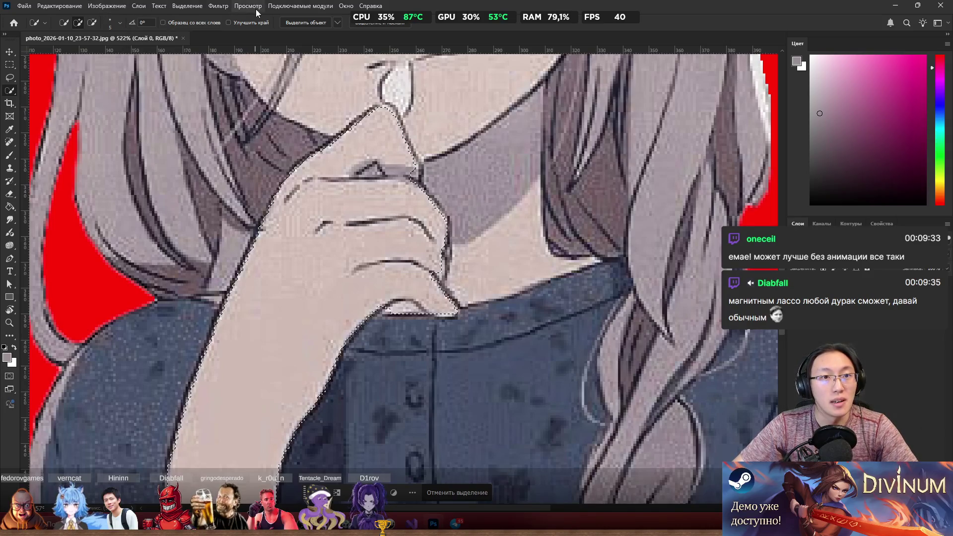
left_click(197, 11)
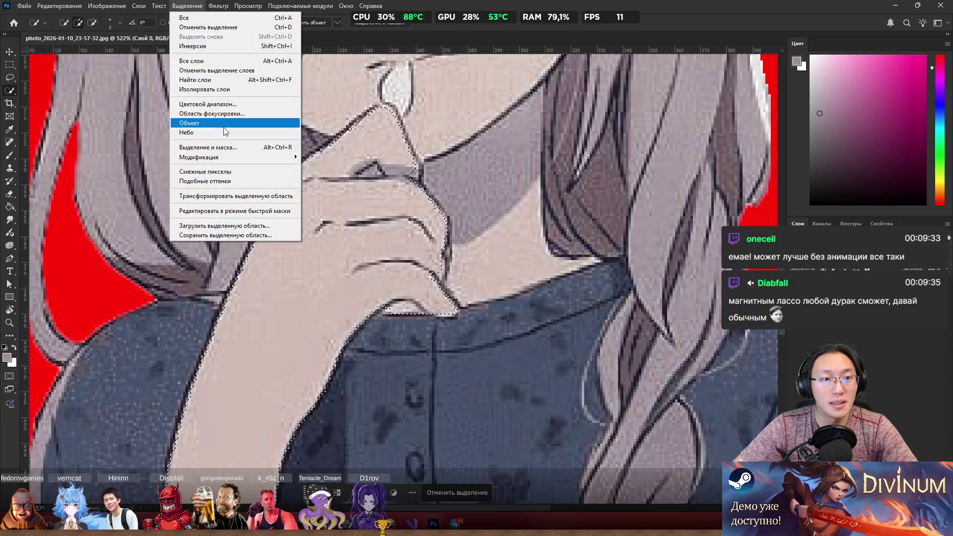
Step: Expand the hand selection slightly with Select > Modify > Expand
left_click(225, 148)
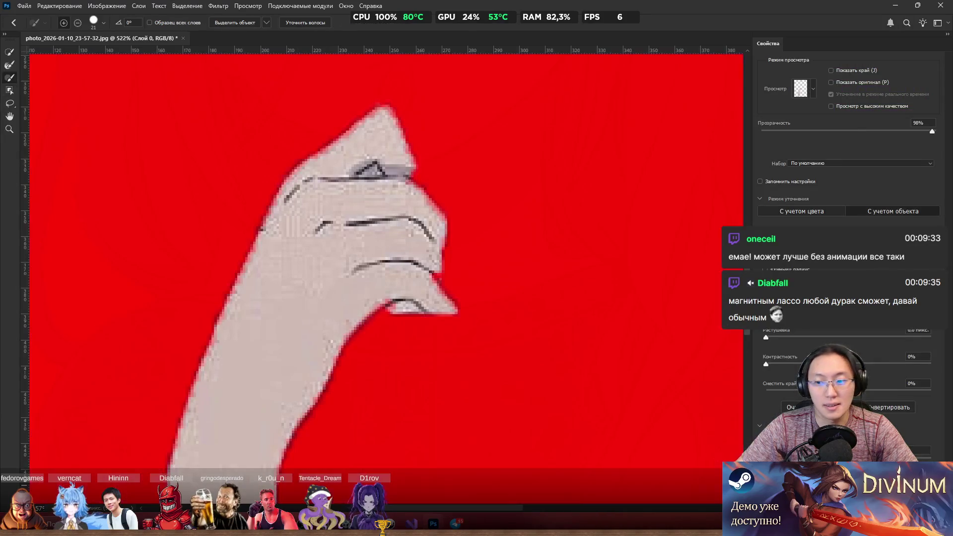
key("Escape")
left_click(187, 6)
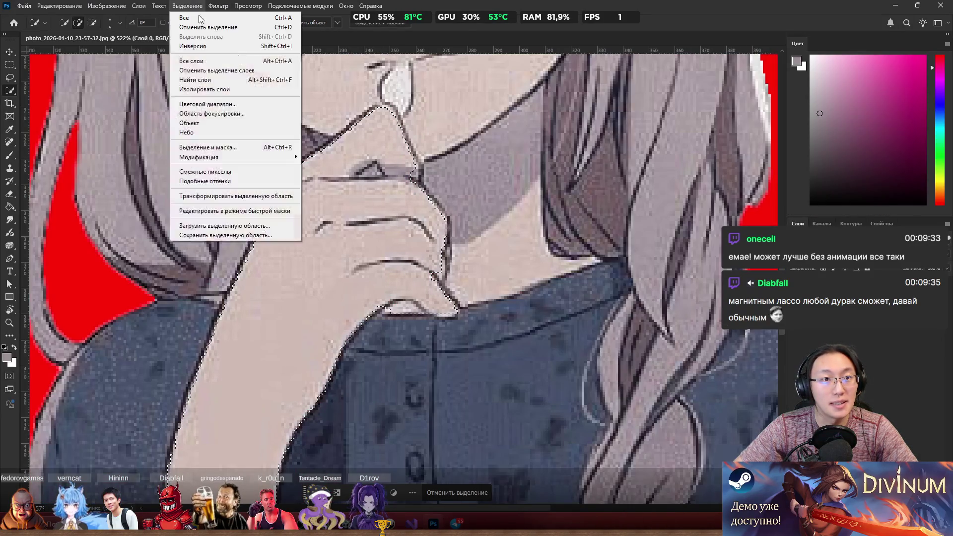
mouse_move(261, 155)
left_click(362, 174)
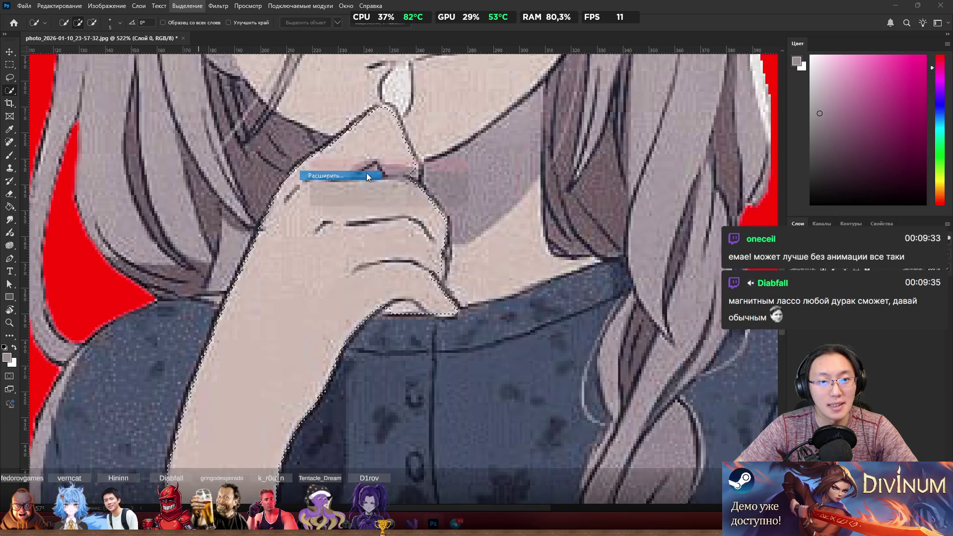
left_click(457, 183)
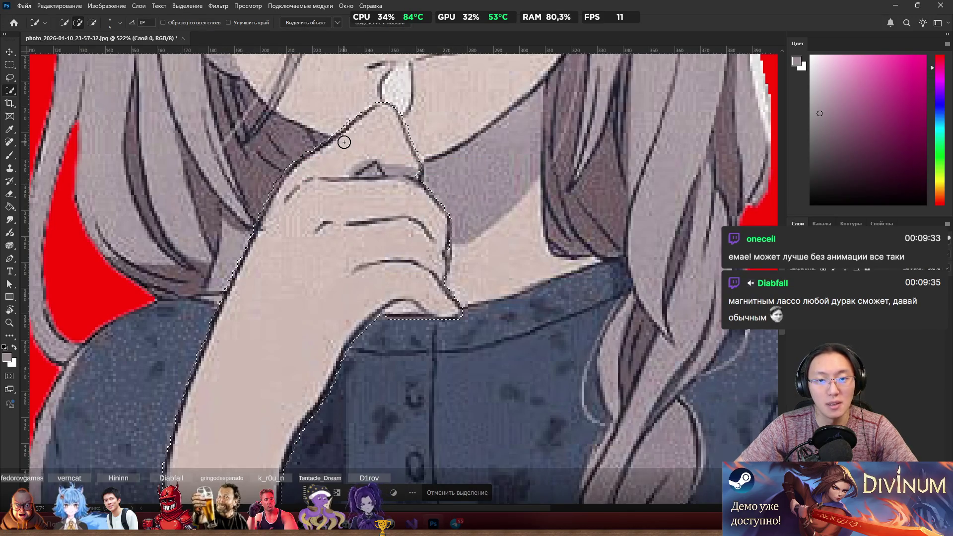
Step: Copy the selected hand onto a new layer, Layer 2, using Layer via Copy
scroll(340, 181, "down", 5)
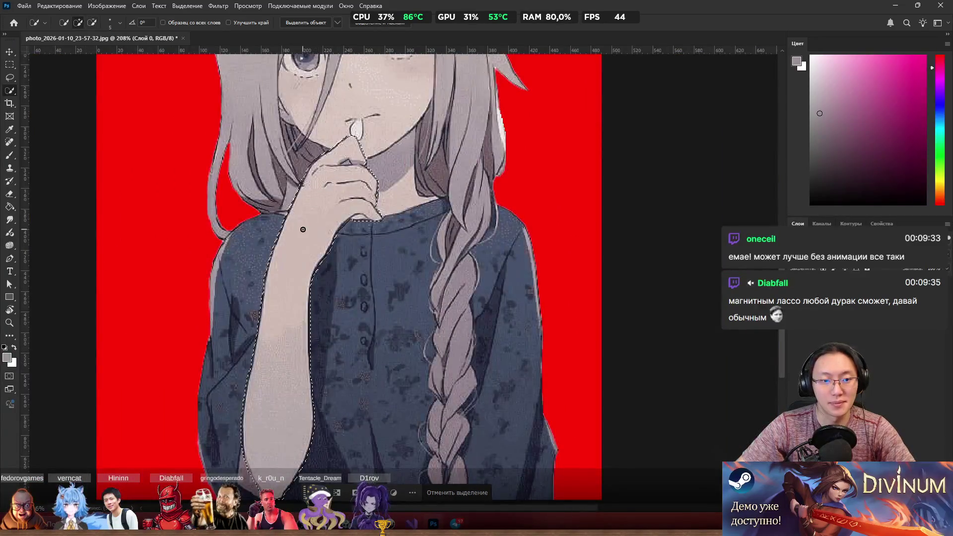
right_click(302, 220)
left_click(358, 286)
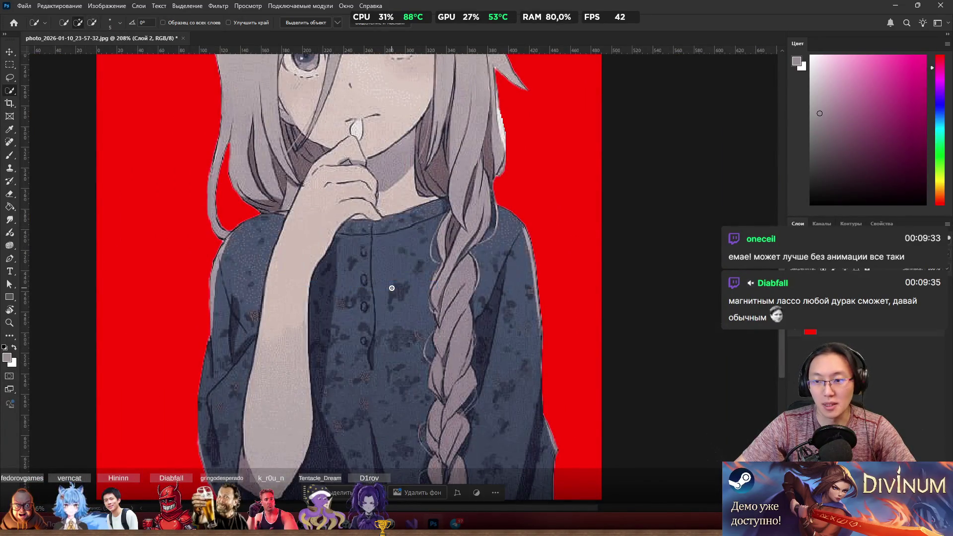
scroll(359, 176, "up", 5)
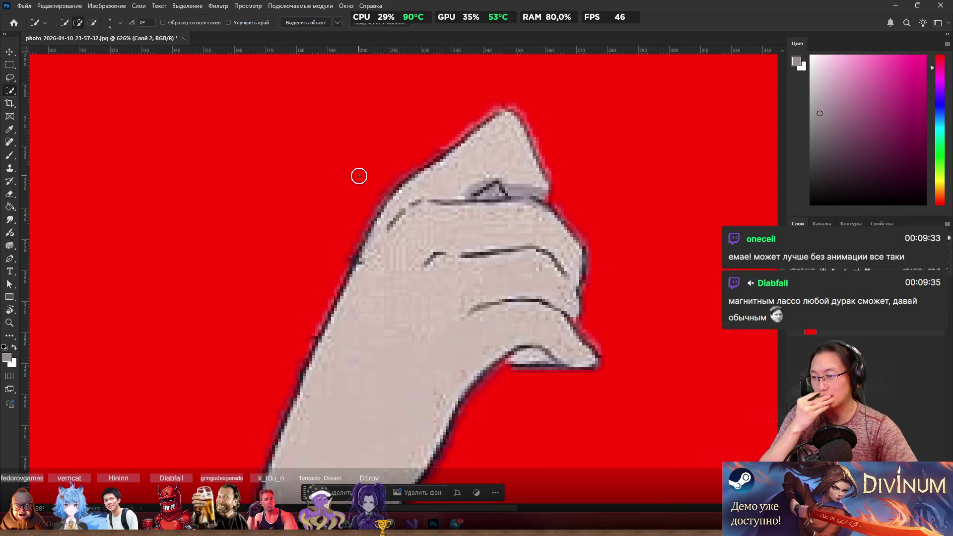
key("e")
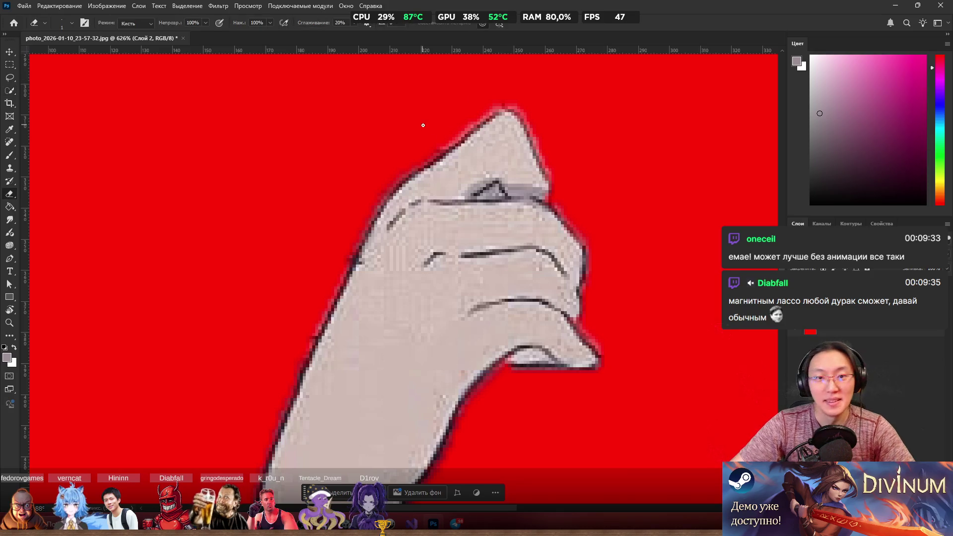
scroll(466, 151, "up", 2)
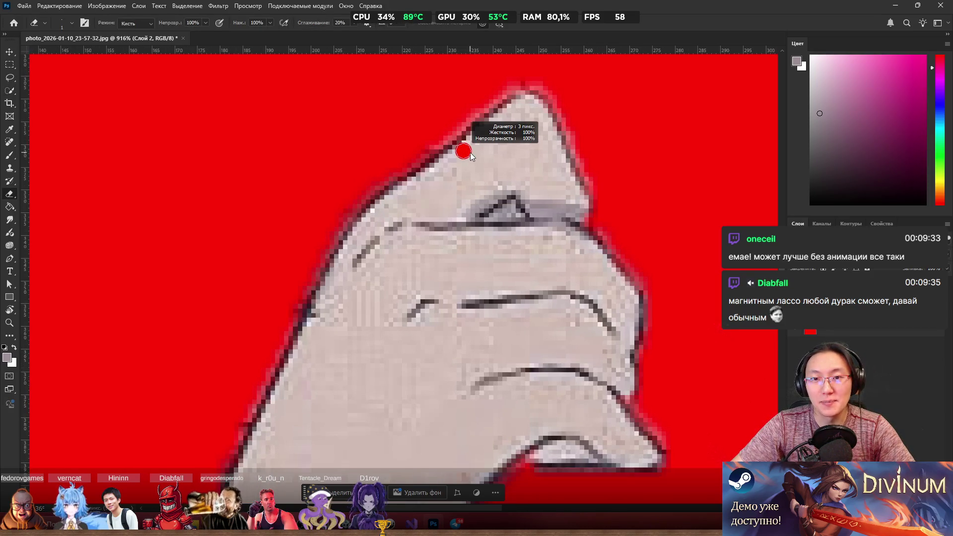
left_click_drag(468, 151, 484, 150)
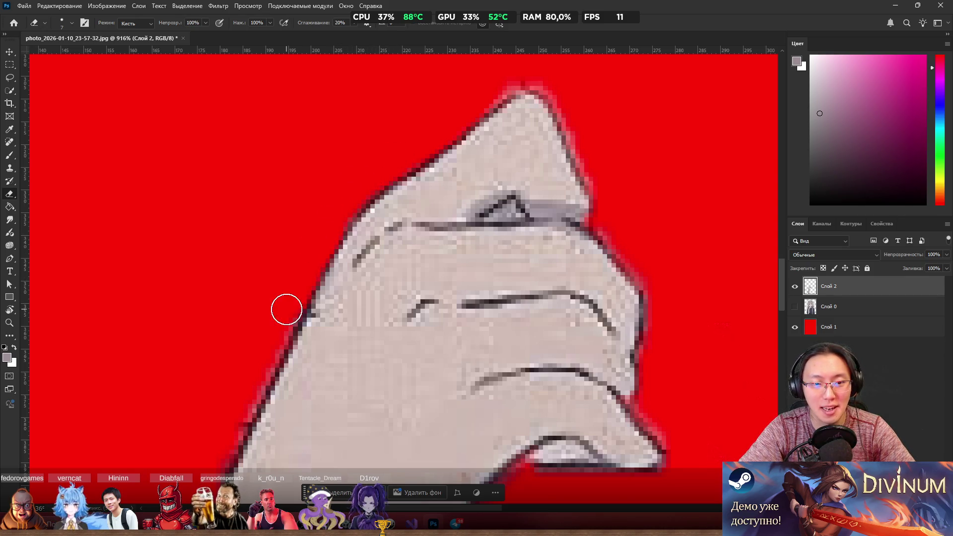
left_click_drag(296, 297, 273, 347)
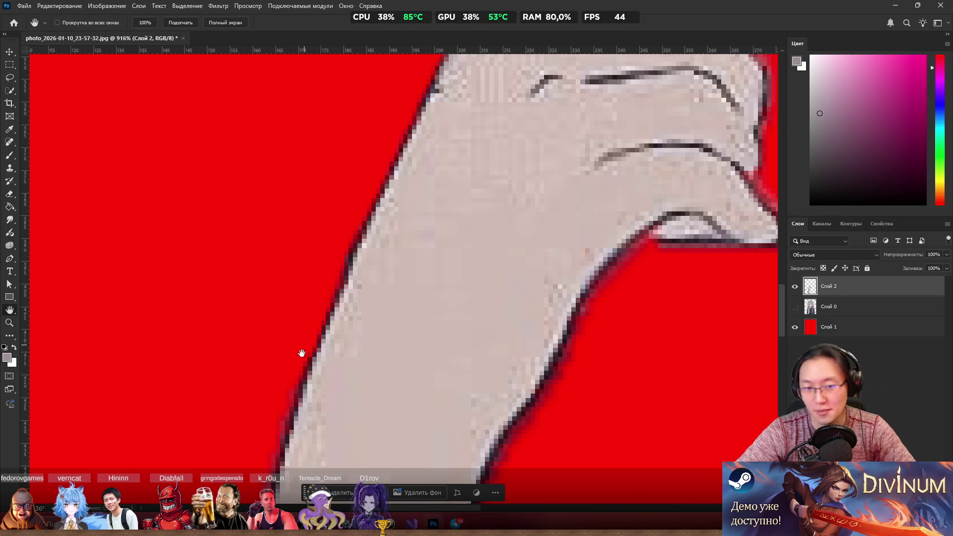
left_click_drag(300, 352, 420, 134)
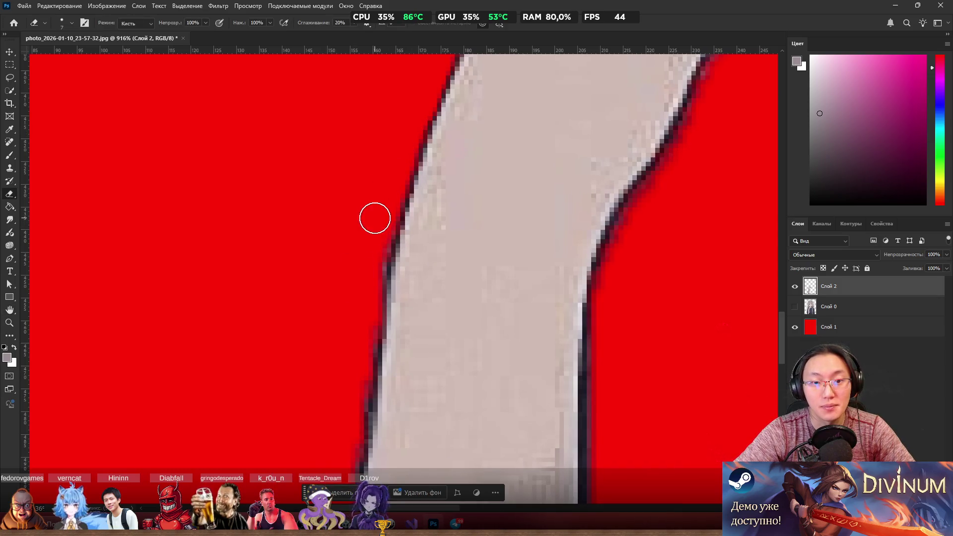
left_click_drag(355, 337, 394, 153)
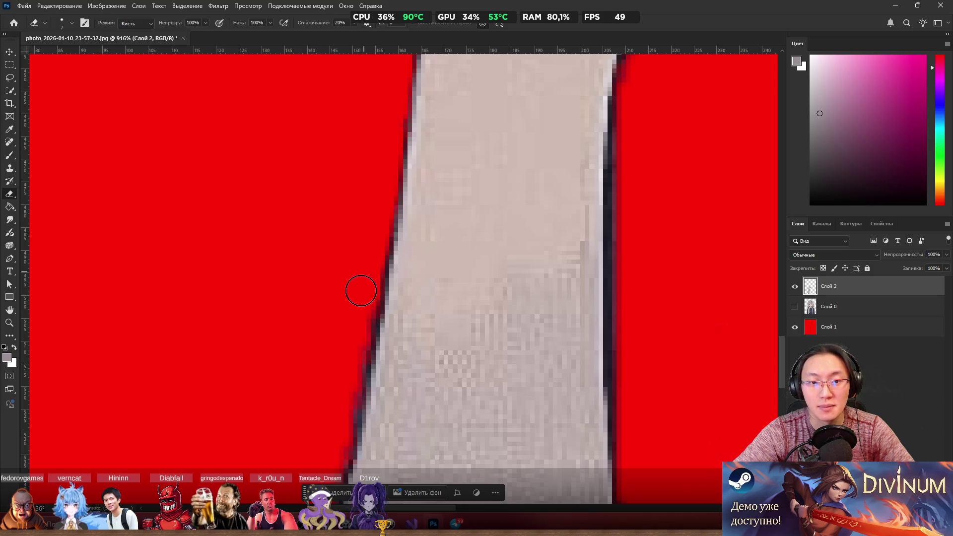
left_click_drag(356, 291, 389, 118)
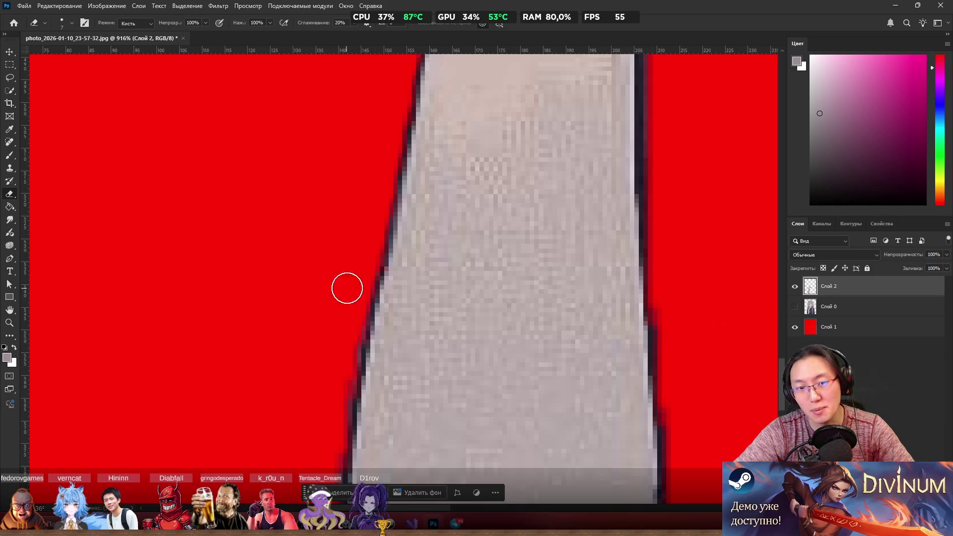
key("space")
mouse_move(343, 325)
left_mouse_down()
mouse_move(353, 228)
mouse_move(373, 174)
left_mouse_up()
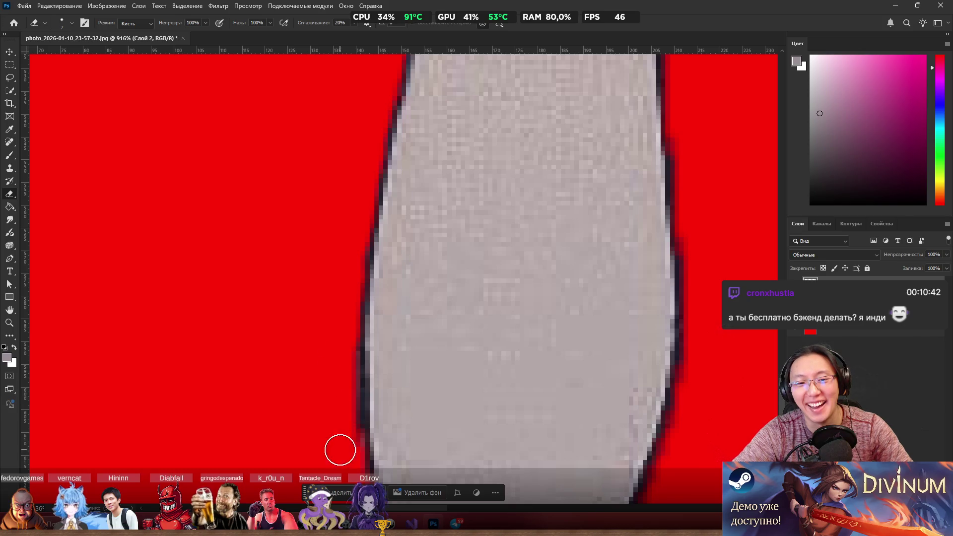
key("space")
Step: Erase light fringe pixels along the hand's edge and across the fist
mouse_move(530, 160)
left_mouse_down()
mouse_move(459, 175)
mouse_move(442, 249)
mouse_move(417, 289)
left_mouse_up()
left_click_drag(403, 150, 411, 177)
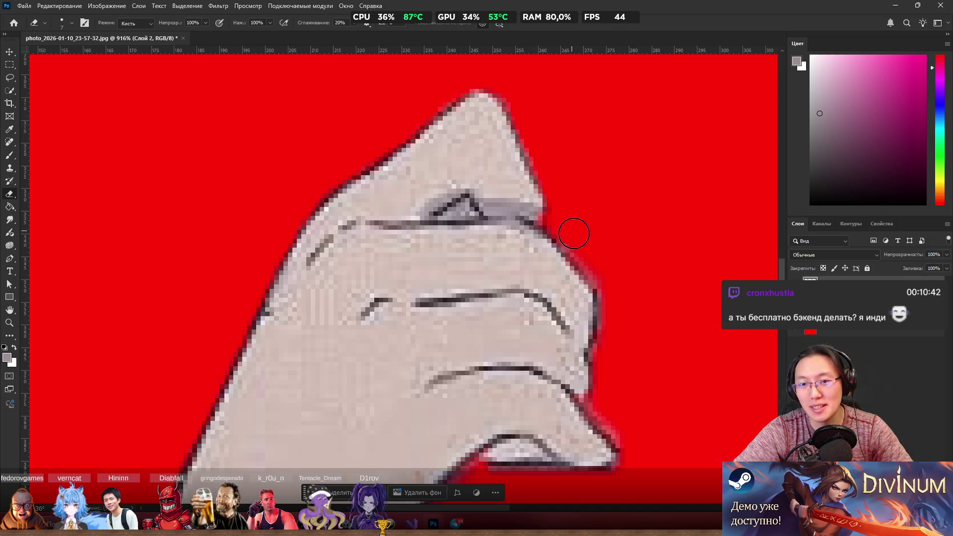
left_click_drag(564, 222, 557, 187)
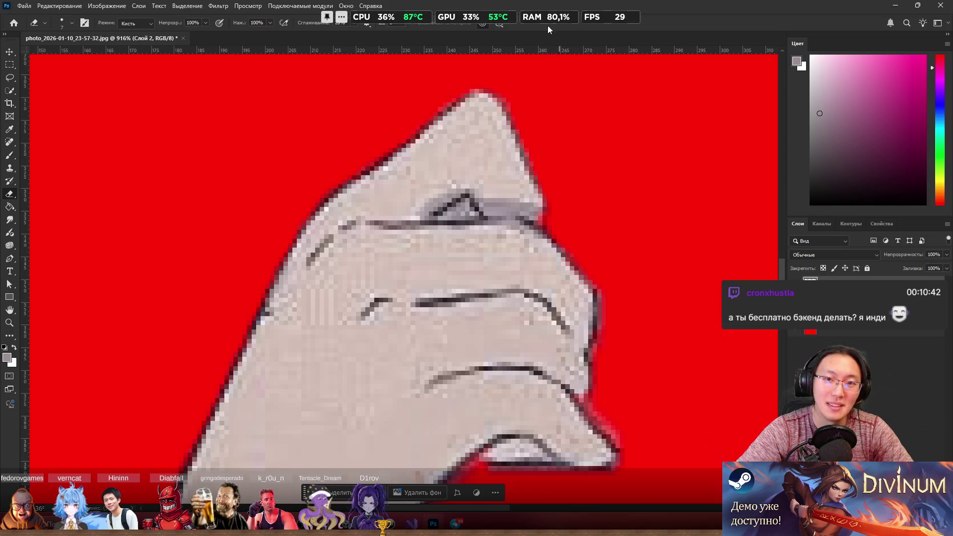
key("space")
left_click_drag(606, 253, 554, 110)
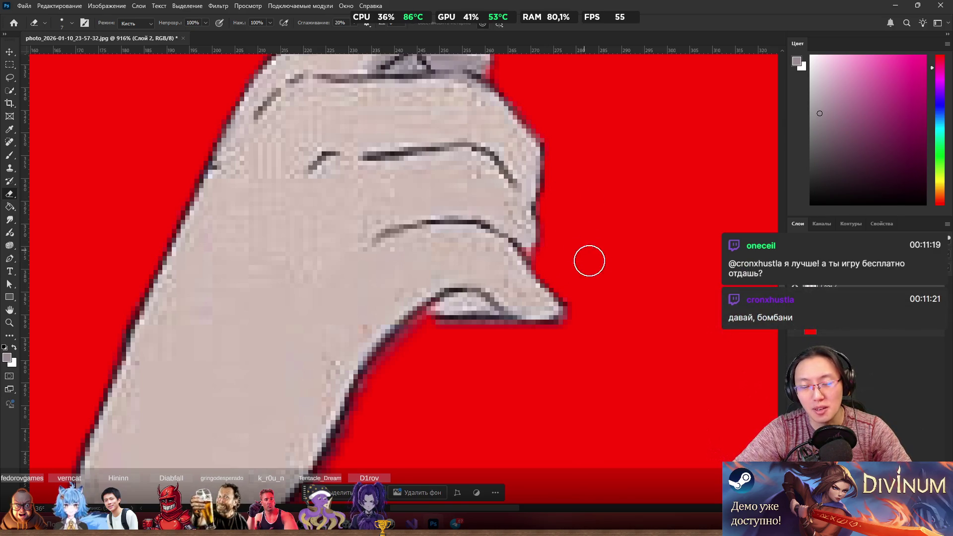
key("space")
mouse_move(573, 322)
left_mouse_down()
mouse_move(624, 191)
mouse_move(659, 163)
left_mouse_up()
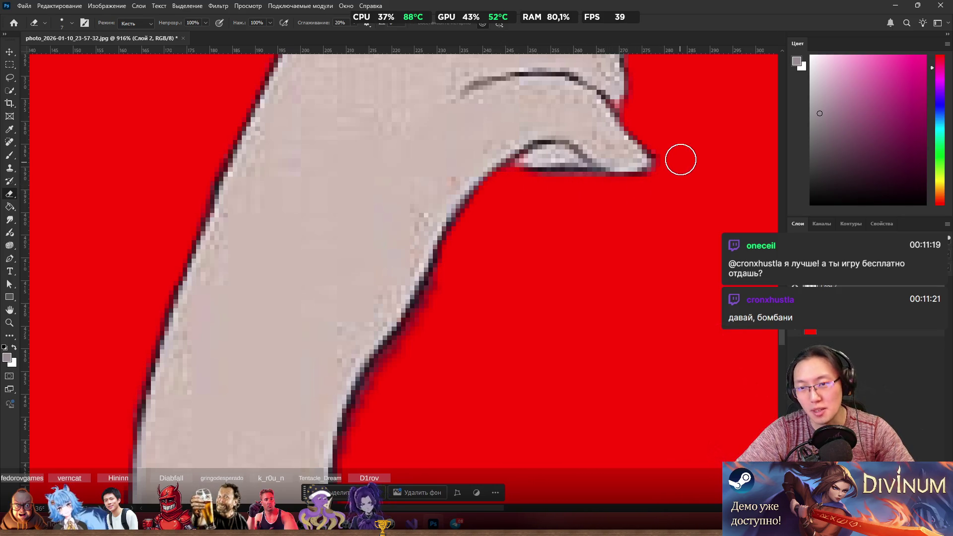
Step: Erase dark outline pixels along the wrist and the forearm's right edge
key("h")
left_click_drag(468, 322, 560, 187)
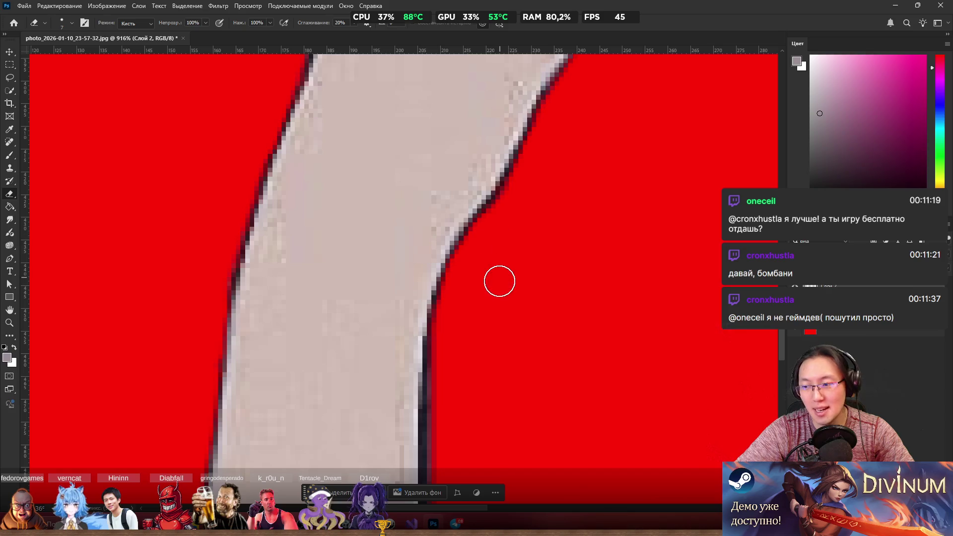
mouse_move(489, 311)
left_mouse_down()
mouse_move(494, 175)
mouse_move(484, 171)
mouse_move(507, 163)
mouse_move(483, 198)
left_mouse_up()
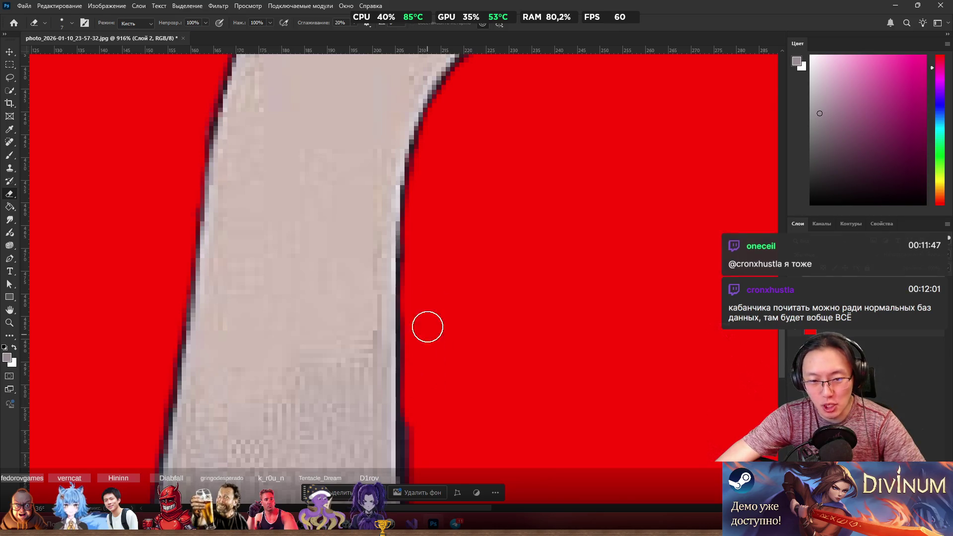
mouse_move(443, 390)
left_mouse_down()
mouse_move(464, 196)
mouse_move(437, 222)
left_mouse_up()
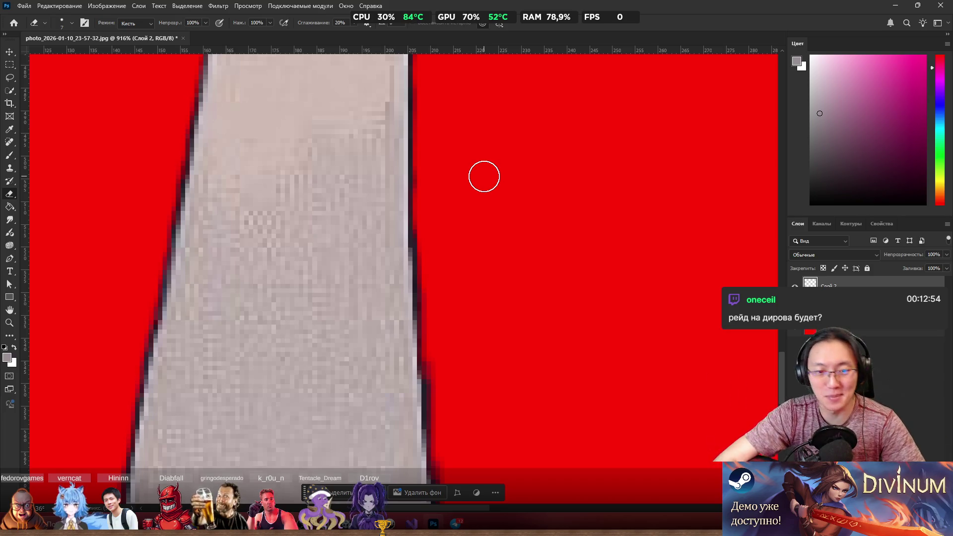
left_click_drag(430, 170, 418, 207)
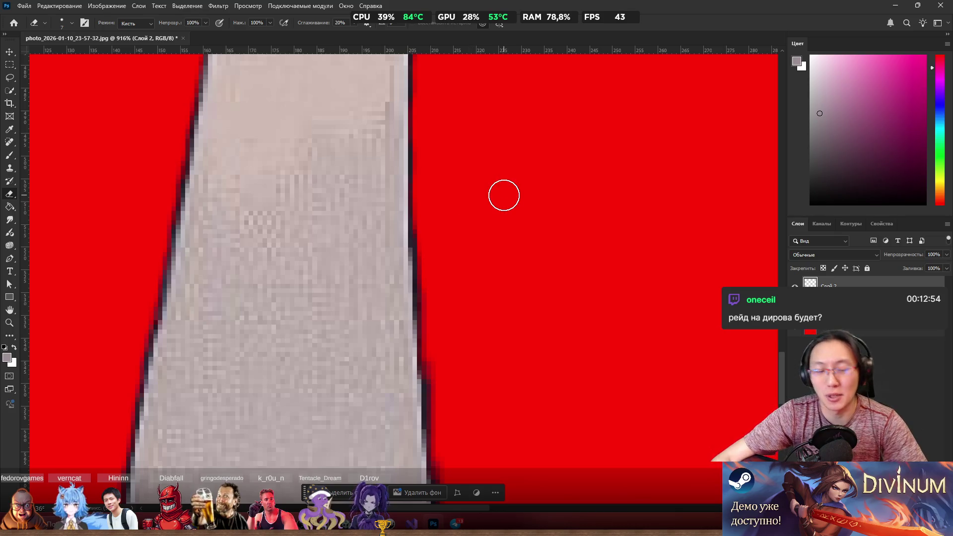
scroll(472, 238, "down", 3)
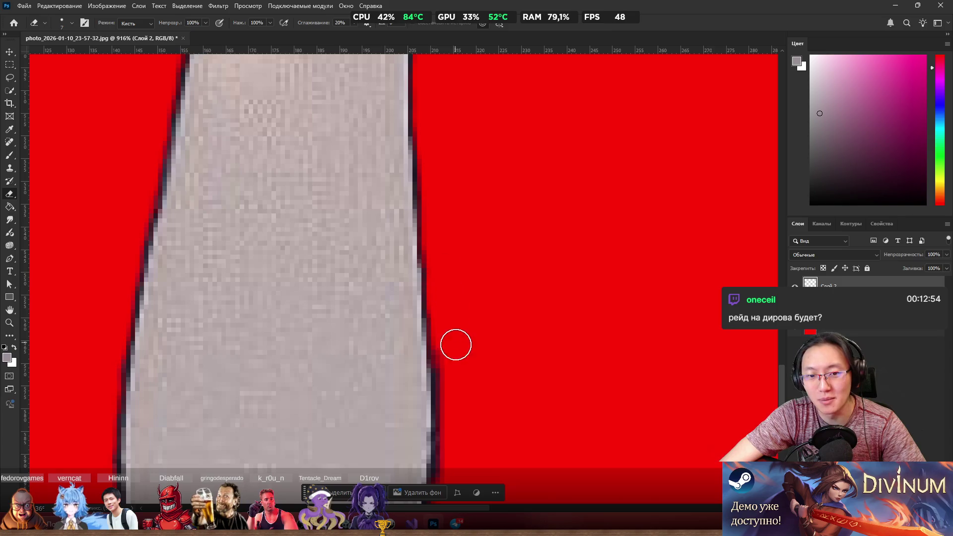
scroll(457, 330, "down", 5)
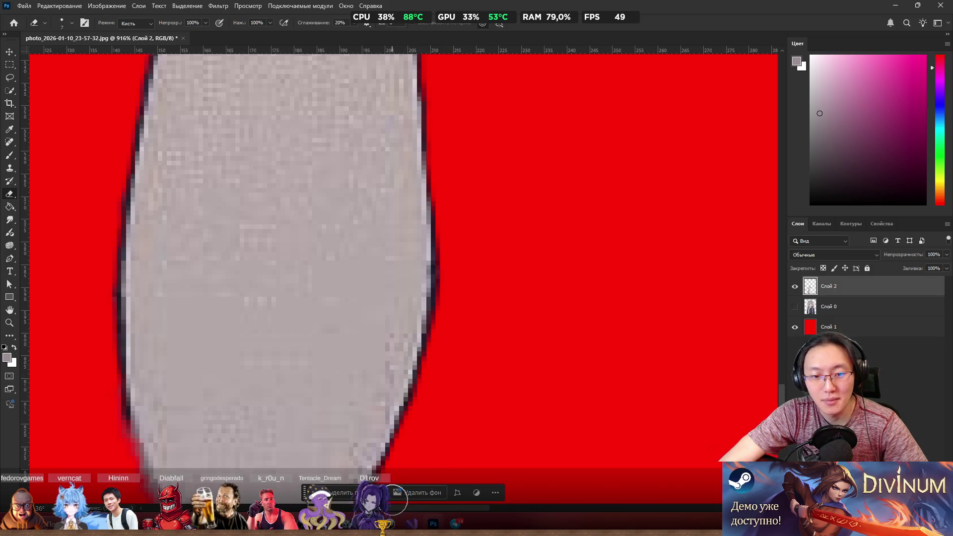
Step: Paint grey over the reddish pixels at the fist's top with a 1 px brush, then hide Layer 2
scroll(488, 428, "down", 6)
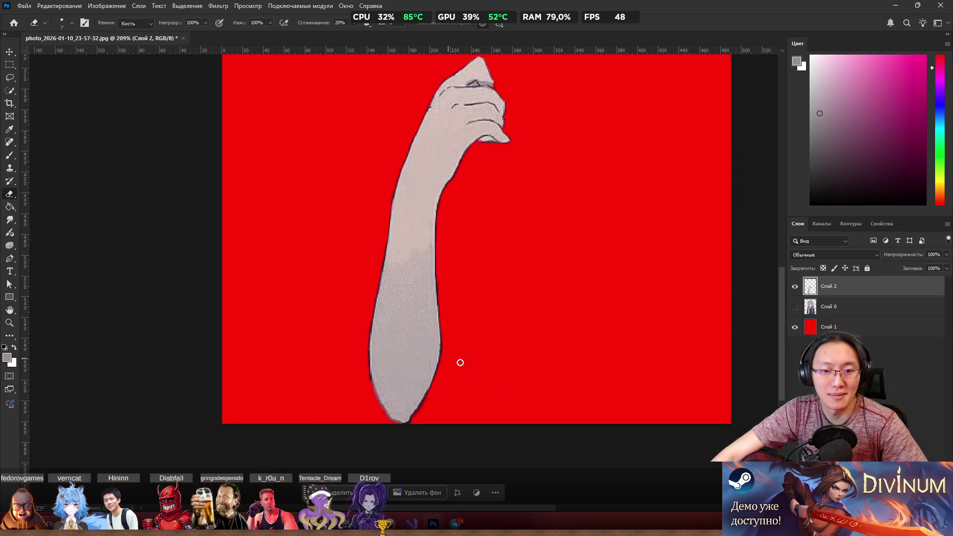
scroll(538, 293, "up", 8)
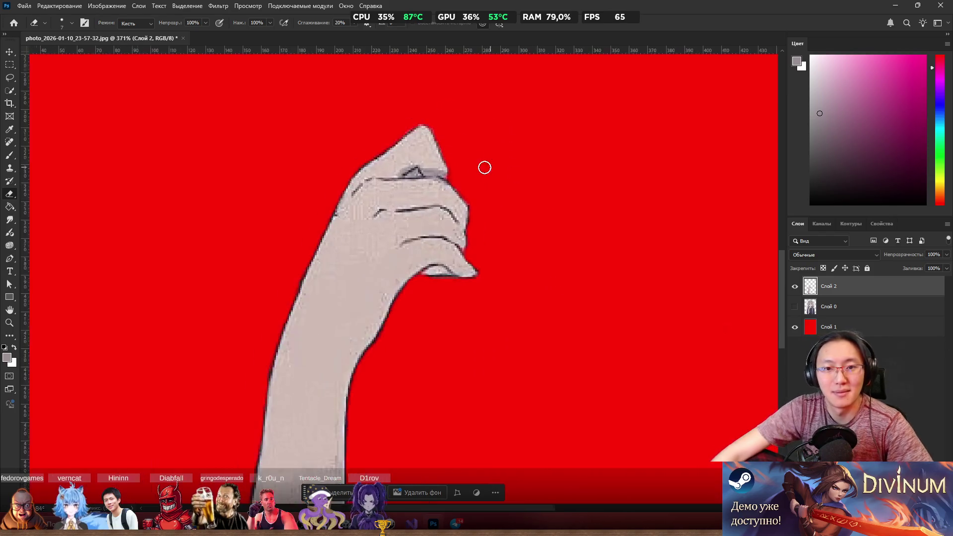
scroll(387, 166, "up", 3)
key("b")
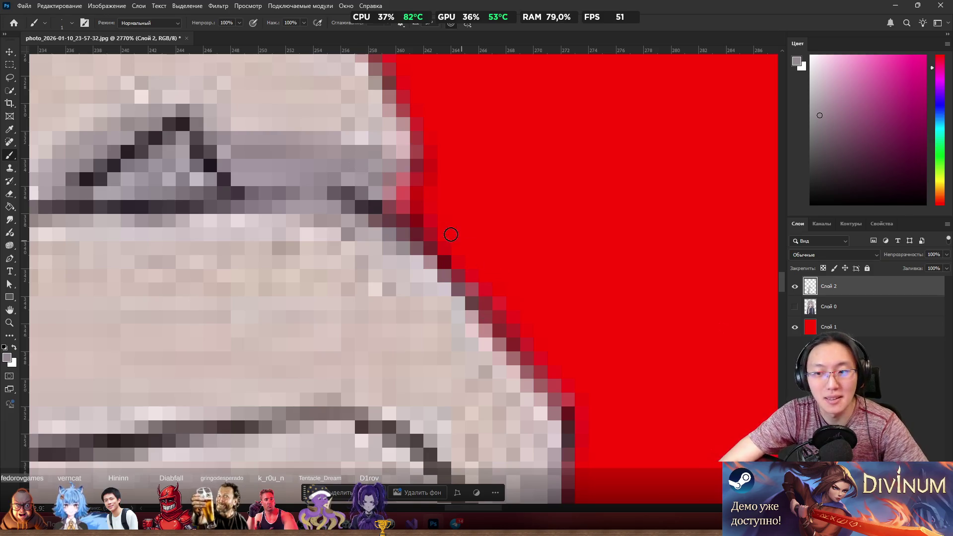
mouse_move(399, 205)
left_mouse_down()
mouse_move(404, 166)
mouse_move(423, 211)
left_mouse_up()
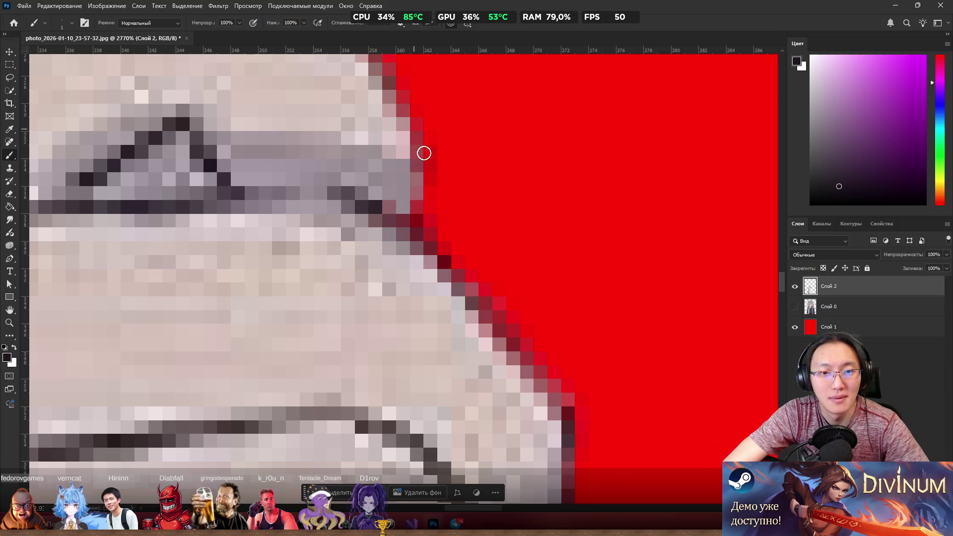
scroll(515, 213, "down", 10)
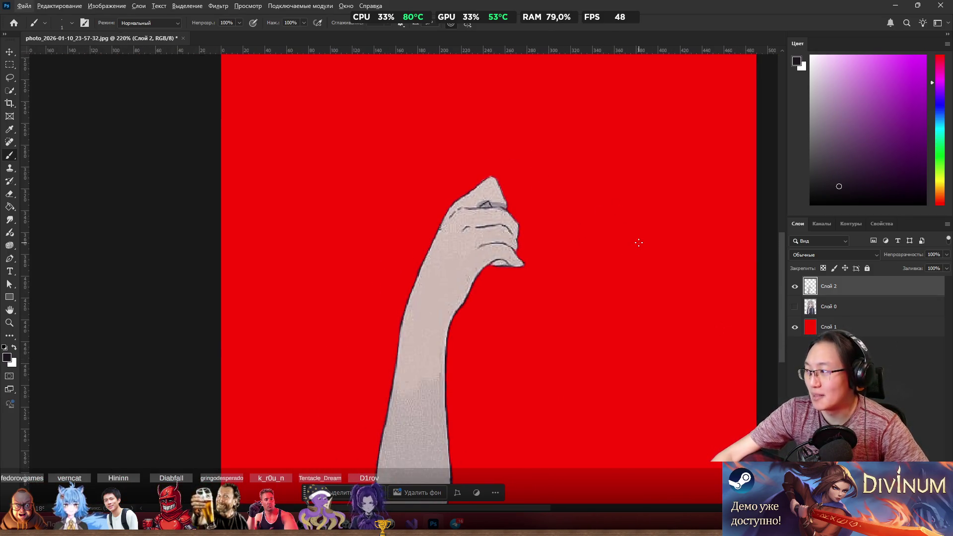
scroll(549, 298, "up", 5)
scroll(465, 288, "down", 3)
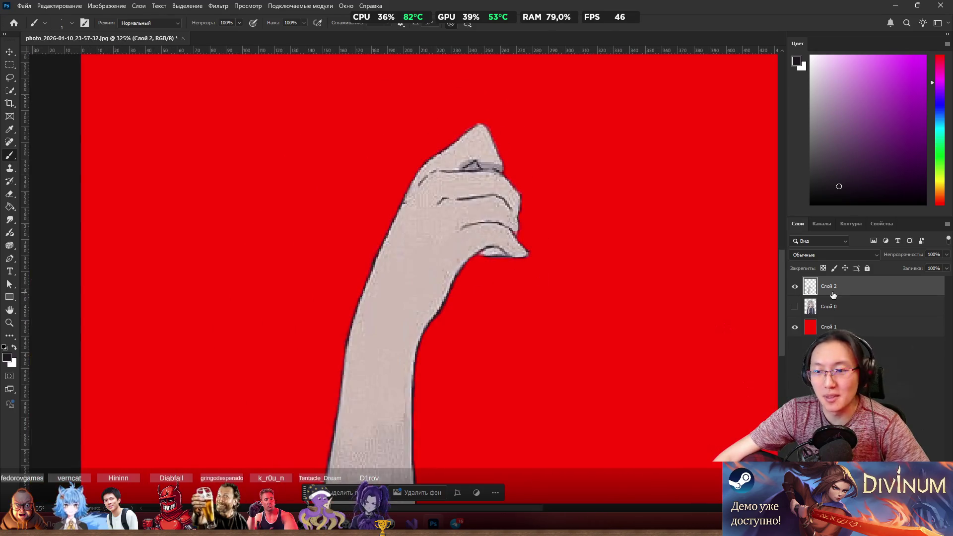
left_click(795, 286)
Step: Show the original girl layer, Layer 0, and make it active for Clone Stamp work
left_click(795, 307)
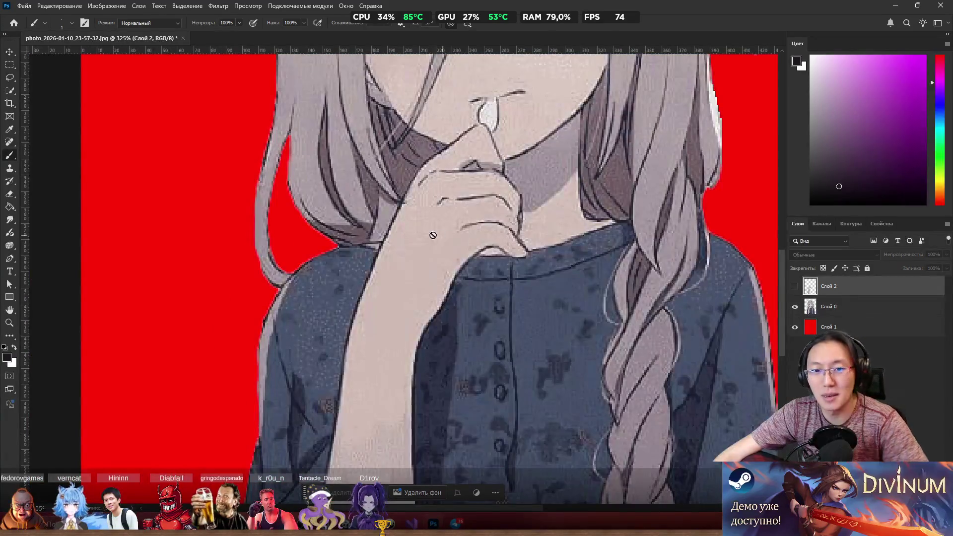
scroll(425, 232, "down", 4)
scroll(426, 232, "up", 4)
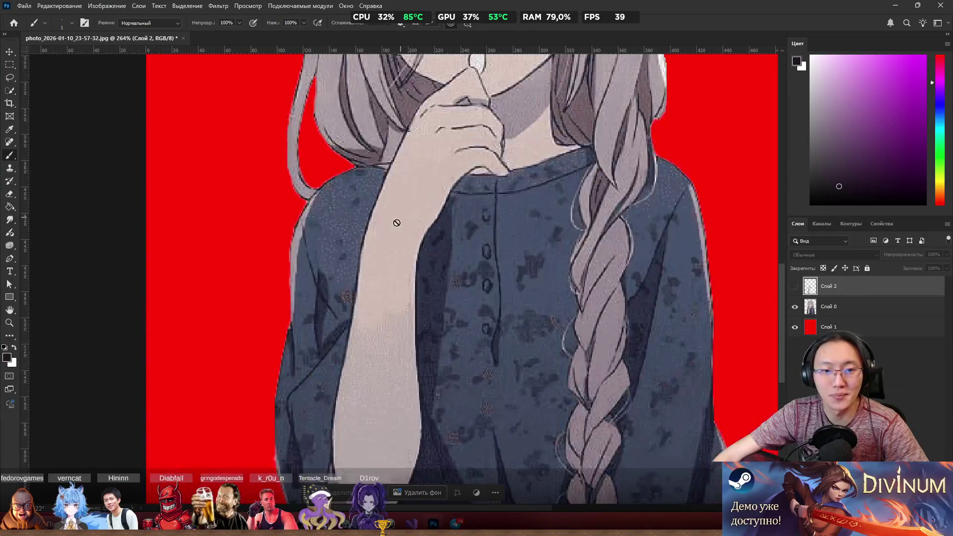
scroll(375, 251, "up", 1)
scroll(376, 250, "up", 1)
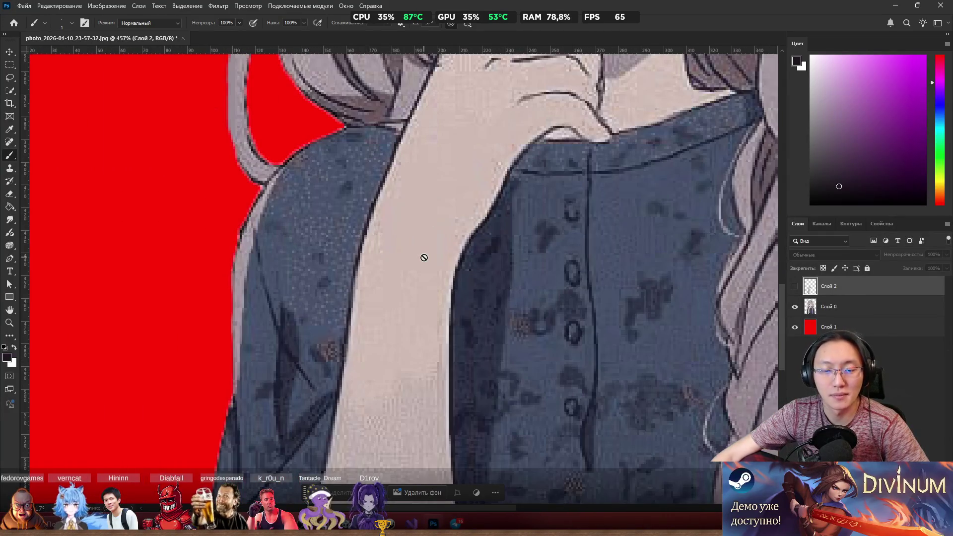
key("s")
left_click(834, 308)
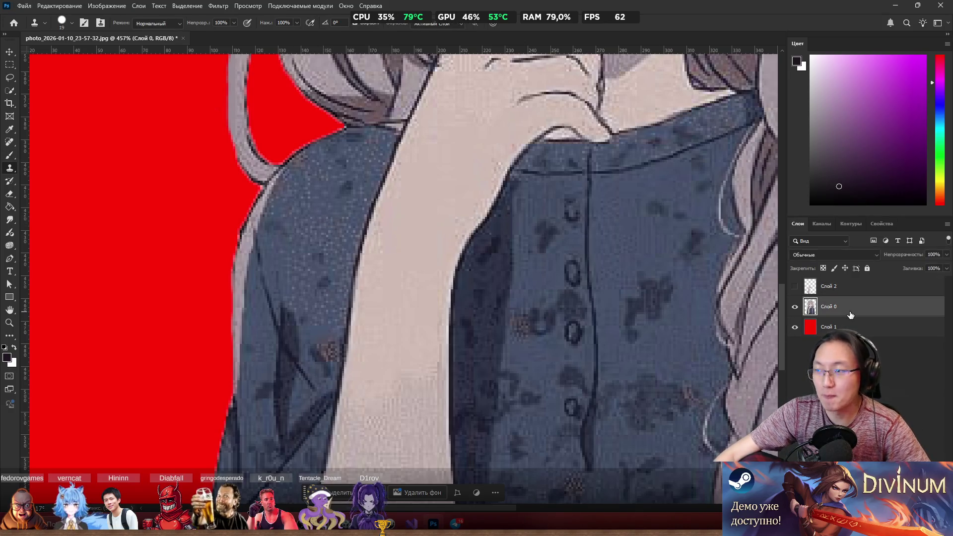
Step: Clone sleeve texture over the beige forearm and the white notch
left_click(311, 209, "alt")
mouse_move(366, 246)
left_mouse_down()
mouse_move(355, 228)
mouse_move(364, 245)
mouse_move(379, 219)
mouse_move(365, 315)
left_mouse_up()
mouse_move(359, 326)
left_mouse_down()
mouse_move(399, 274)
mouse_move(411, 323)
mouse_move(424, 256)
mouse_move(447, 255)
mouse_move(455, 343)
mouse_move(473, 274)
mouse_move(491, 254)
mouse_move(487, 292)
left_mouse_up()
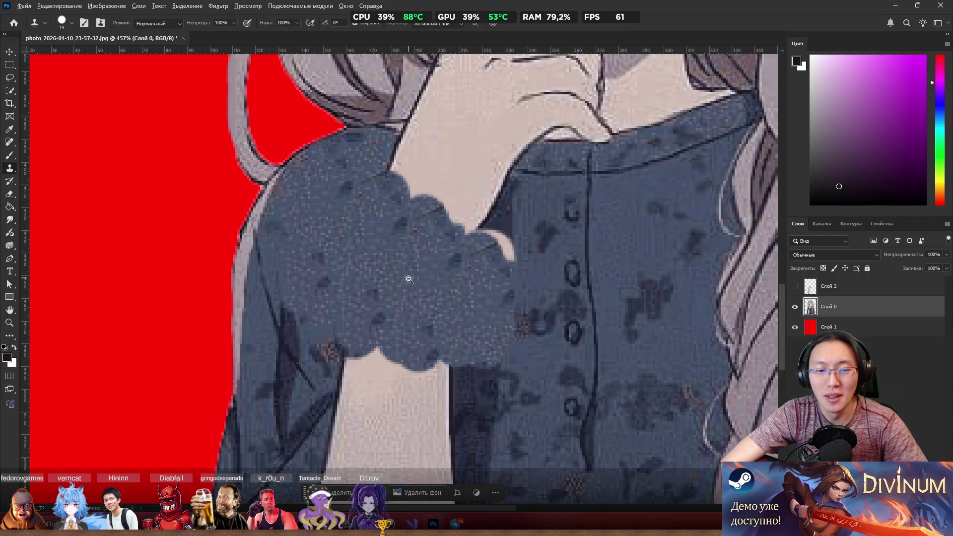
left_click(372, 291, "alt")
mouse_move(393, 215)
left_mouse_down()
mouse_move(356, 181)
mouse_move(404, 204)
mouse_move(423, 200)
mouse_move(394, 155)
mouse_move(462, 211)
mouse_move(446, 234)
mouse_move(482, 213)
mouse_move(494, 215)
mouse_move(497, 234)
mouse_move(482, 207)
mouse_move(485, 189)
mouse_move(402, 160)
mouse_move(479, 176)
mouse_move(490, 191)
left_mouse_up()
left_click(406, 282, "alt")
Step: Fill the light gap under the sleeve edge with texture, then sample the sleeve's dark blue
scroll(490, 191, "down", 4)
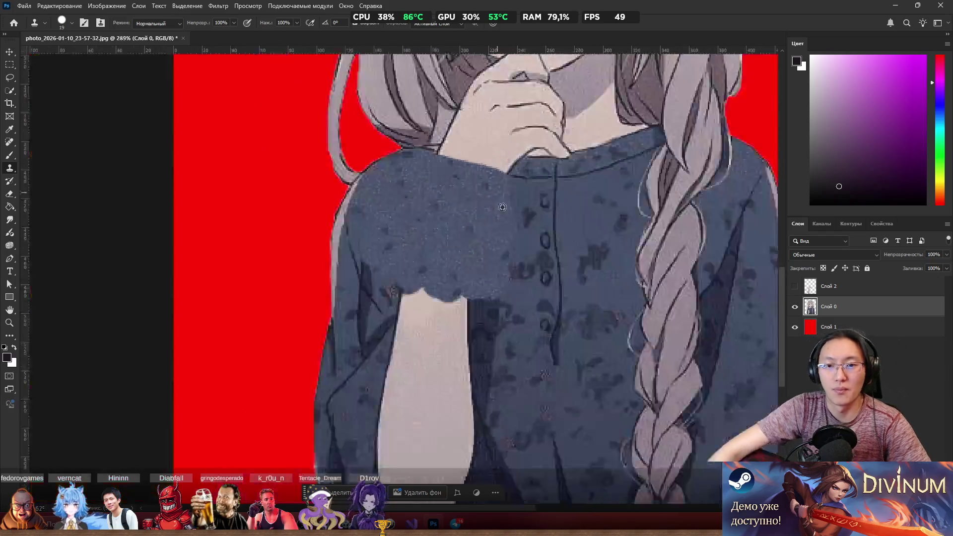
scroll(506, 243, "up", 3)
scroll(506, 243, "up", 2)
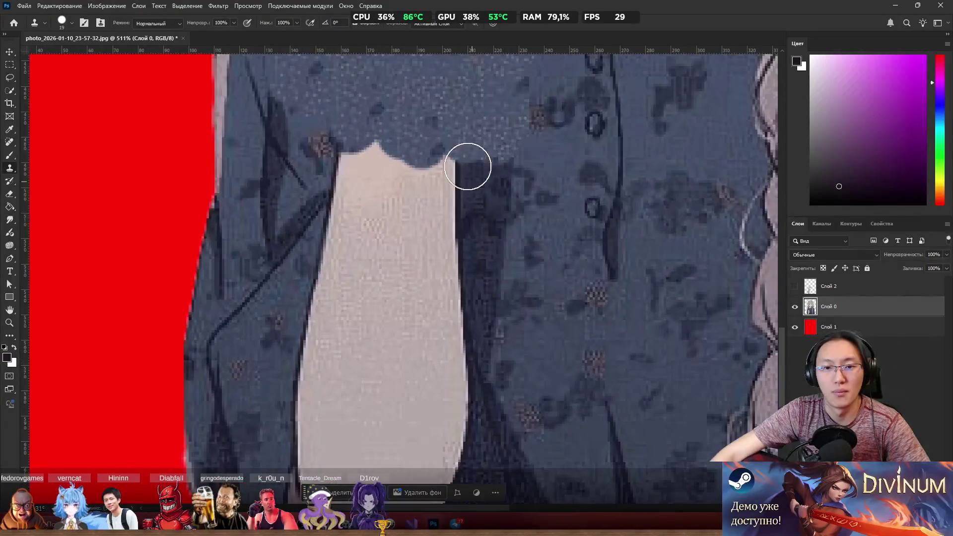
scroll(468, 164, "down", 2)
left_click(466, 142, "alt")
mouse_move(469, 199)
left_mouse_down()
mouse_move(385, 186)
mouse_move(424, 249)
mouse_move(444, 202)
mouse_move(469, 239)
mouse_move(482, 185)
mouse_move(475, 247)
mouse_move(449, 257)
mouse_move(462, 274)
left_mouse_up()
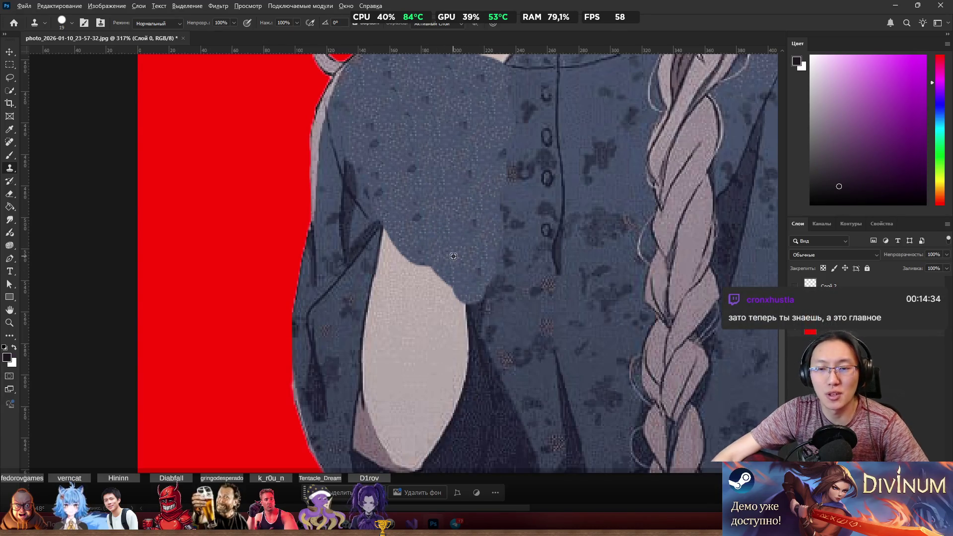
scroll(453, 257, "down", 5)
scroll(518, 268, "up", 5)
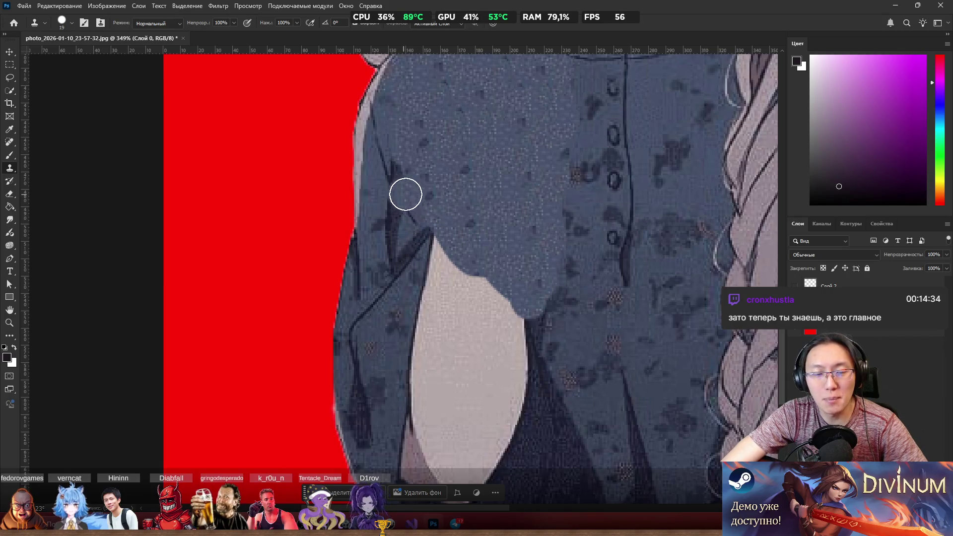
key("b")
left_click(395, 221, "alt")
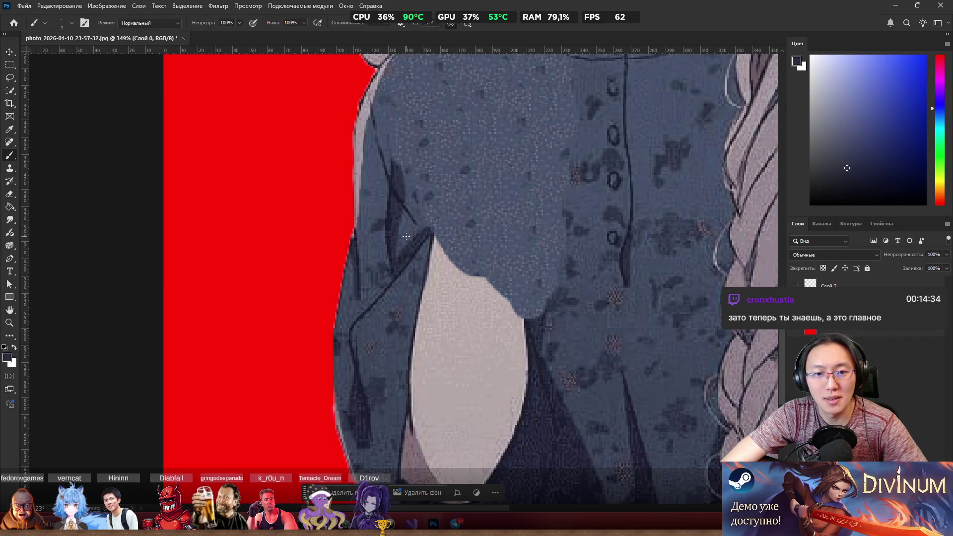
Step: Paint dark blue strokes from the sleeve edge into the pale area below it
left_click(411, 234, "alt")
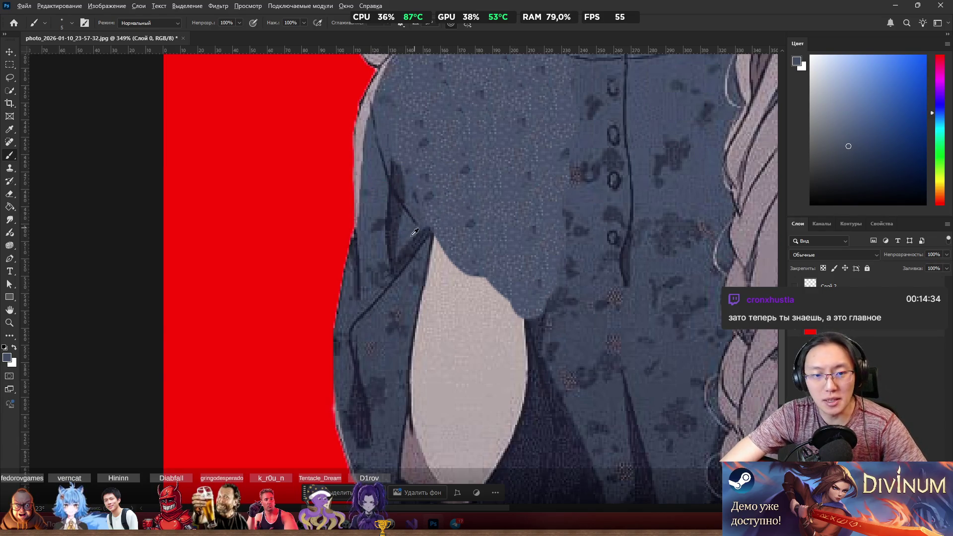
left_click(424, 253, "alt")
mouse_move(419, 252)
left_mouse_down()
mouse_move(381, 298)
mouse_move(434, 233)
mouse_move(502, 298)
left_mouse_up()
mouse_move(430, 236)
left_mouse_down()
mouse_move(493, 291)
mouse_move(504, 355)
mouse_move(456, 358)
mouse_move(436, 382)
left_mouse_up()
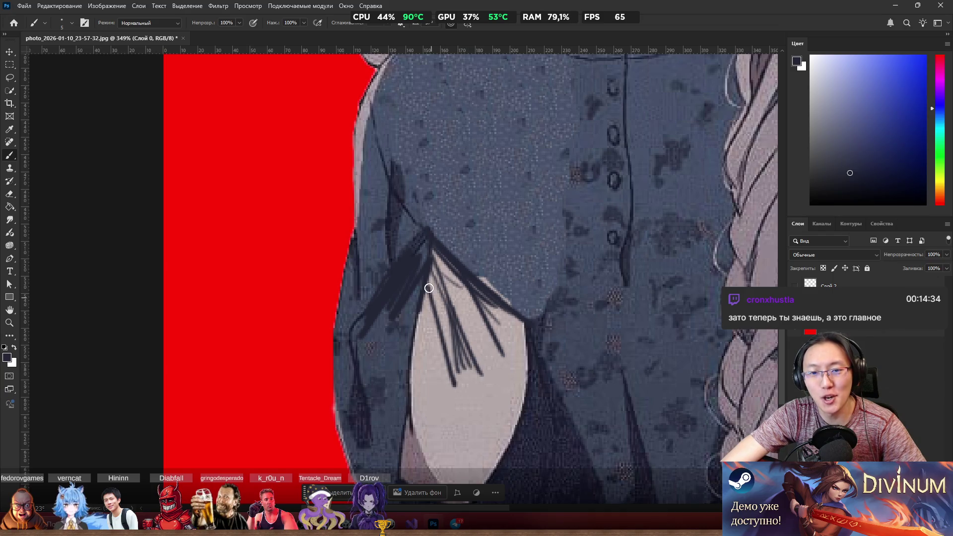
left_click_drag(423, 258, 411, 347)
mouse_move(415, 279)
left_mouse_down()
mouse_move(362, 390)
mouse_move(368, 398)
left_mouse_up()
left_click_drag(419, 317, 469, 378)
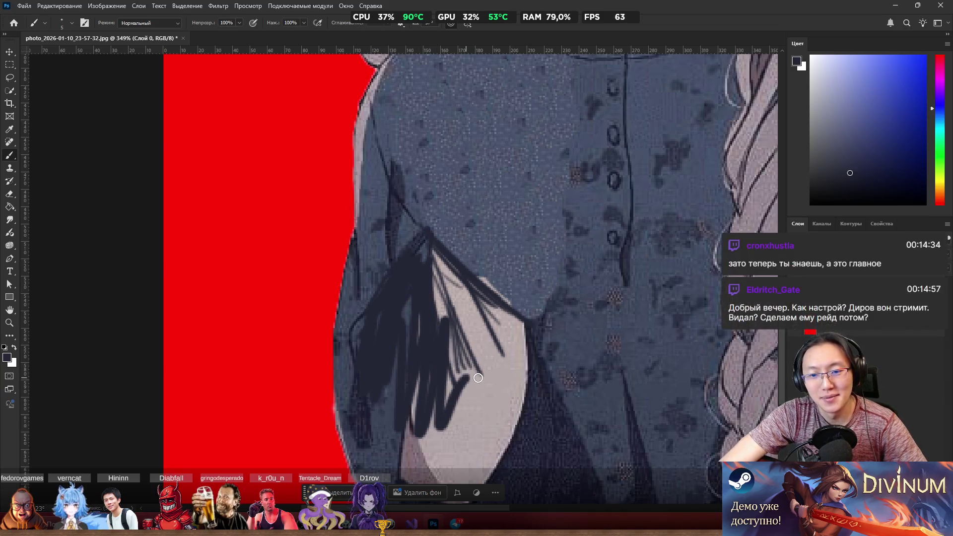
Step: Clone dark fabric texture over the pale area and its upper streaks
key("s")
mouse_move(514, 442)
left_mouse_down()
mouse_move(504, 430)
mouse_move(493, 451)
mouse_move(487, 442)
mouse_move(502, 393)
mouse_move(492, 387)
left_mouse_up()
mouse_move(520, 422)
left_mouse_down()
mouse_move(517, 368)
mouse_move(490, 349)
mouse_move(467, 361)
left_mouse_up()
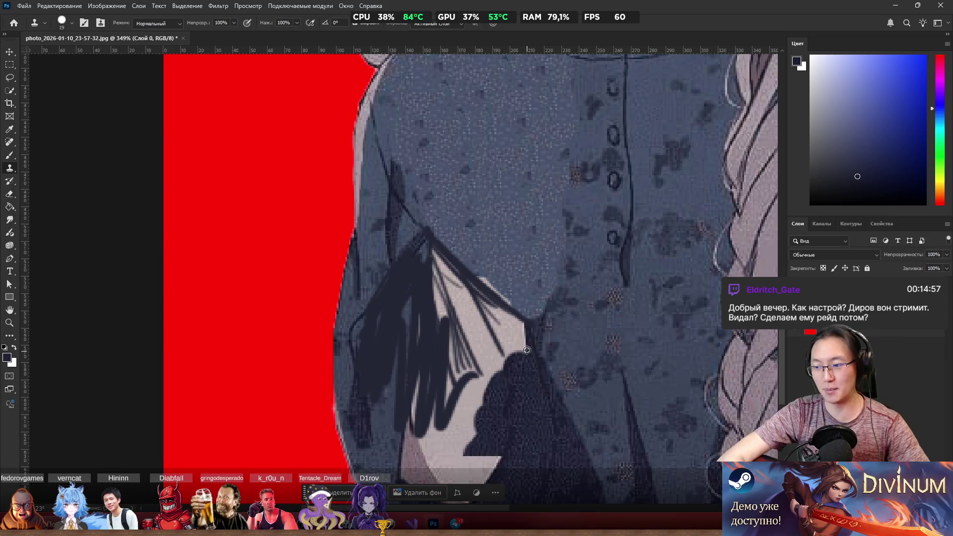
mouse_move(475, 352)
left_mouse_down()
mouse_move(479, 390)
mouse_move(499, 350)
mouse_move(469, 443)
mouse_move(492, 453)
mouse_move(476, 455)
mouse_move(487, 456)
mouse_move(485, 347)
mouse_move(511, 344)
mouse_move(504, 326)
mouse_move(483, 321)
mouse_move(474, 358)
mouse_move(440, 400)
mouse_move(448, 437)
left_mouse_up()
mouse_move(442, 345)
left_mouse_down()
mouse_move(438, 320)
mouse_move(448, 360)
left_mouse_up()
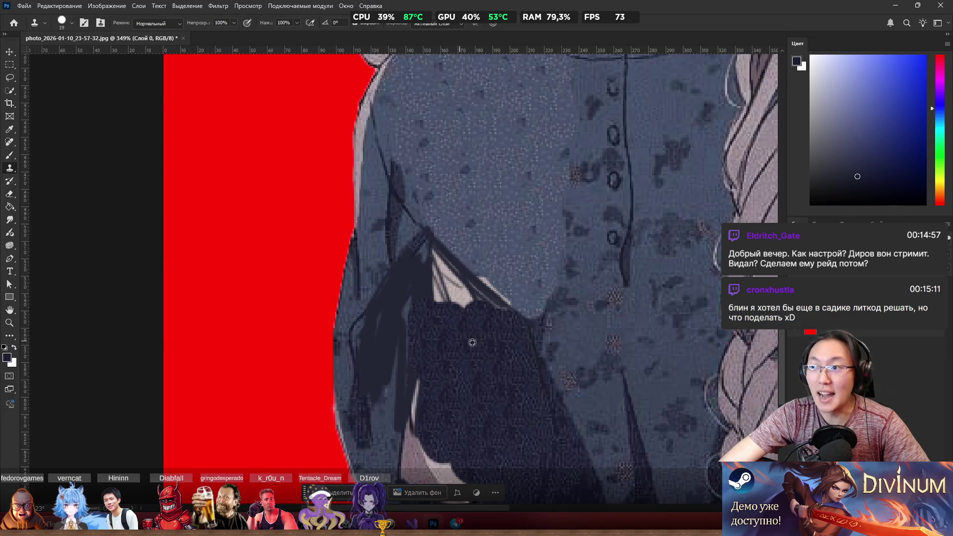
mouse_move(464, 313)
left_mouse_down()
mouse_move(441, 303)
mouse_move(447, 289)
mouse_move(430, 265)
mouse_move(453, 309)
mouse_move(447, 277)
mouse_move(506, 331)
mouse_move(445, 278)
mouse_move(475, 313)
left_mouse_up()
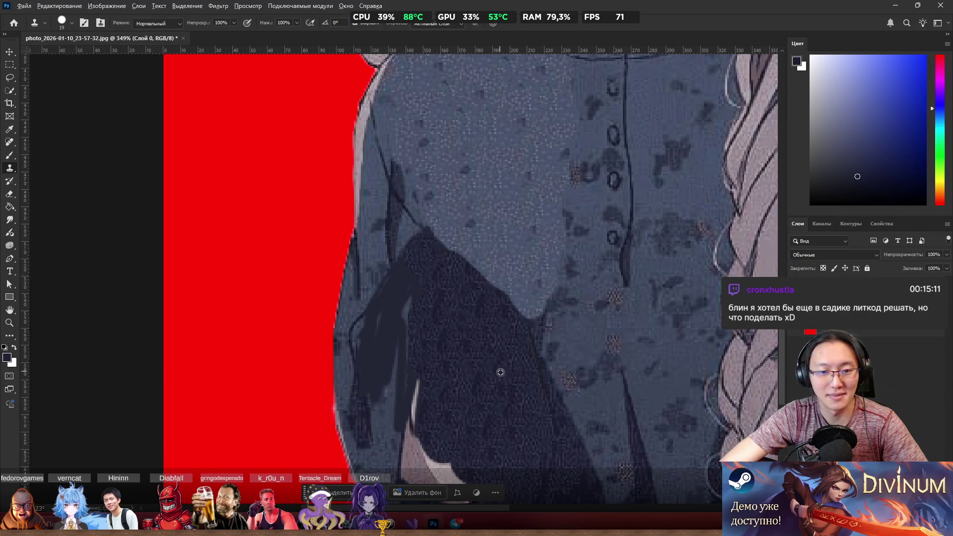
Step: Darken the remaining pale strands and touch up the dark area's upper edge
mouse_move(404, 311)
left_mouse_down()
mouse_move(425, 350)
mouse_move(413, 390)
mouse_move(451, 464)
mouse_move(475, 476)
left_mouse_up()
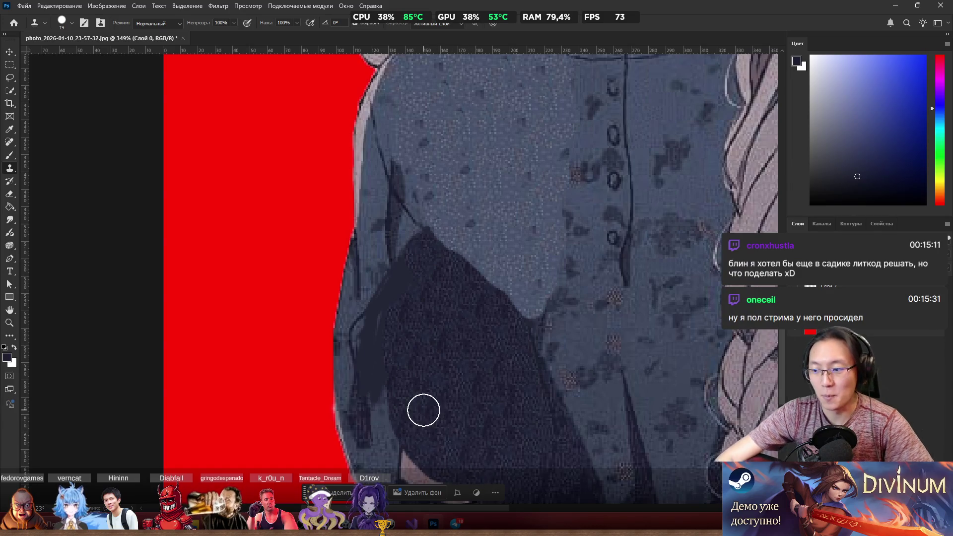
scroll(421, 409, "down", 3)
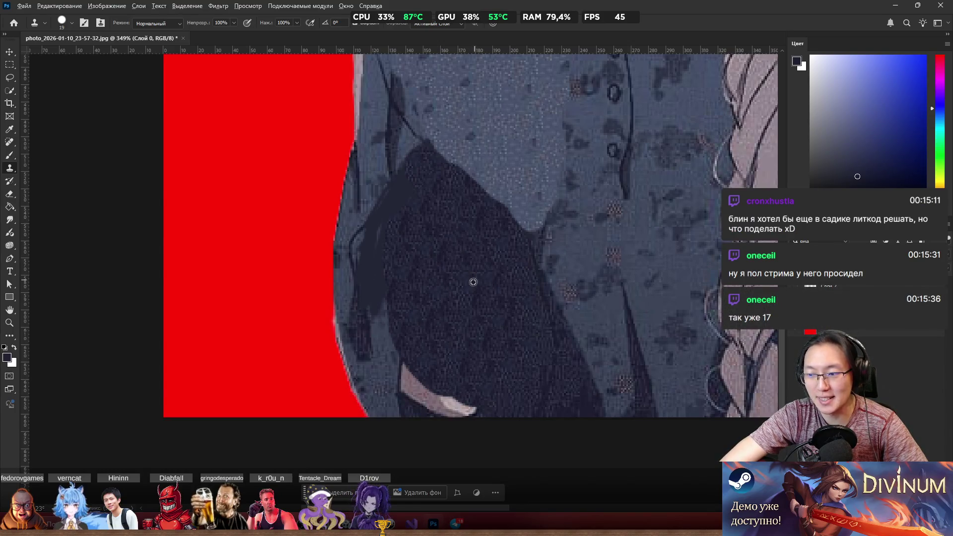
mouse_move(439, 362)
left_mouse_down()
mouse_move(477, 394)
mouse_move(418, 411)
mouse_move(392, 297)
left_mouse_up()
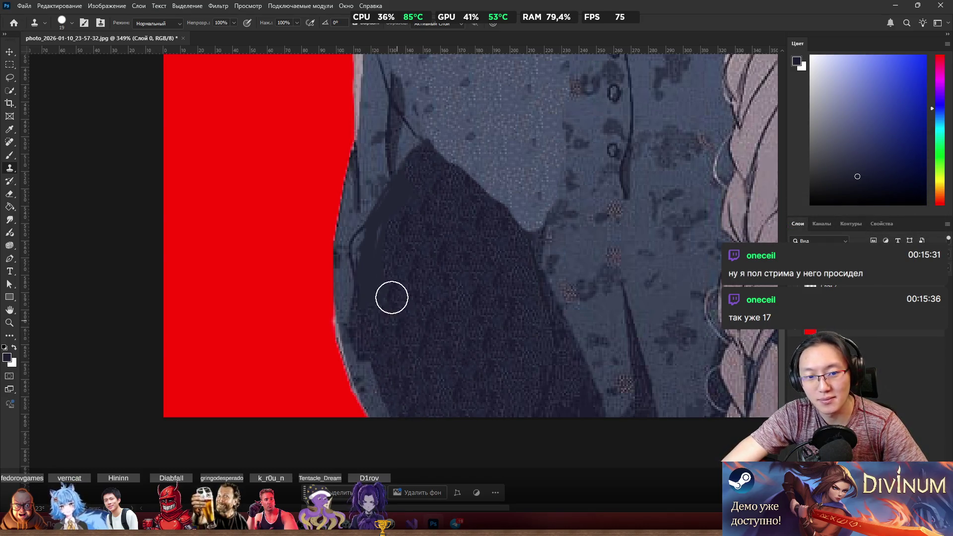
left_click_drag(395, 389, 402, 363)
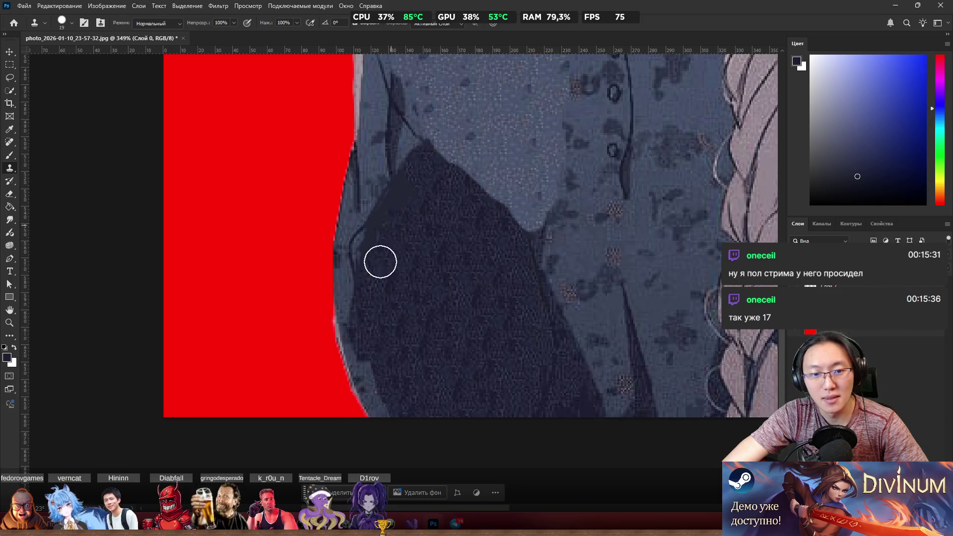
left_click_drag(392, 270, 448, 312)
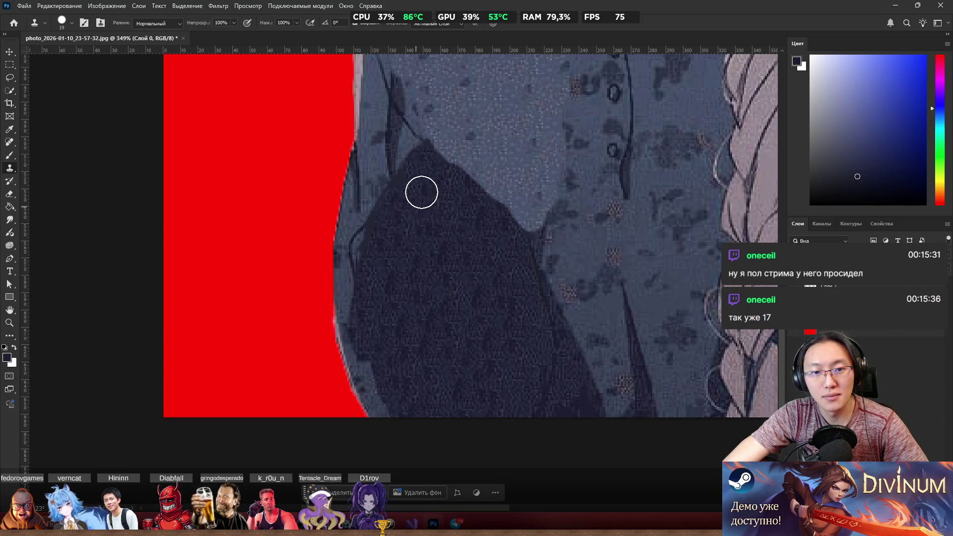
scroll(425, 253, "down", 5)
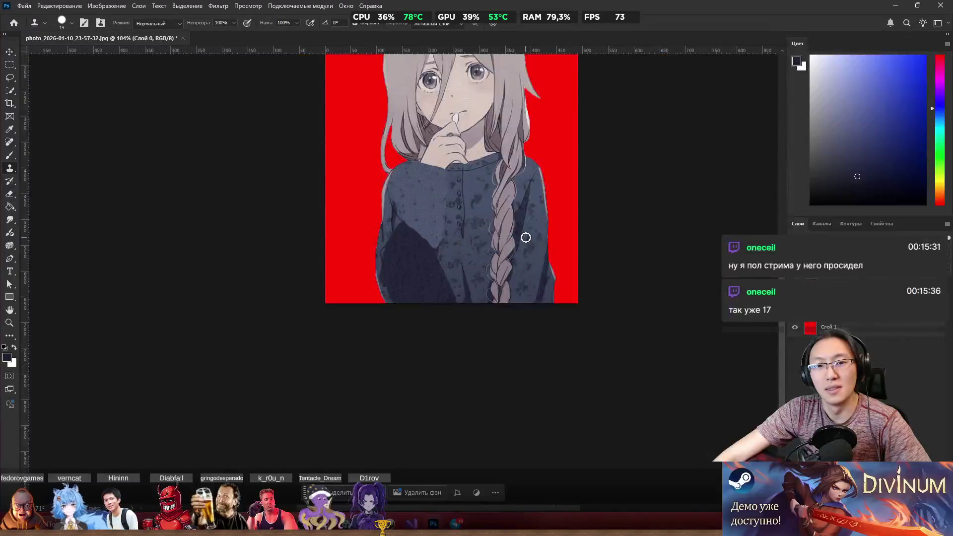
Step: With a ~22 px clone brush, cover the finger outline and small dark mark with light skin
scroll(419, 258, "up", 6)
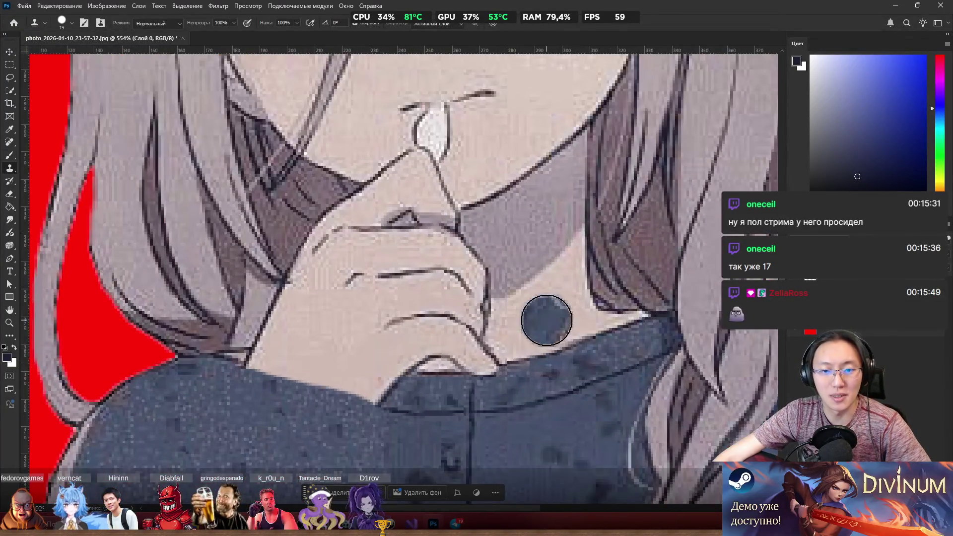
left_click(534, 311)
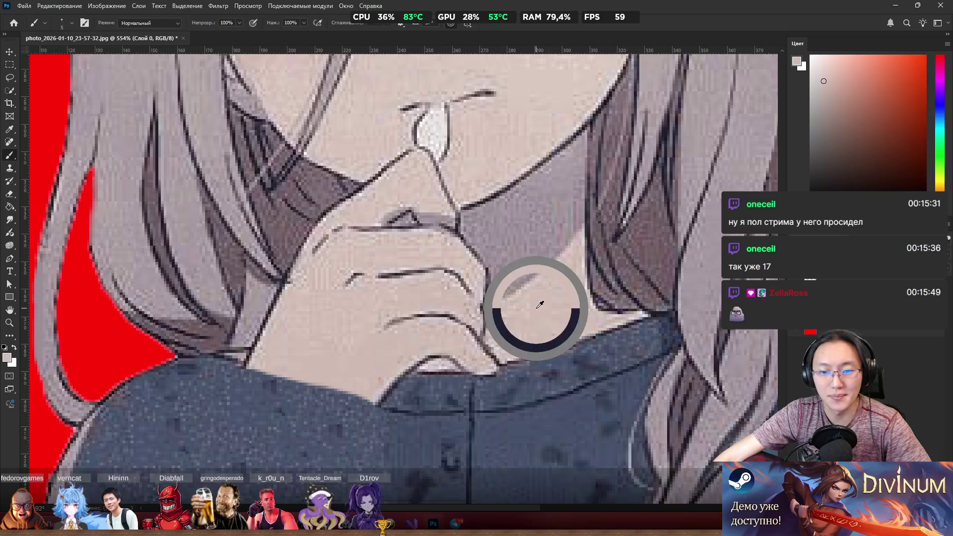
mouse_move(565, 308)
left_mouse_down()
mouse_move(580, 310)
mouse_move(547, 319)
left_mouse_up()
mouse_move(489, 330)
left_mouse_down()
mouse_move(479, 318)
mouse_move(499, 351)
left_mouse_up()
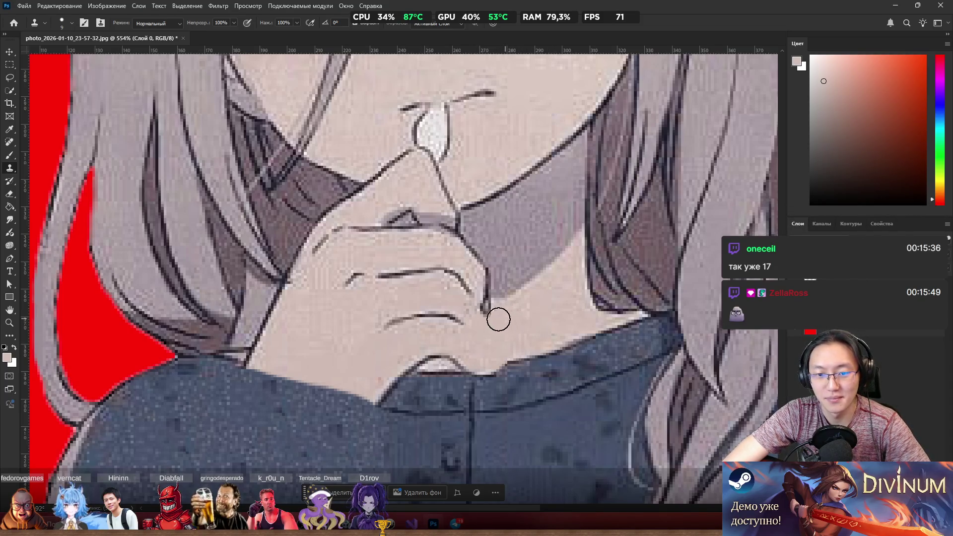
left_click_drag(485, 320, 448, 332)
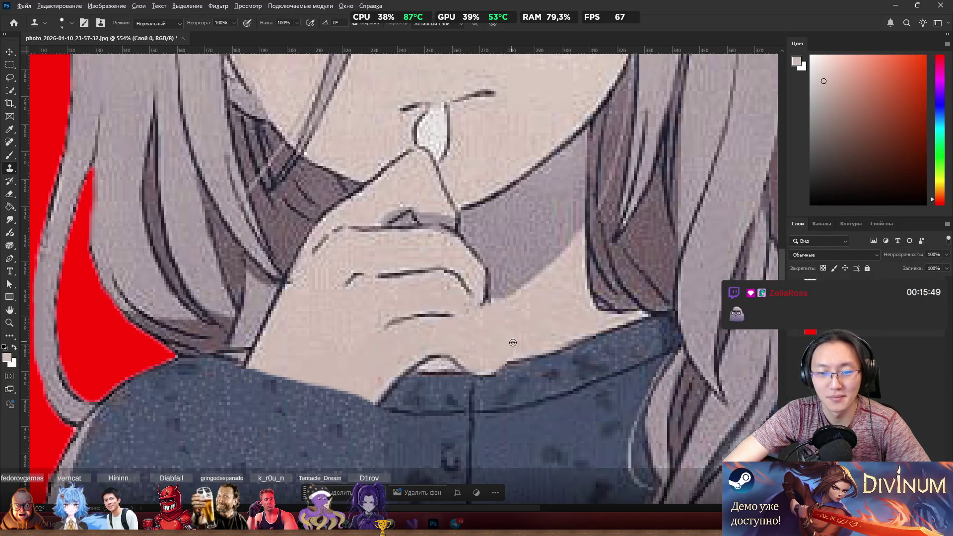
left_click_drag(414, 317, 394, 322)
mouse_move(456, 326)
left_mouse_down()
mouse_move(402, 350)
mouse_move(437, 354)
left_mouse_up()
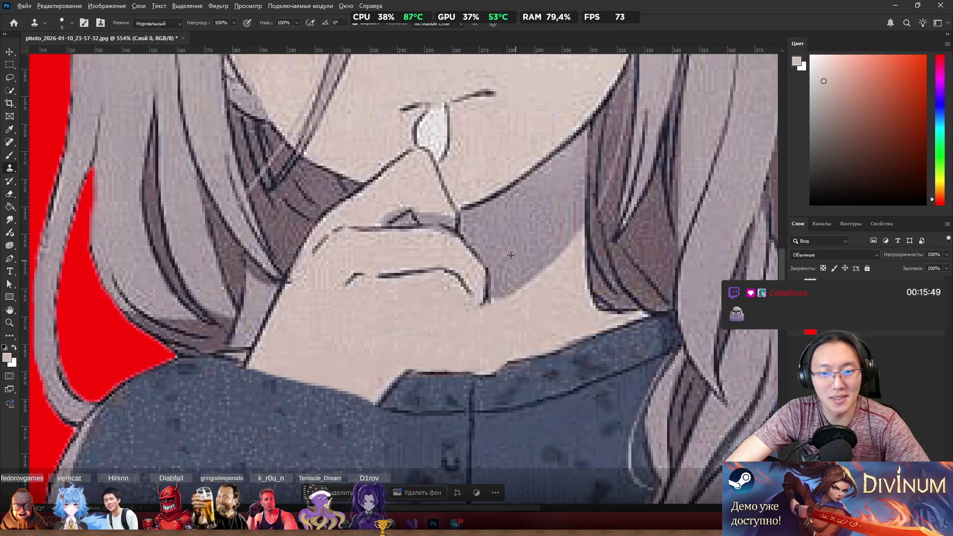
Step: Clone the grey neck shadow over the finger edge and tip, and reshape the shadow's lower edge
left_click(512, 230, "alt")
mouse_move(475, 253)
left_mouse_down()
mouse_move(485, 277)
mouse_move(479, 293)
left_mouse_up()
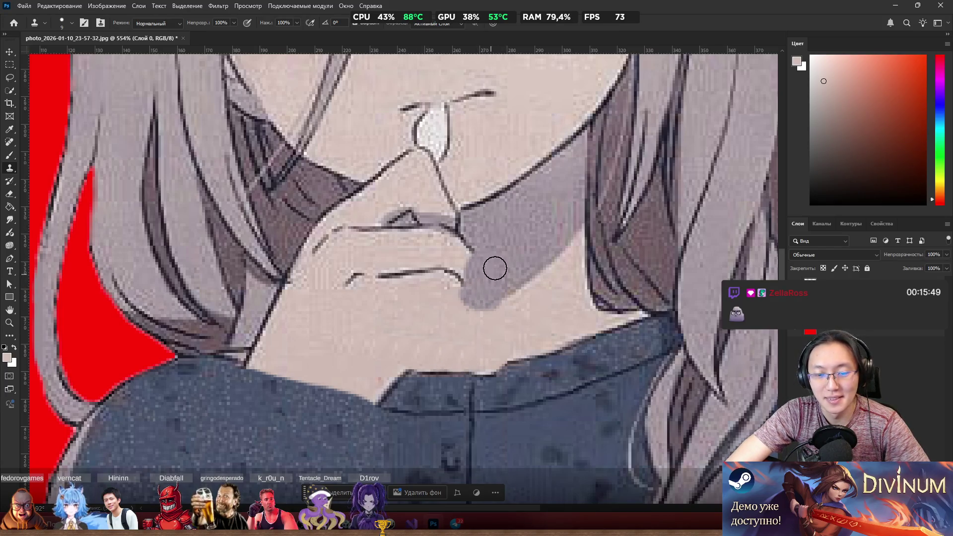
mouse_move(489, 259)
left_mouse_down()
mouse_move(468, 255)
mouse_move(517, 266)
left_mouse_up()
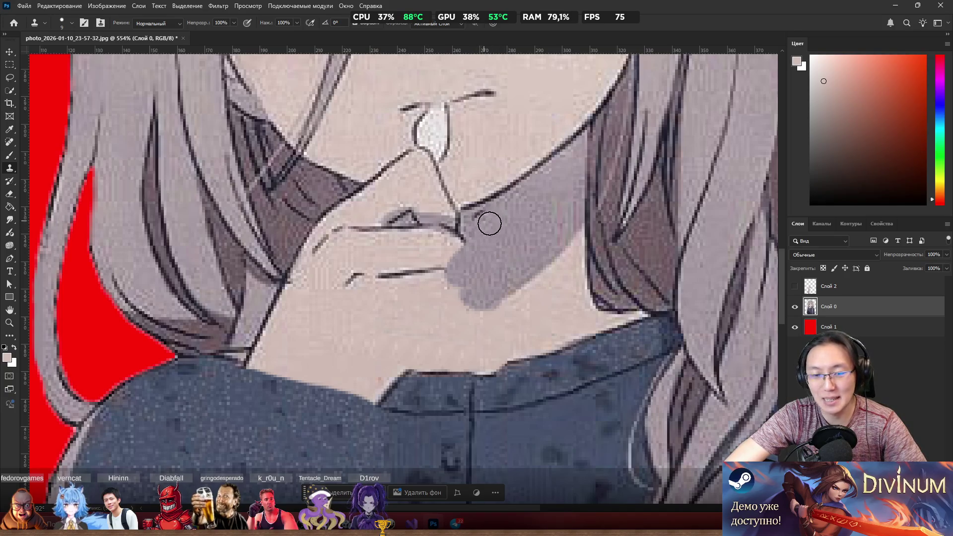
mouse_move(489, 245)
left_mouse_down()
mouse_move(446, 247)
mouse_move(468, 240)
mouse_move(446, 283)
mouse_move(448, 268)
mouse_move(460, 300)
mouse_move(426, 291)
mouse_move(451, 271)
mouse_move(411, 248)
mouse_move(438, 236)
mouse_move(459, 277)
mouse_move(402, 264)
mouse_move(364, 240)
mouse_move(420, 247)
mouse_move(391, 224)
mouse_move(451, 219)
left_mouse_up()
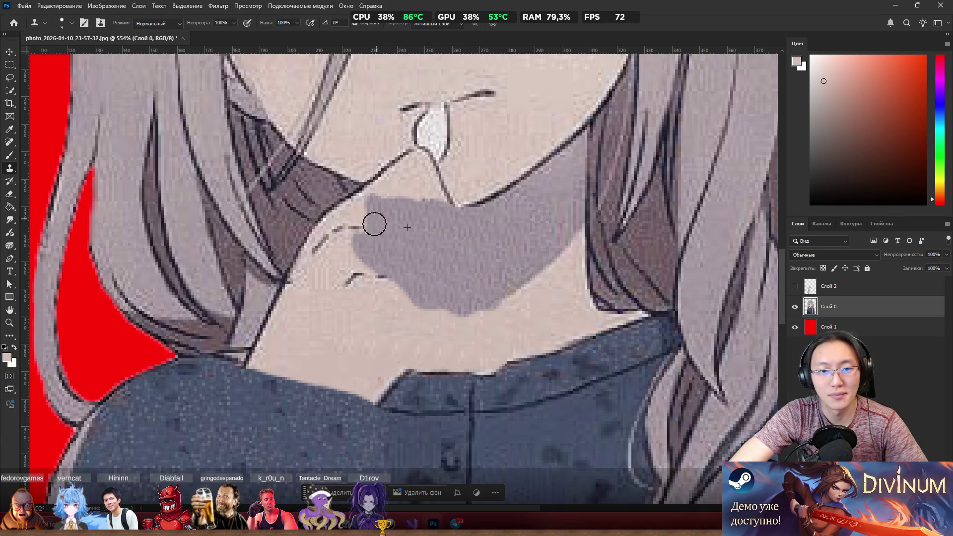
mouse_move(482, 267)
left_mouse_down()
mouse_move(437, 289)
mouse_move(454, 298)
mouse_move(470, 287)
mouse_move(390, 279)
mouse_move(373, 252)
mouse_move(341, 251)
mouse_move(324, 239)
mouse_move(372, 204)
left_mouse_up()
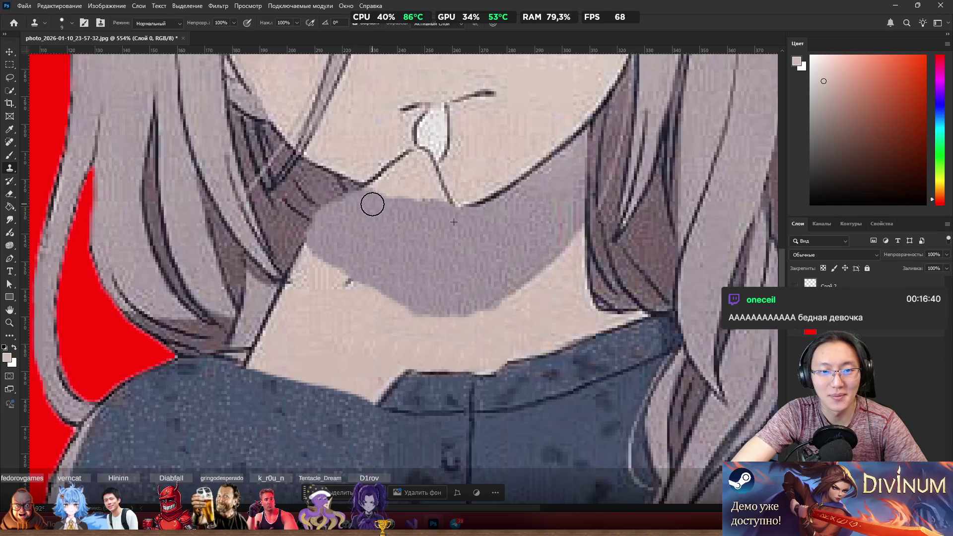
Step: Clone clean skin over the dark outline by the nose and below the white shape
scroll(451, 187, "up", 3)
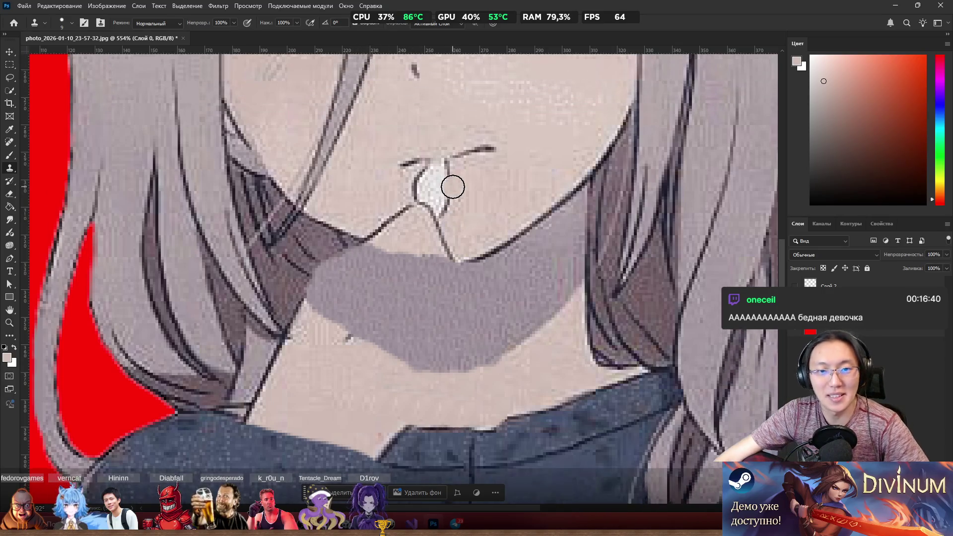
scroll(386, 213, "up", 3)
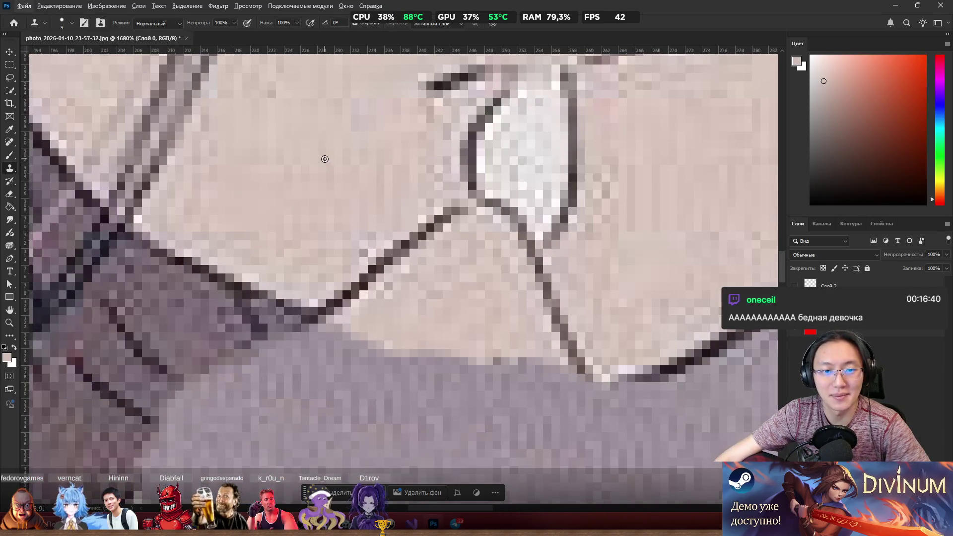
key("b")
left_click(316, 152, "alt")
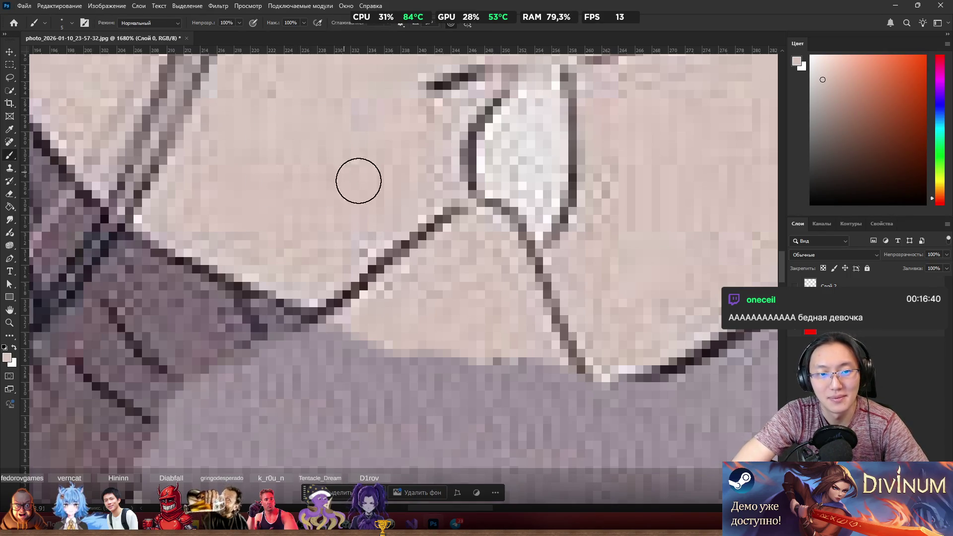
mouse_move(355, 211)
left_mouse_down()
mouse_move(435, 228)
mouse_move(345, 288)
mouse_move(382, 249)
left_mouse_up()
key("ctrl+z")
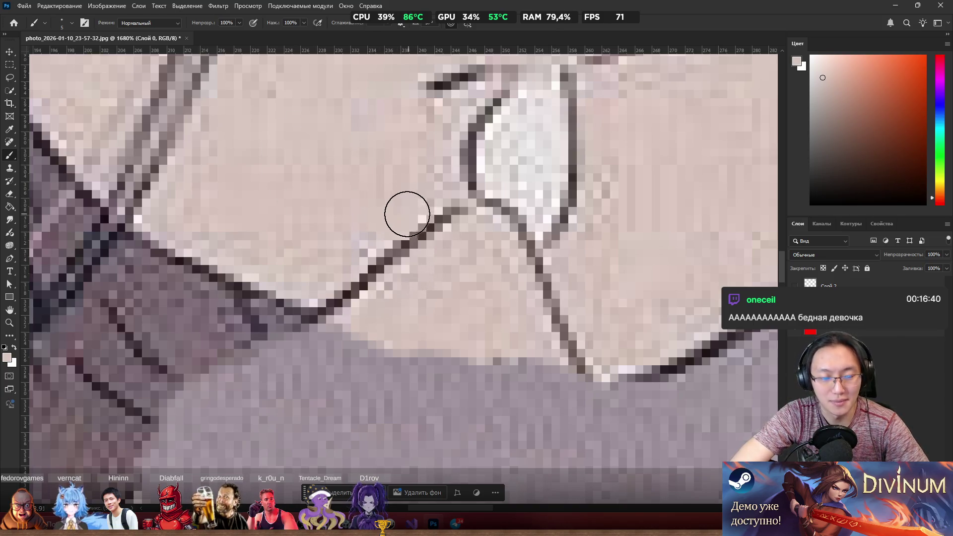
key("s")
left_click(325, 177, "alt")
mouse_move(353, 268)
left_mouse_down()
mouse_move(344, 285)
mouse_move(424, 222)
mouse_move(532, 281)
mouse_move(556, 315)
mouse_move(472, 168)
mouse_move(448, 173)
mouse_move(464, 149)
mouse_move(473, 194)
mouse_move(622, 206)
mouse_move(515, 132)
left_mouse_up()
left_click(265, 203, "alt")
Step: Switch to the Brush and sample the dark grey-purple from the shadow
scroll(498, 144, "down", 5)
scroll(428, 167, "up", 7)
scroll(428, 167, "down", 5)
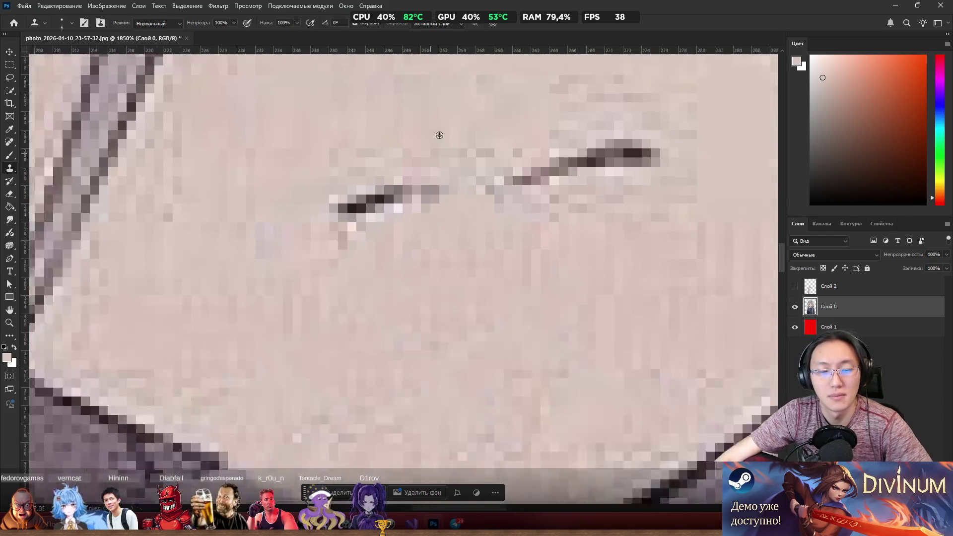
scroll(311, 249, "up", 3)
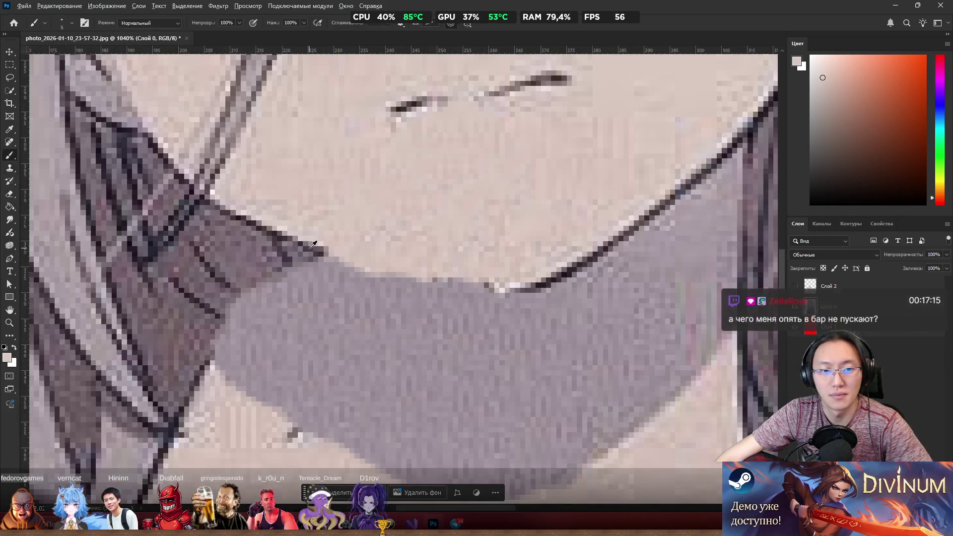
key("b")
left_click(196, 240, "alt")
scroll(368, 210, "up", 2)
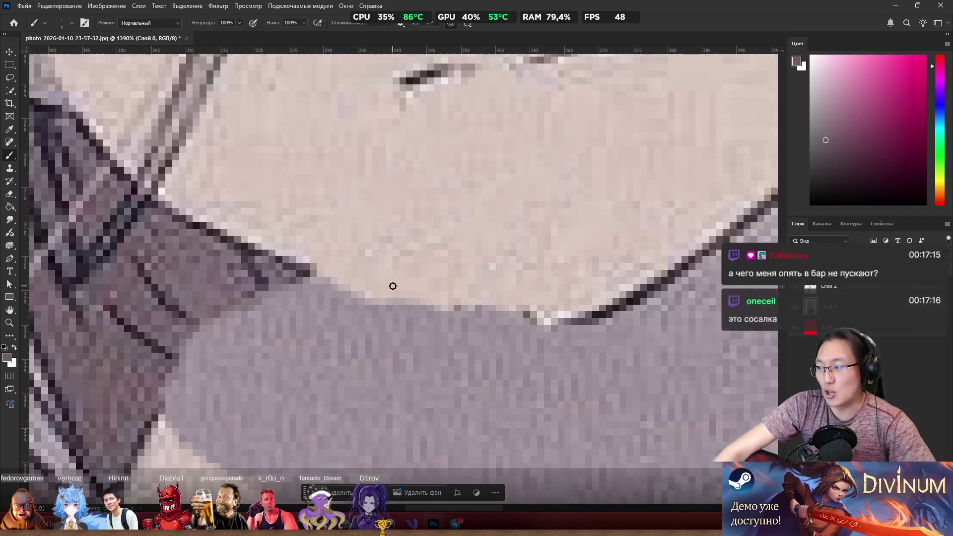
left_click(155, 518)
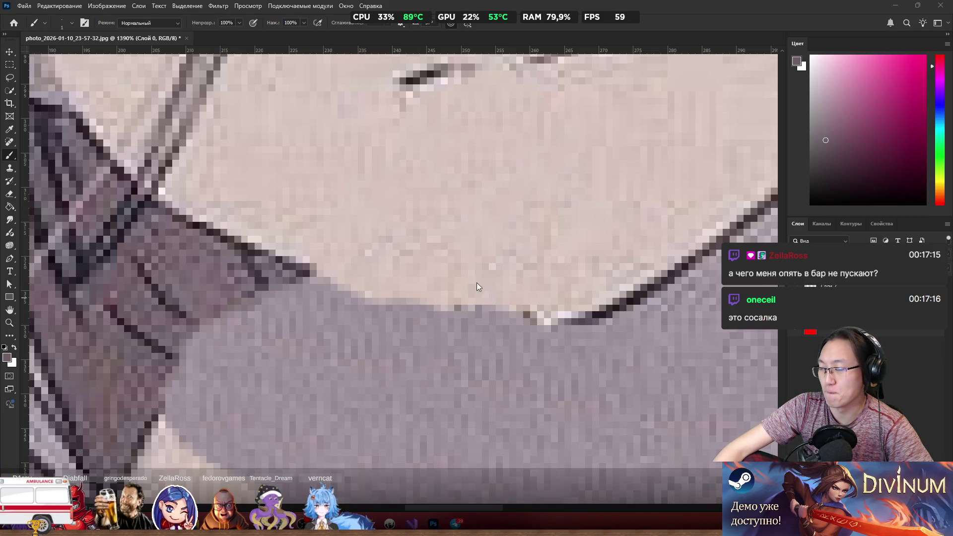
Step: Redo the strokes that restore the white fang and its dark outline under the mouth
scroll(476, 283, "up", 5)
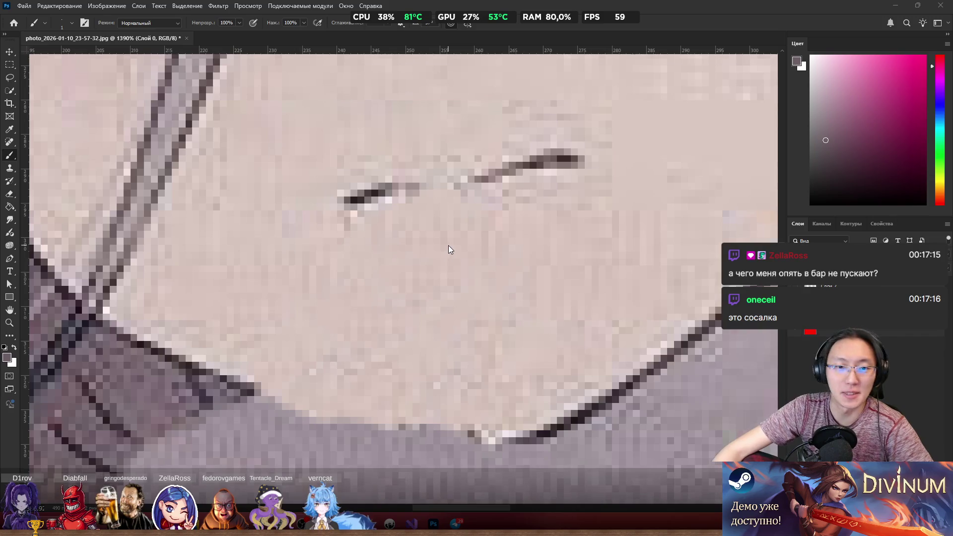
scroll(449, 245, "down", 3)
scroll(447, 246, "up", 2)
scroll(433, 341, "down", 1)
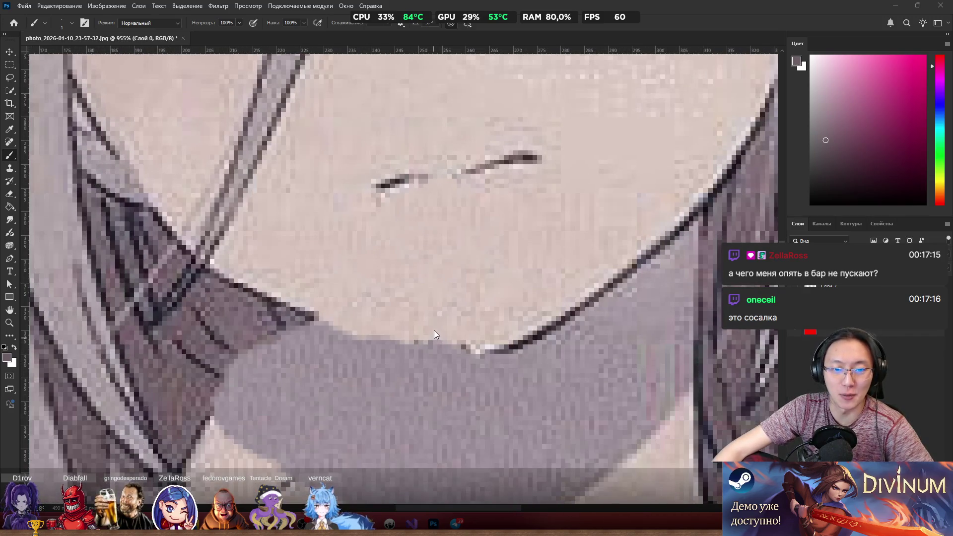
scroll(422, 311, "up", 1)
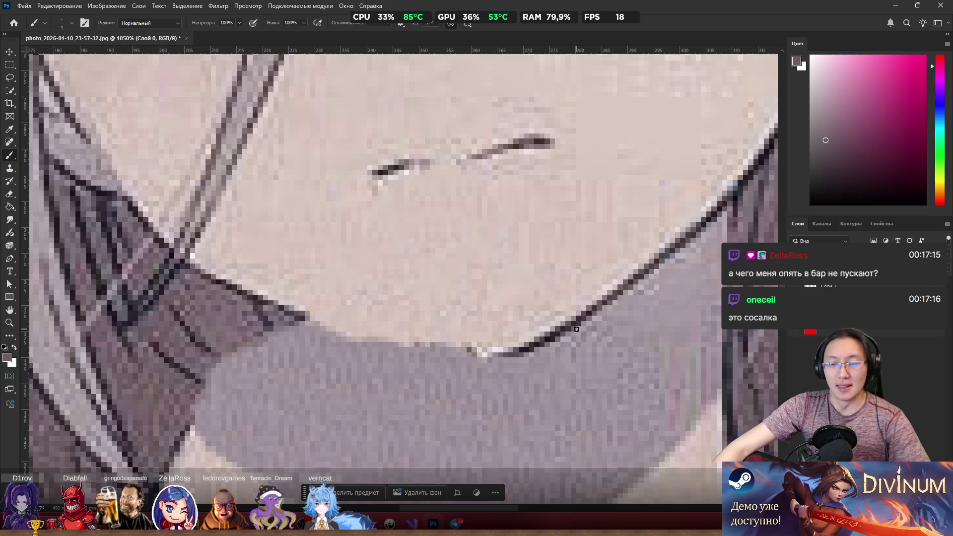
key("ctrl+shift+z")
key("ctrl+shift+z")
key("ctrl+shift+z")
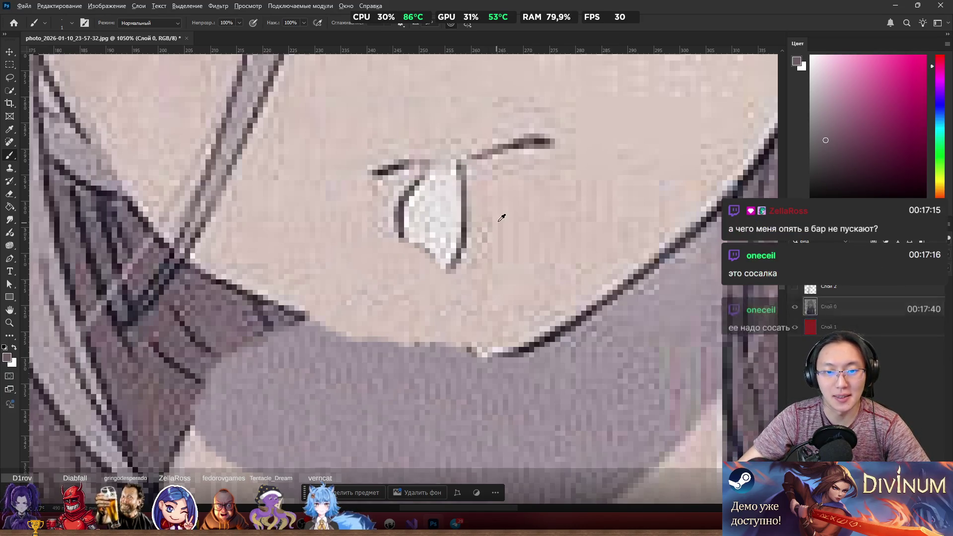
scroll(500, 215, "up", 3)
scroll(408, 257, "down", 1)
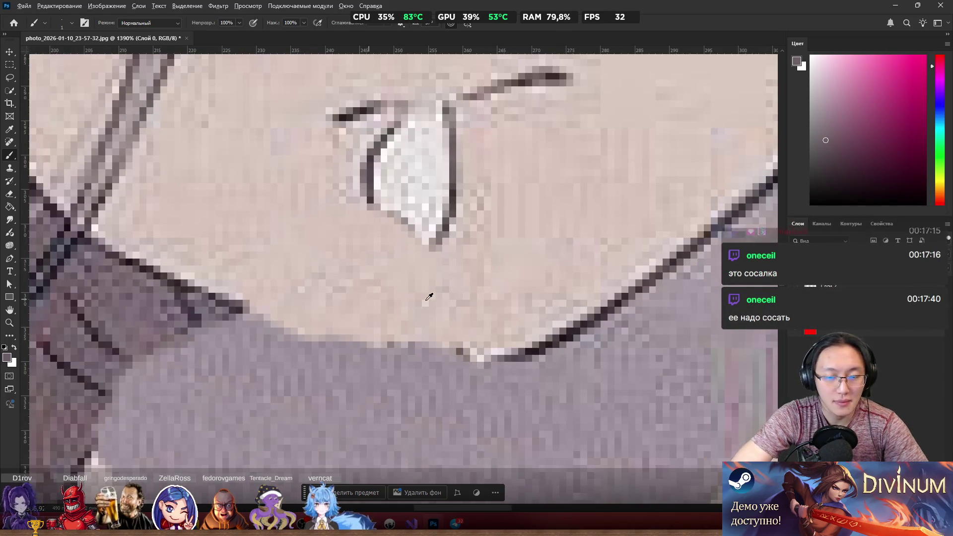
left_click(552, 343, "alt")
Step: Darken the chin outline along the jaw and paint light skin tone along its upper edge
left_click(555, 340, "alt")
mouse_move(319, 343)
left_mouse_down()
mouse_move(214, 299)
mouse_move(379, 345)
mouse_move(538, 354)
left_mouse_up()
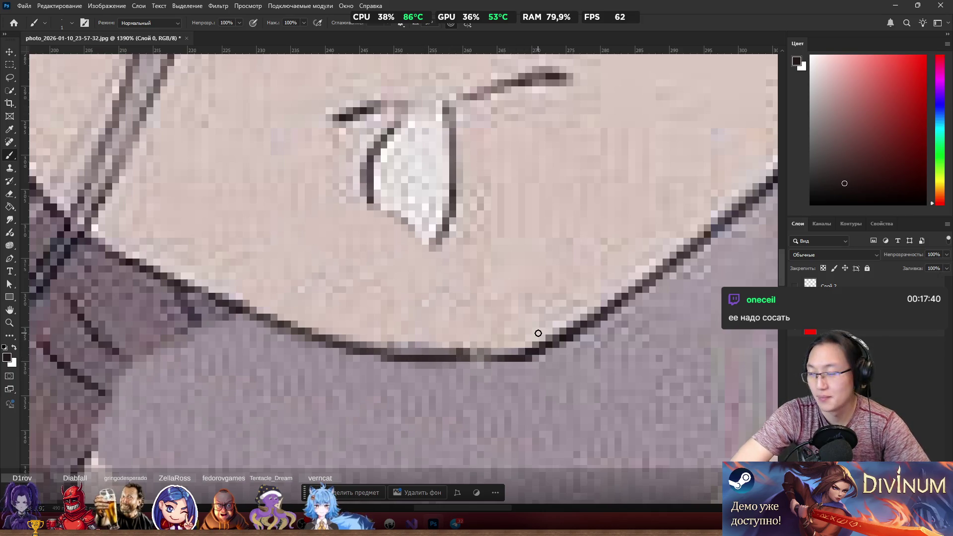
left_click(398, 294, "alt")
left_click_drag(382, 348, 499, 350)
left_click(421, 357, "alt")
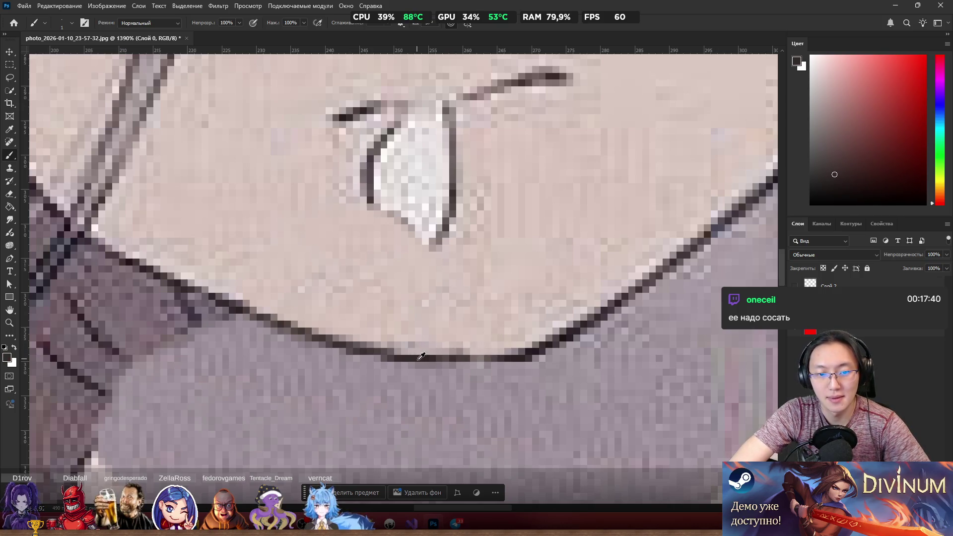
mouse_move(437, 363)
left_mouse_down()
mouse_move(496, 360)
mouse_move(430, 359)
left_mouse_up()
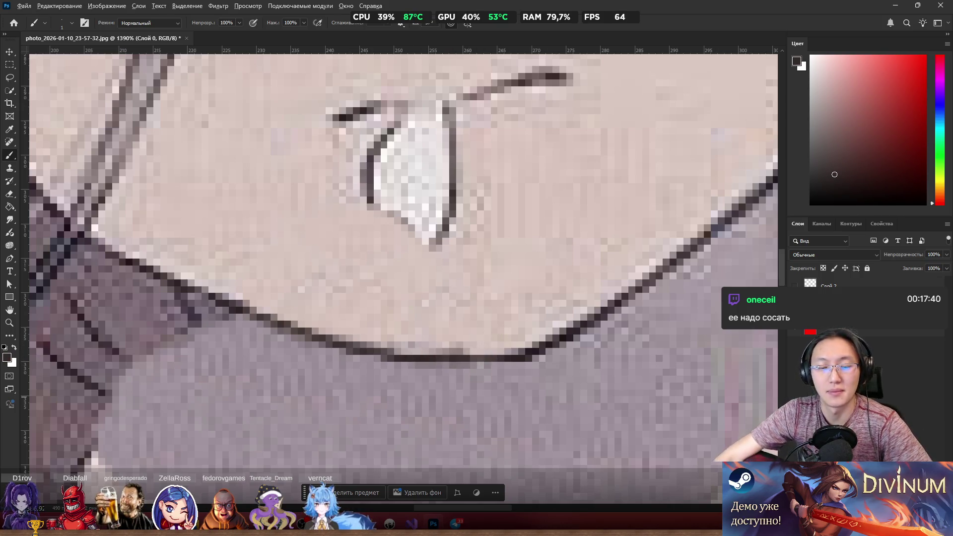
Step: Darken the pixel row under the chin line and cover stray dark pixels above it with greyish-pink skin
scroll(534, 233, "down", 5)
scroll(372, 340, "up", 5)
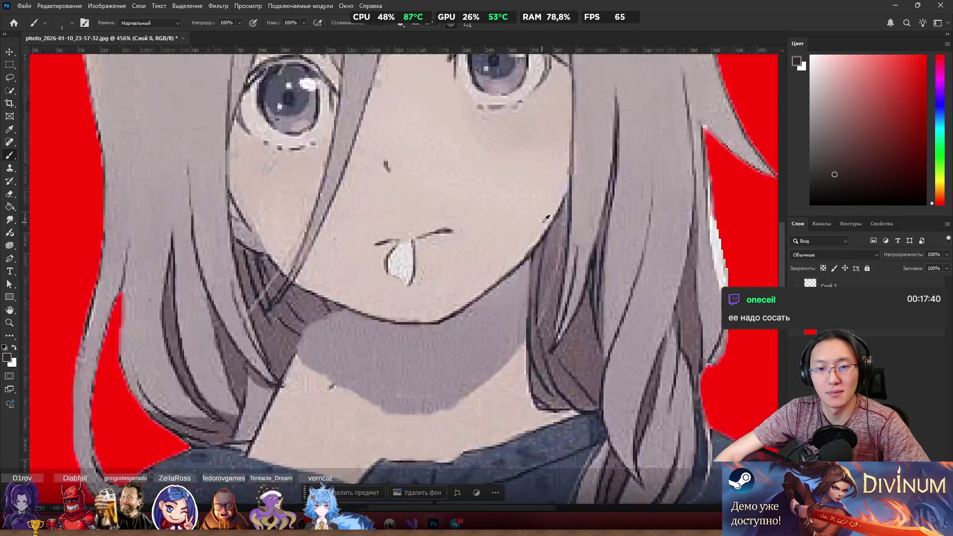
scroll(372, 341, "up", 3)
left_click_drag(338, 359, 476, 358)
left_click(358, 321, "alt")
mouse_move(354, 343)
left_mouse_down()
mouse_move(480, 330)
mouse_move(468, 336)
left_mouse_up()
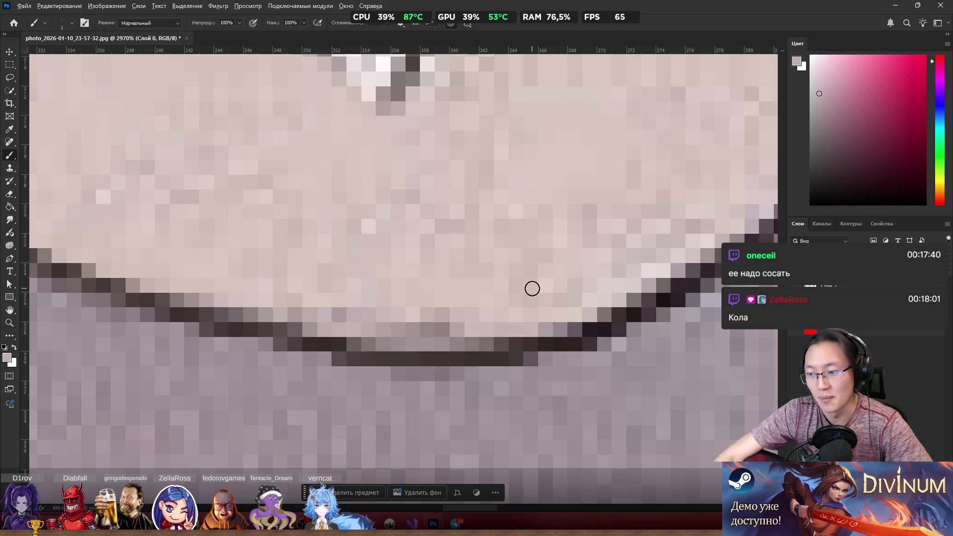
scroll(532, 287, "down", 2)
scroll(561, 206, "down", 5)
scroll(509, 268, "up", 7)
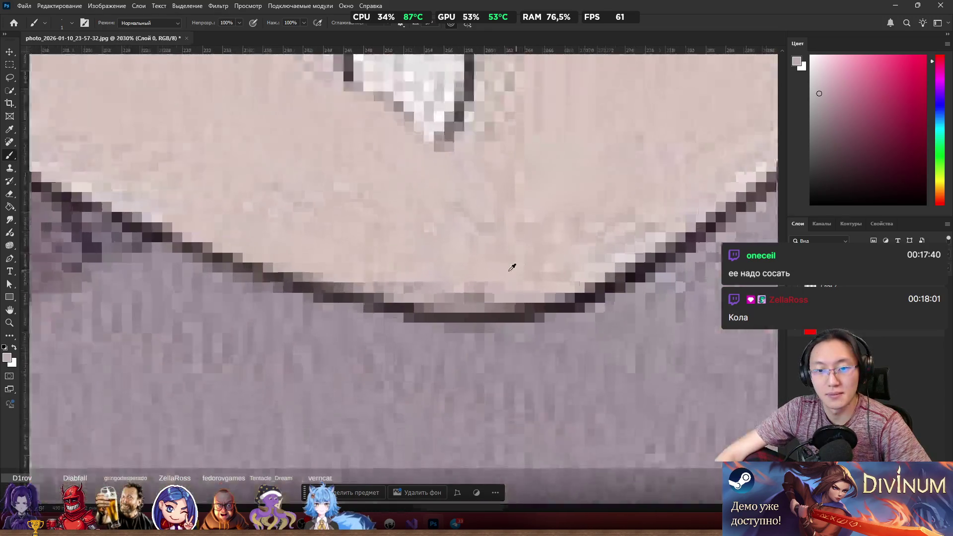
scroll(503, 271, "up", 2)
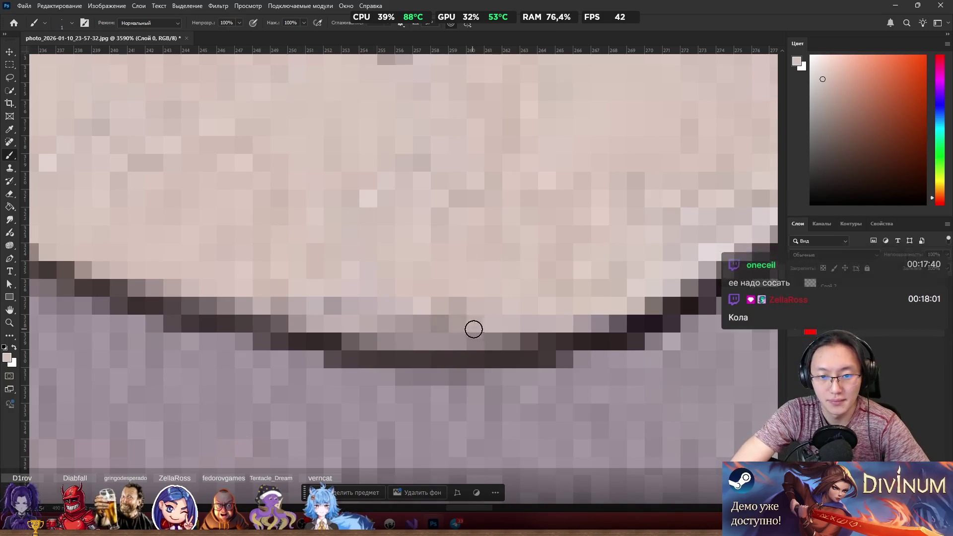
left_click_drag(472, 328, 400, 324)
scroll(545, 363, "down", 5)
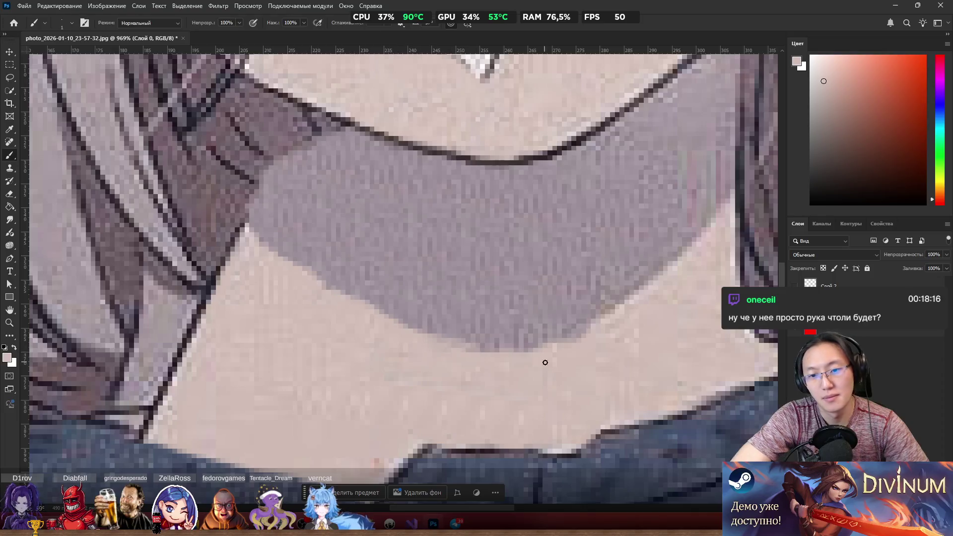
Step: Draw a near-black line diagonally across the lower neck from the hair to the collar
scroll(521, 356, "down", 4)
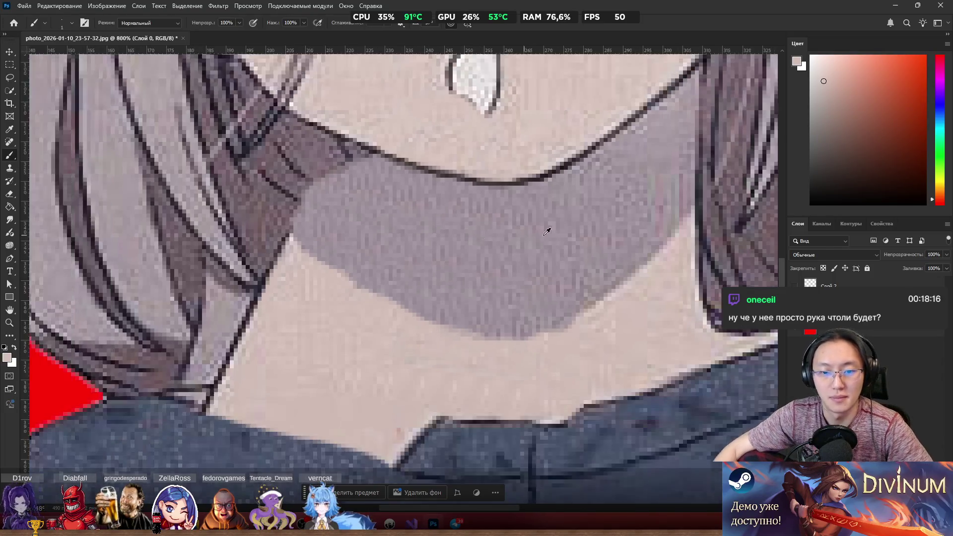
scroll(403, 379, "up", 5)
scroll(403, 379, "down", 2)
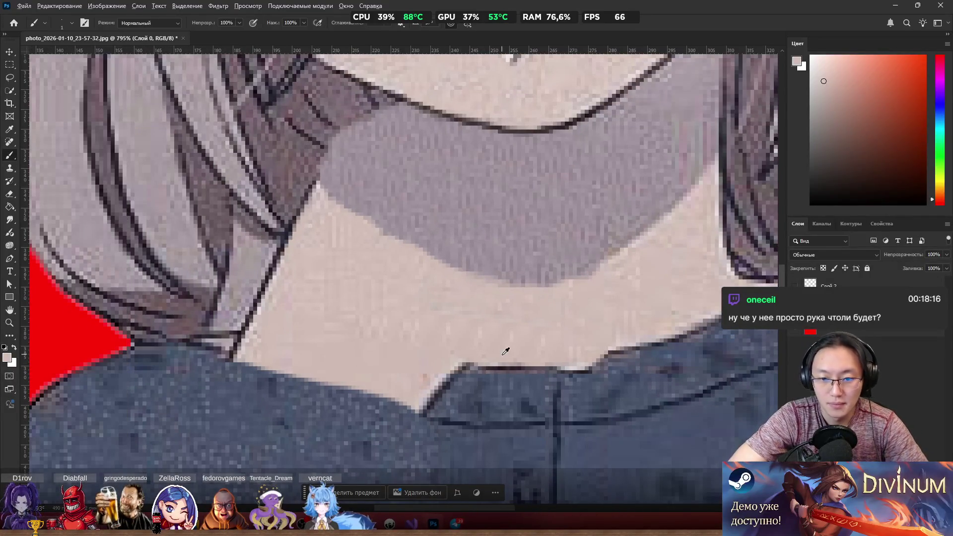
left_click(507, 368, "alt")
left_click(485, 353, "alt")
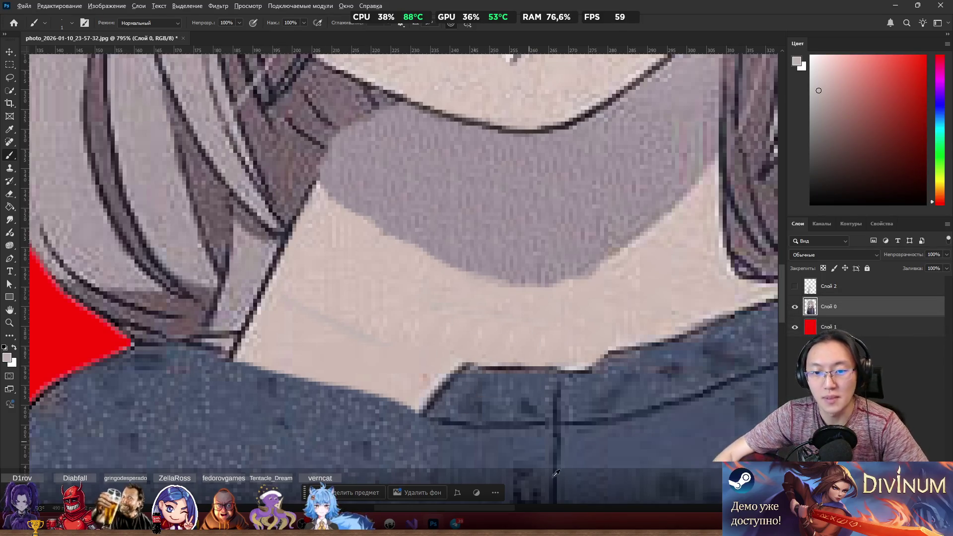
scroll(412, 405, "up", 2)
left_click(590, 329, "alt")
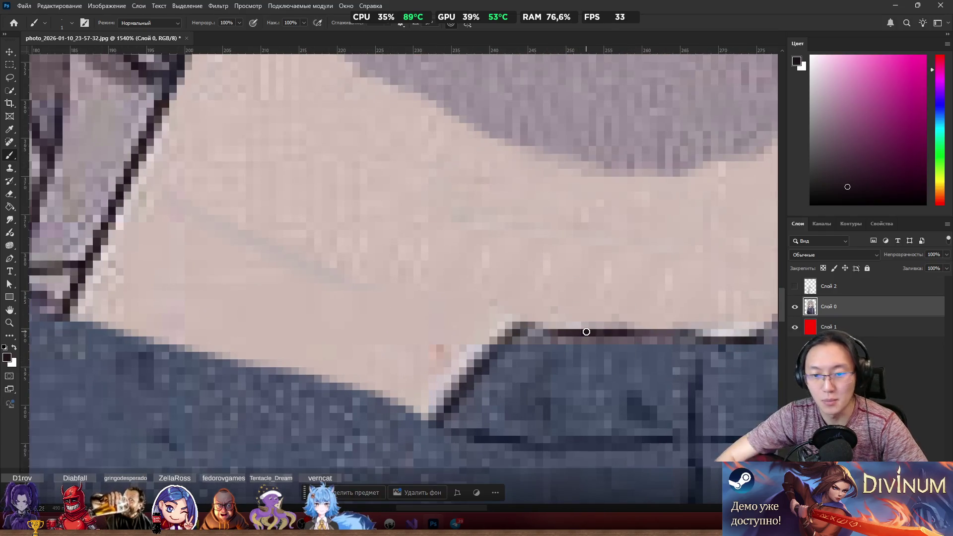
mouse_move(129, 215)
left_mouse_down()
mouse_move(386, 302)
mouse_move(536, 327)
left_mouse_up()
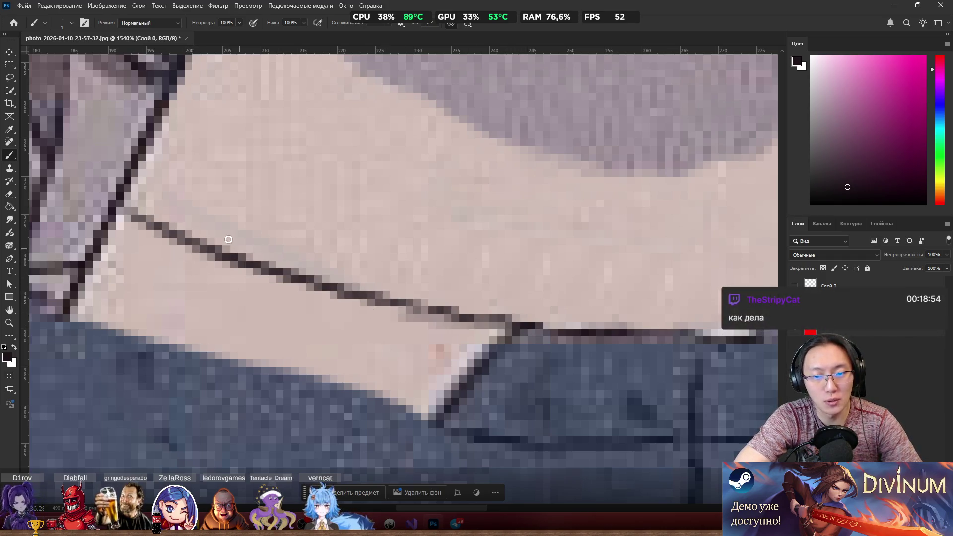
scroll(432, 149, "down", 5)
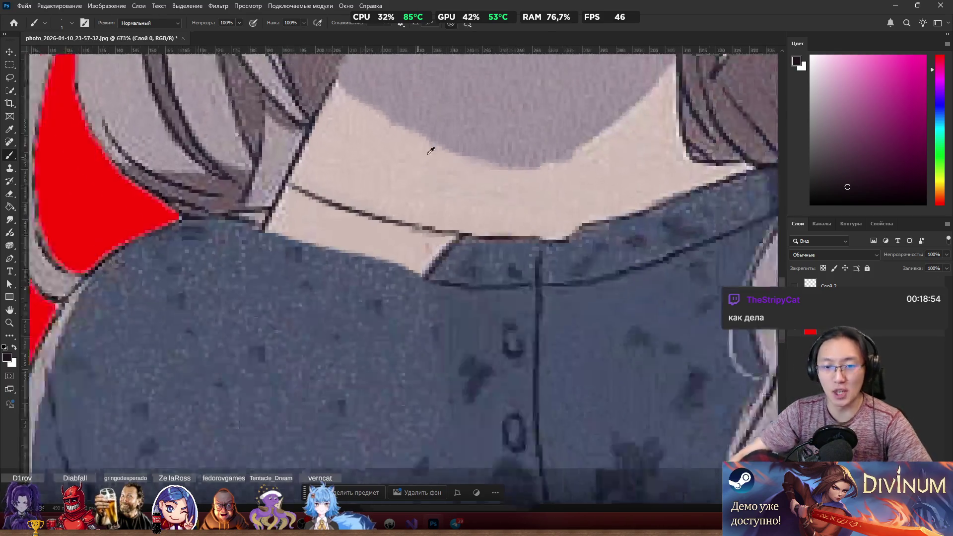
scroll(447, 154, "up", 5)
scroll(393, 228, "down", 4)
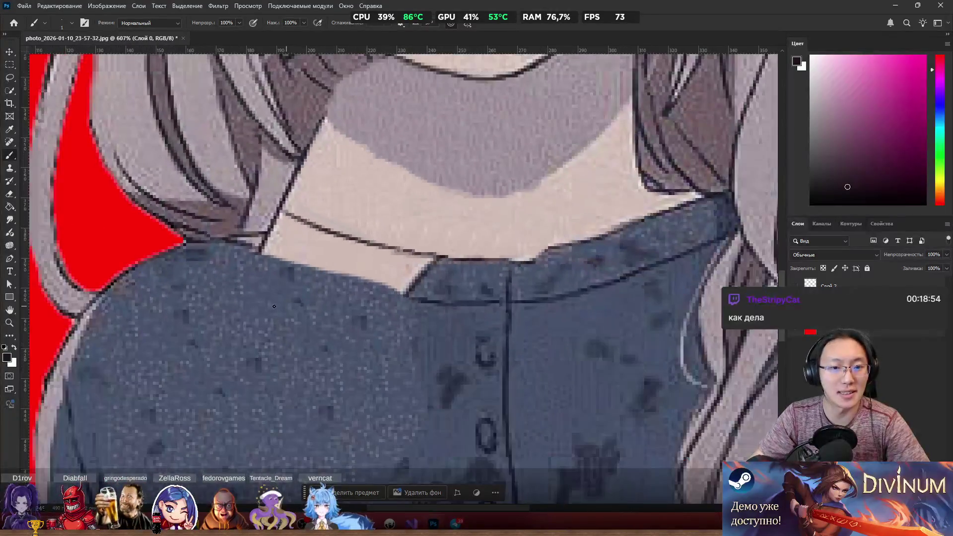
key("s")
scroll(295, 278, "up", 3)
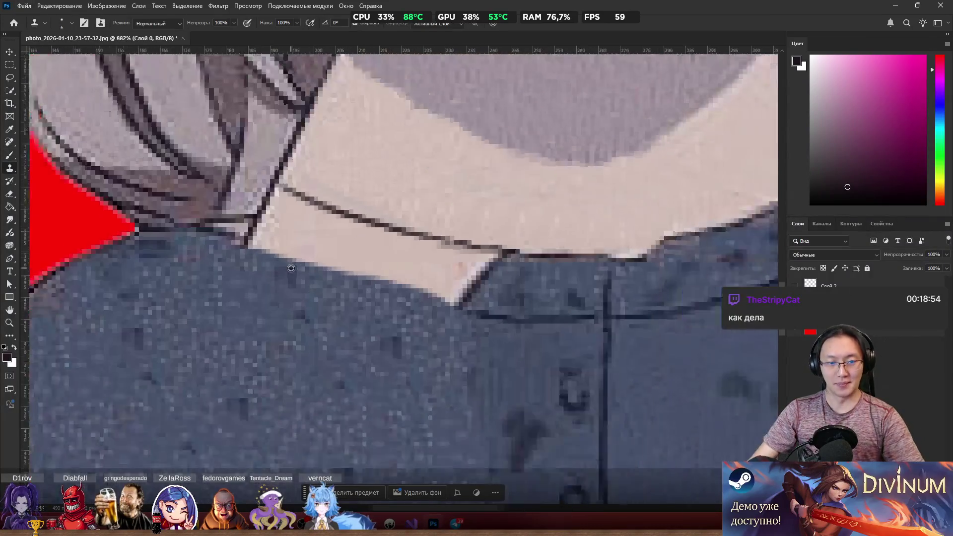
Step: Clone shirt-blue fabric over the light neck edge and the corner under the hair
mouse_move(263, 230)
left_mouse_down()
mouse_move(447, 296)
mouse_move(485, 292)
mouse_move(500, 302)
mouse_move(524, 263)
mouse_move(426, 257)
mouse_move(457, 251)
mouse_move(281, 205)
mouse_move(251, 245)
mouse_move(287, 207)
mouse_move(277, 192)
mouse_move(311, 208)
mouse_move(255, 153)
left_mouse_up()
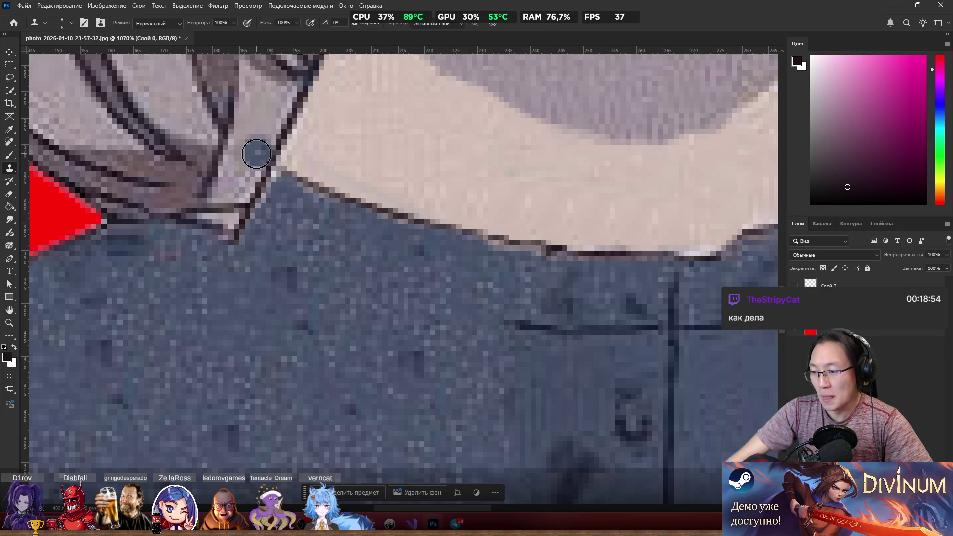
scroll(256, 154, "up", 5)
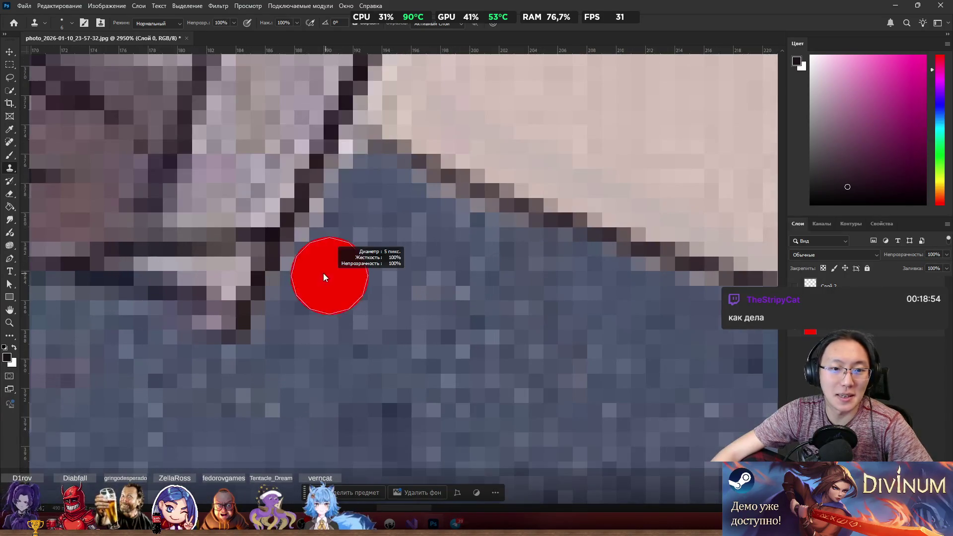
left_click(404, 440, "alt")
key("bracketright")
key("bracketright")
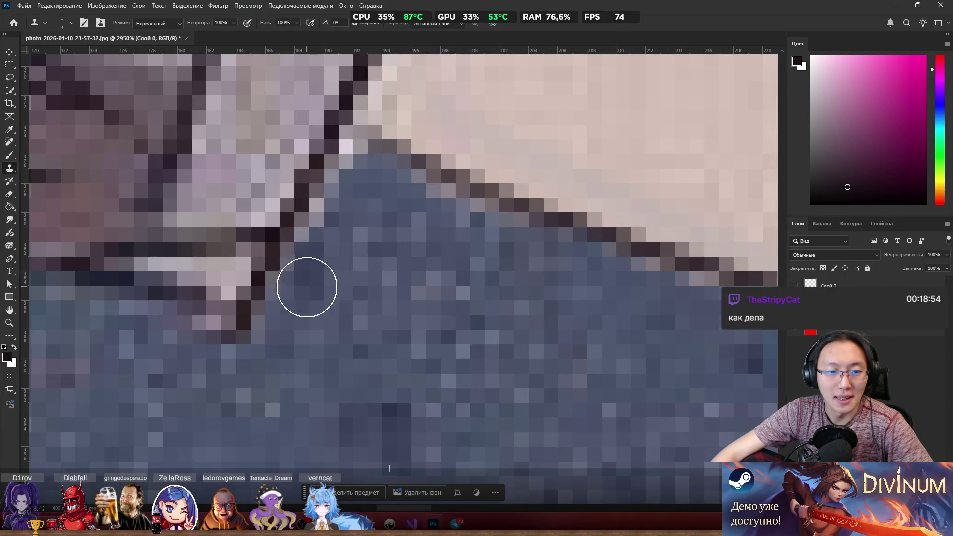
mouse_move(328, 253)
left_mouse_down()
mouse_move(355, 209)
mouse_move(336, 252)
mouse_move(344, 214)
left_mouse_up()
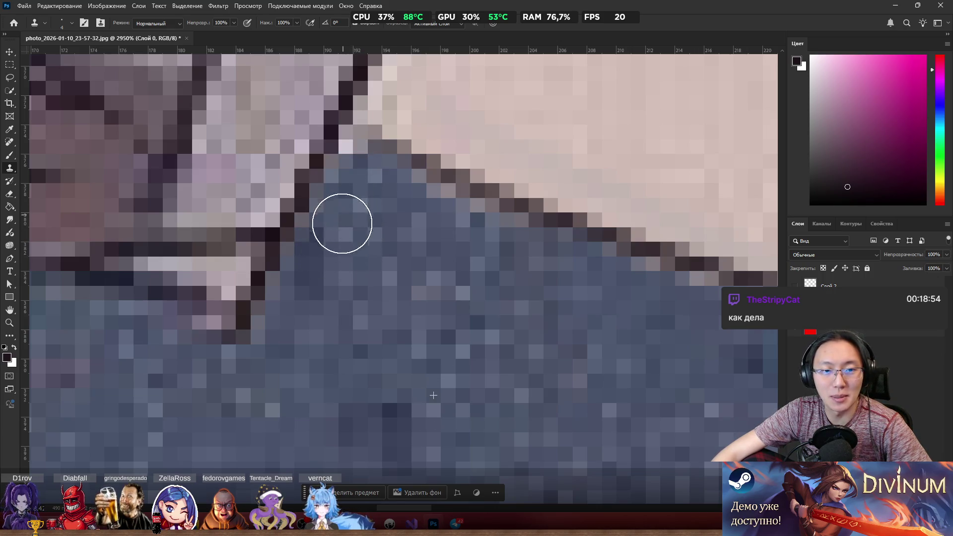
scroll(402, 252, "down", 4)
scroll(401, 252, "down", 3)
scroll(384, 181, "up", 7)
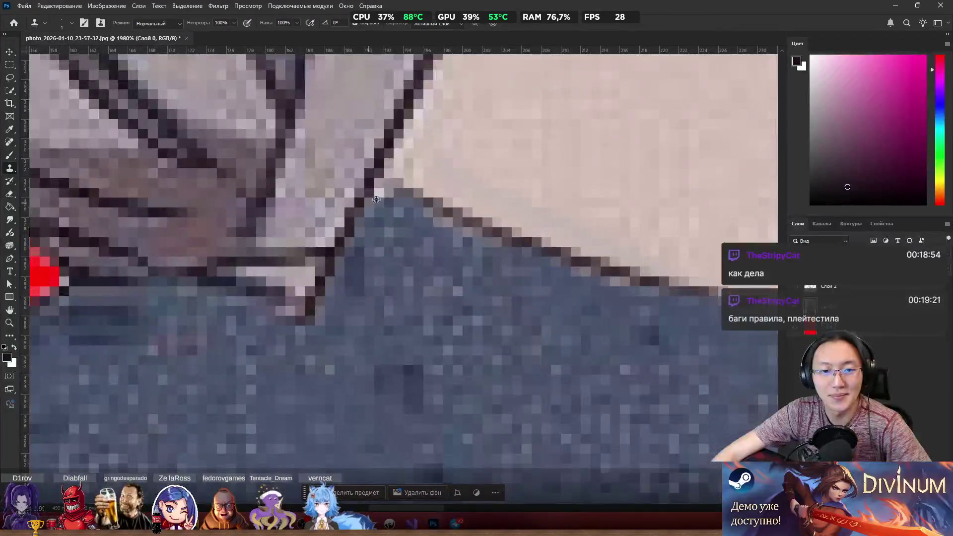
scroll(379, 223, "down", 5)
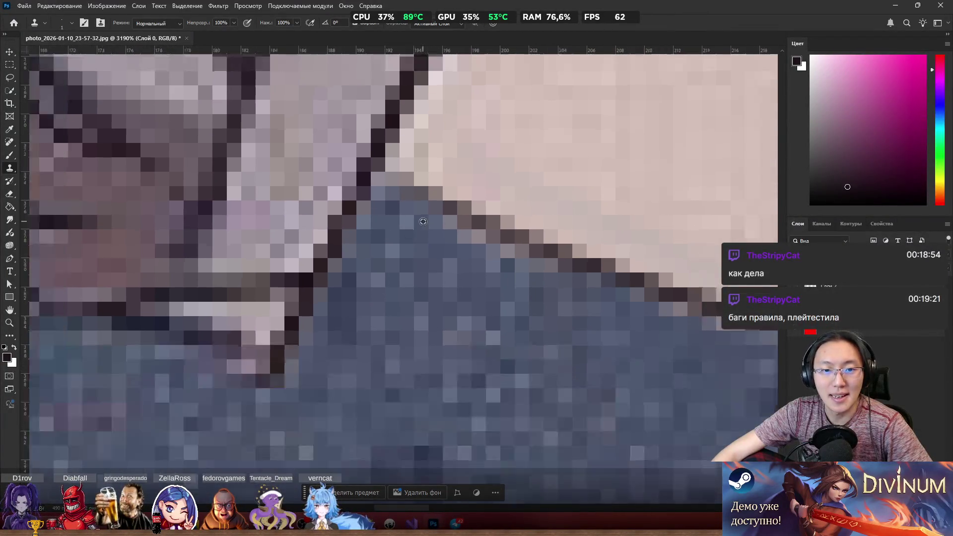
scroll(585, 238, "up", 2)
Step: Brush a dark outline along the collar edge, extending it to the right
key("b")
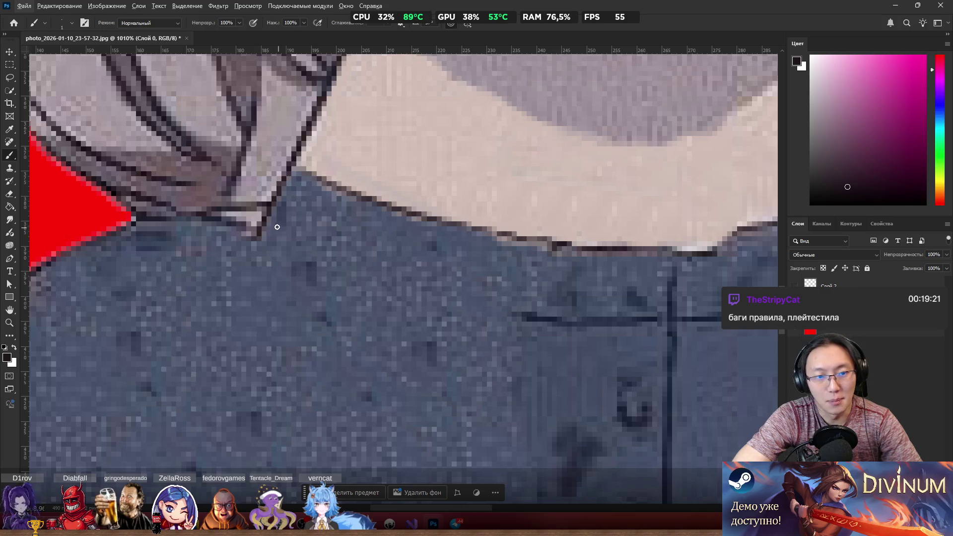
left_click_drag(266, 229, 377, 284)
left_click_drag(292, 242, 496, 311)
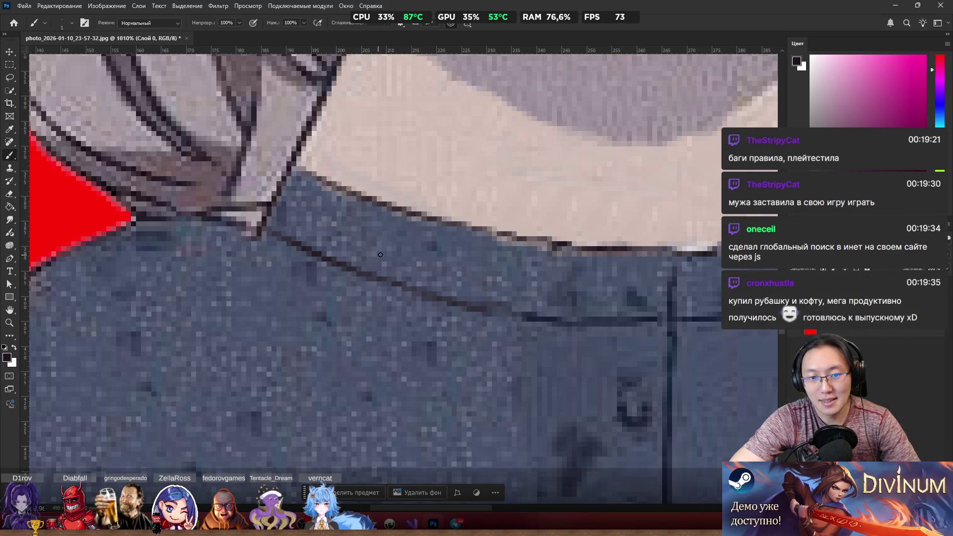
mouse_move(433, 290)
left_mouse_down()
mouse_move(489, 305)
mouse_move(473, 305)
left_mouse_up()
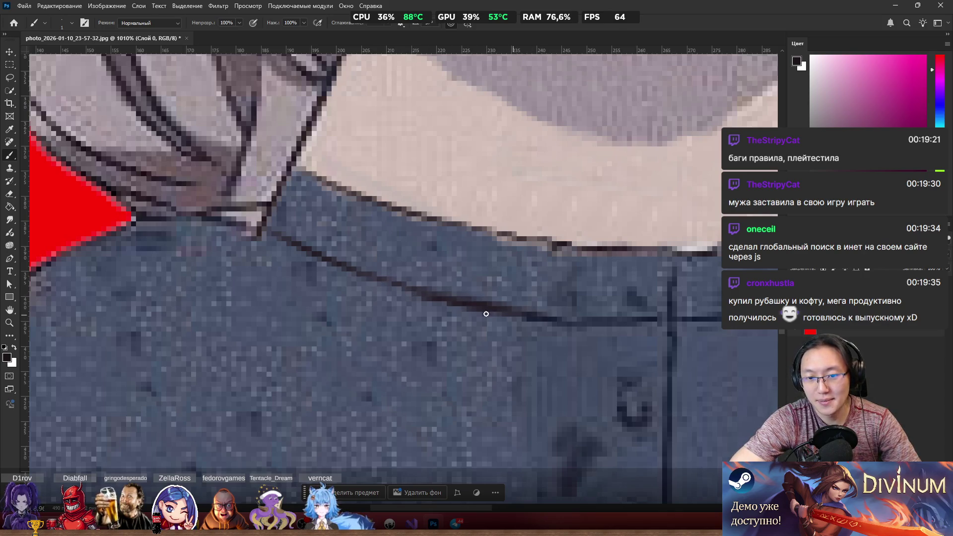
Step: Paint a lighter tone over the right part of the collar outline, then review the neck retouch
left_click_drag(445, 295, 491, 309)
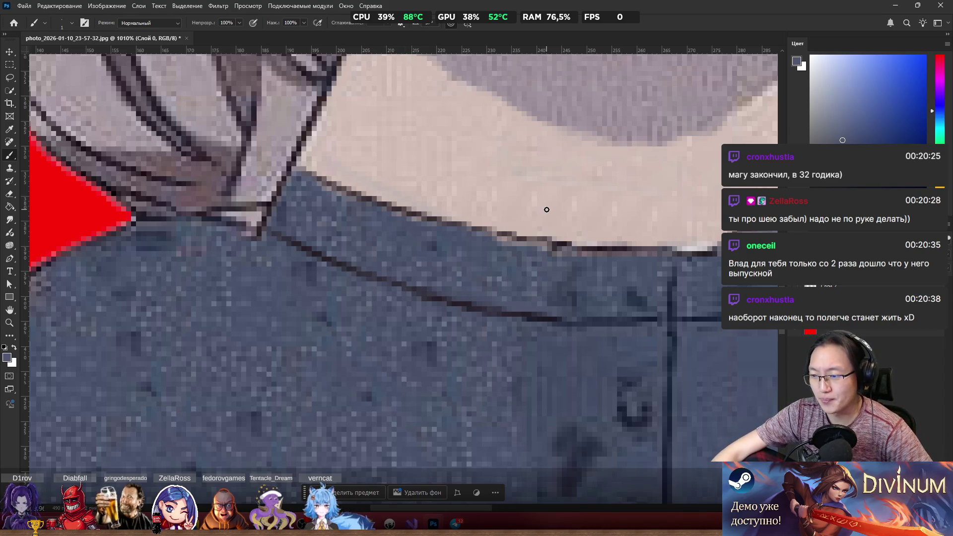
scroll(547, 210, "down", 3)
scroll(590, 197, "up", 1)
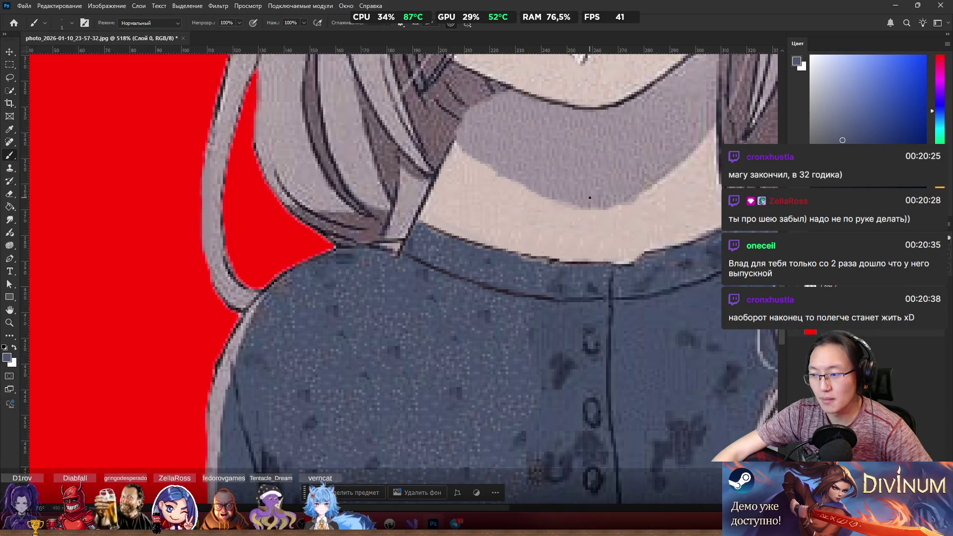
scroll(590, 197, "down", 2)
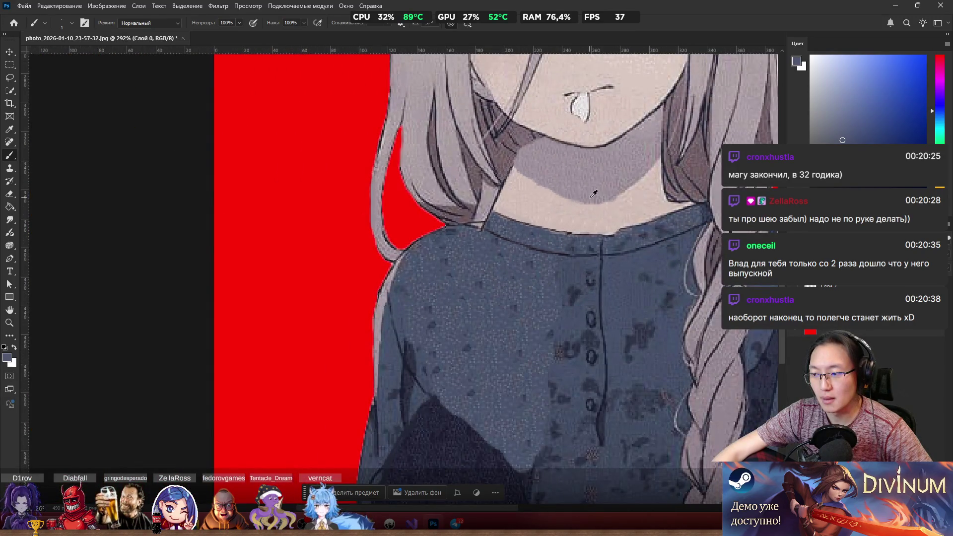
scroll(594, 194, "up", 1)
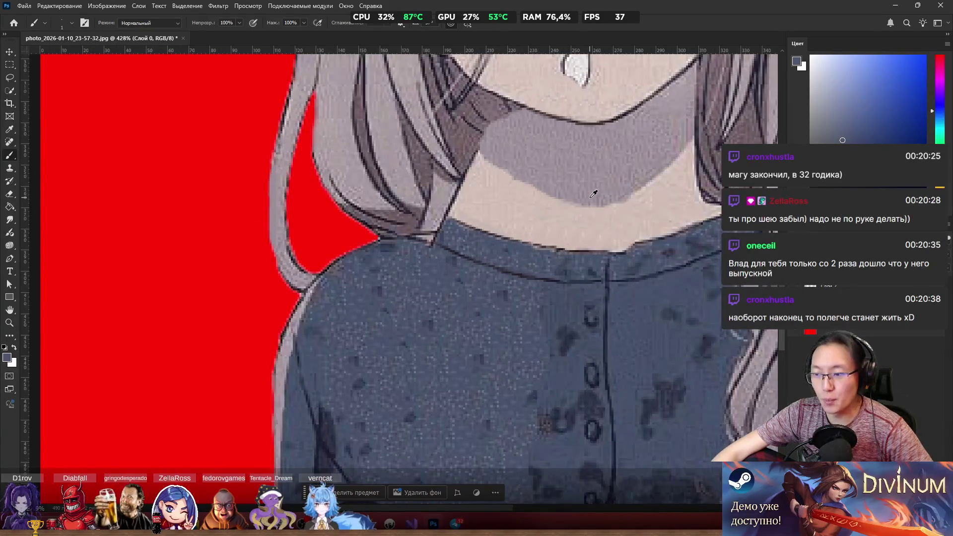
scroll(592, 198, "right", 5)
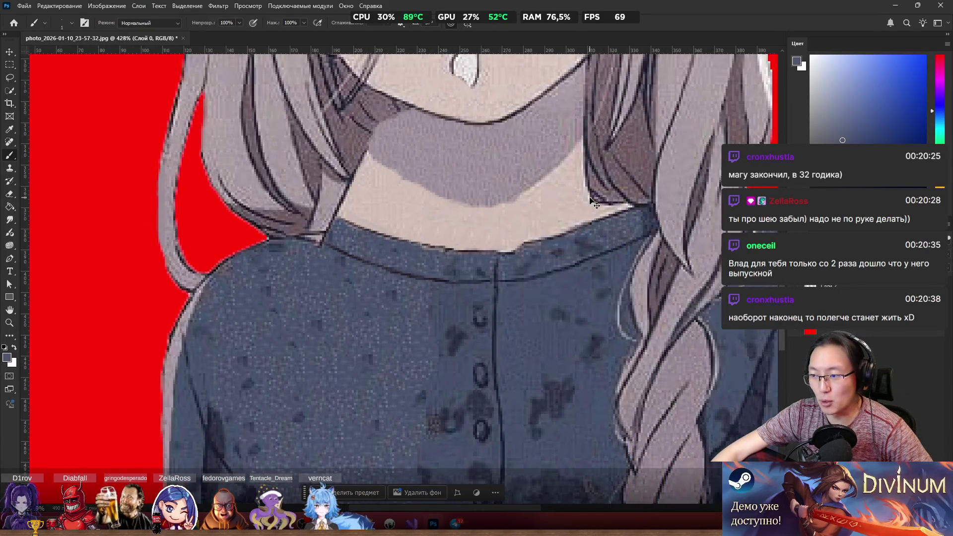
scroll(592, 197, "down", 2)
scroll(594, 194, "up", 4)
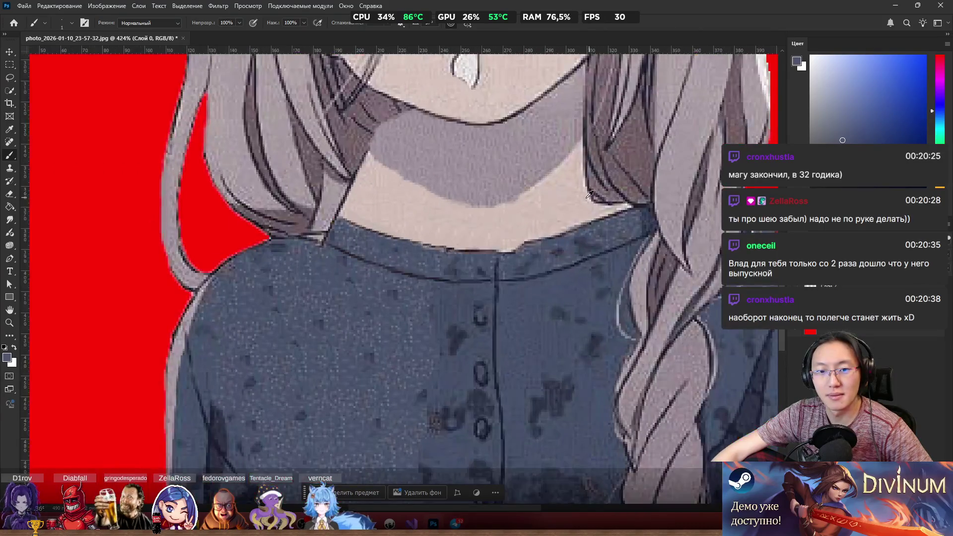
scroll(556, 193, "down", 6)
scroll(557, 197, "up", 2)
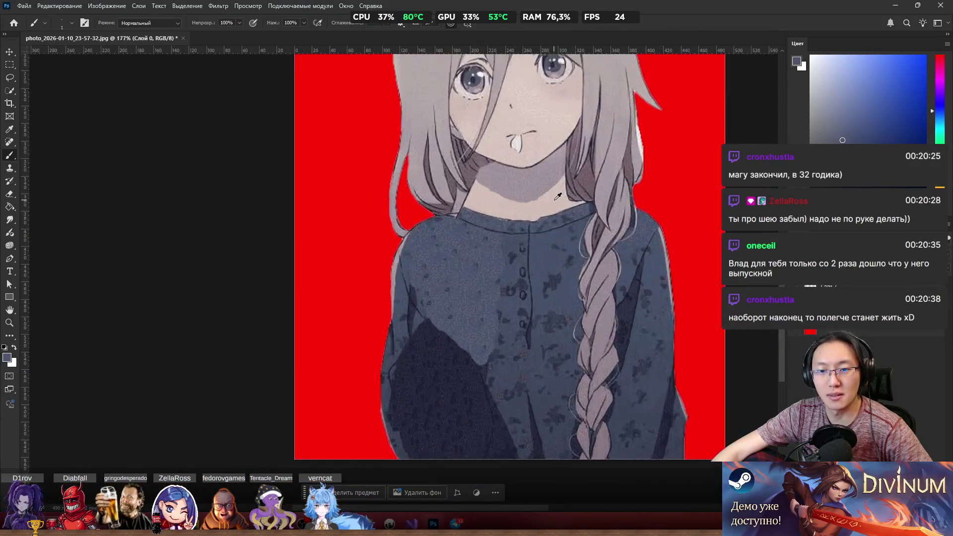
scroll(557, 197, "down", 2)
scroll(558, 196, "up", 2)
scroll(558, 196, "up", 5)
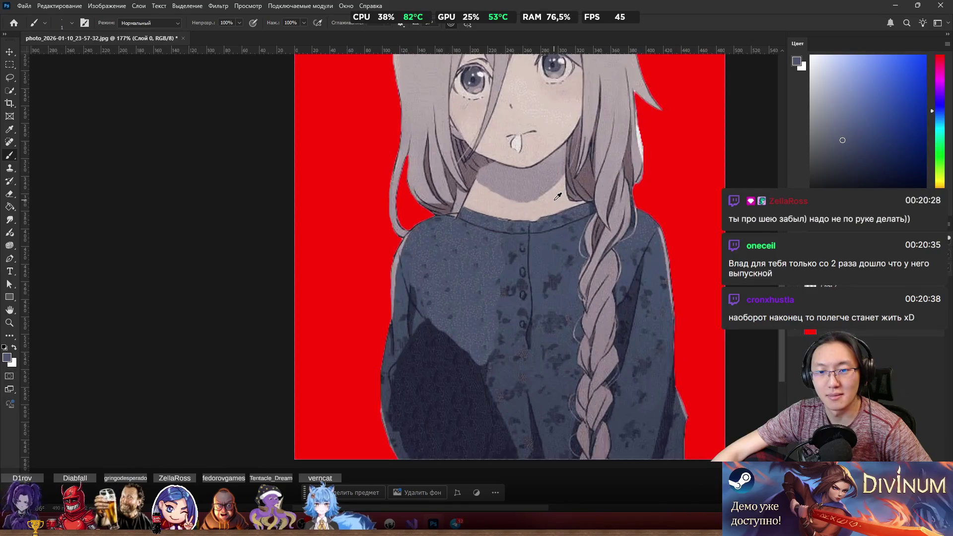
scroll(558, 196, "down", 3)
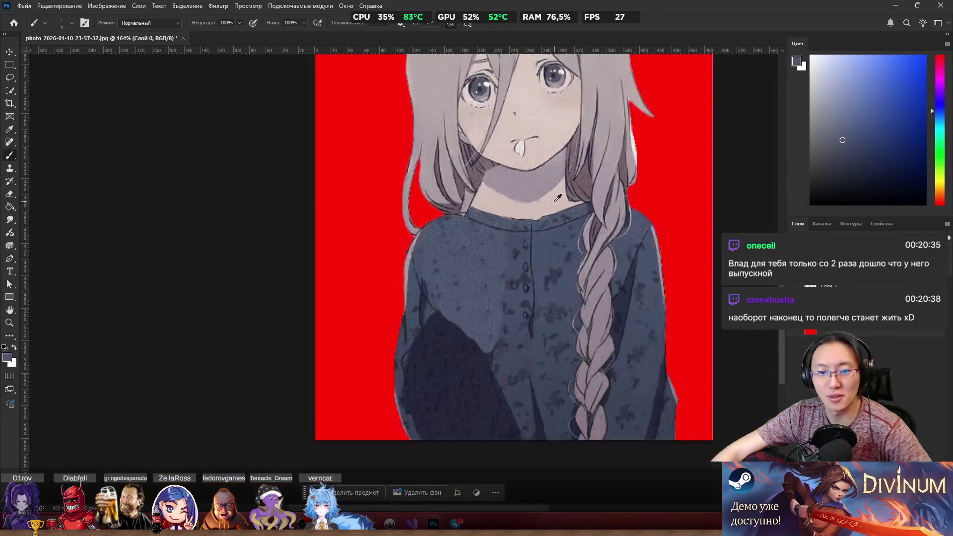
scroll(517, 274, "up", 2)
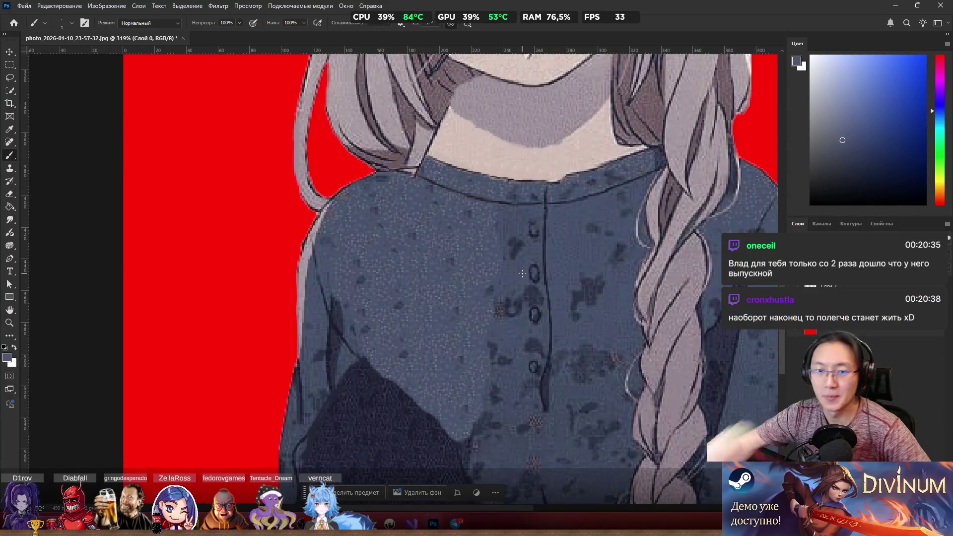
scroll(523, 273, "down", 4)
scroll(444, 180, "up", 4)
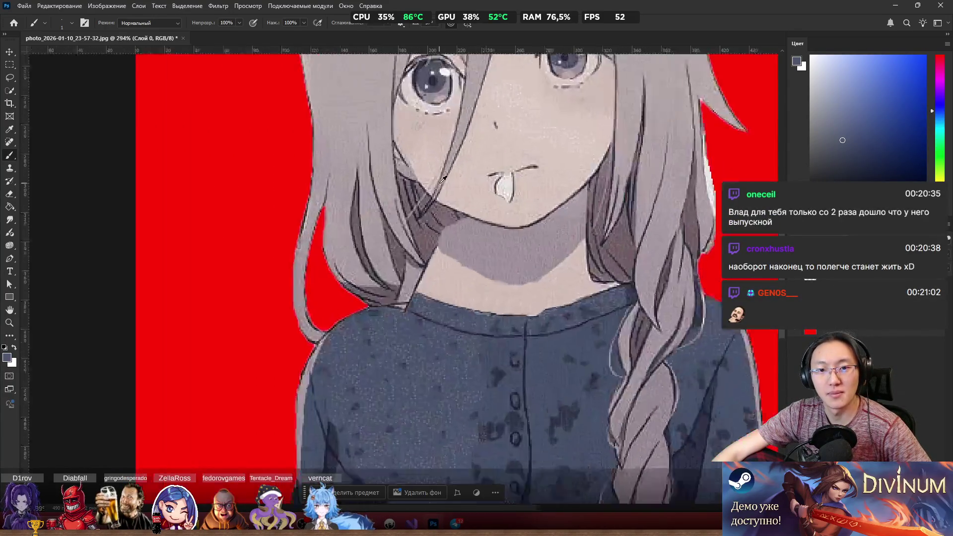
scroll(444, 180, "up", 3)
scroll(475, 237, "up", 3)
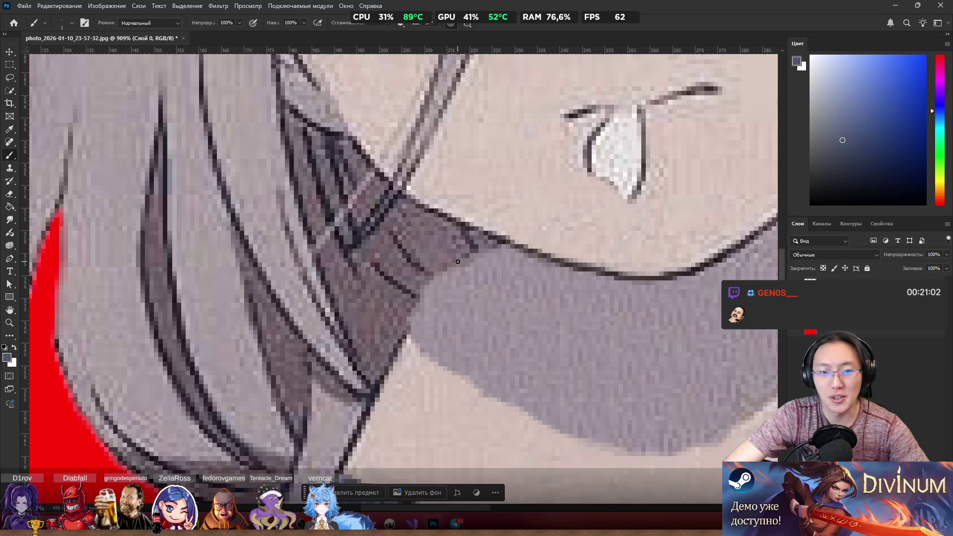
Step: Redraw the hair strand edge over the neck shadow in a darker tone, then tidy it with light grey
left_click(402, 329, "alt")
mouse_move(402, 329)
left_mouse_down()
mouse_move(445, 250)
mouse_move(431, 275)
left_mouse_up()
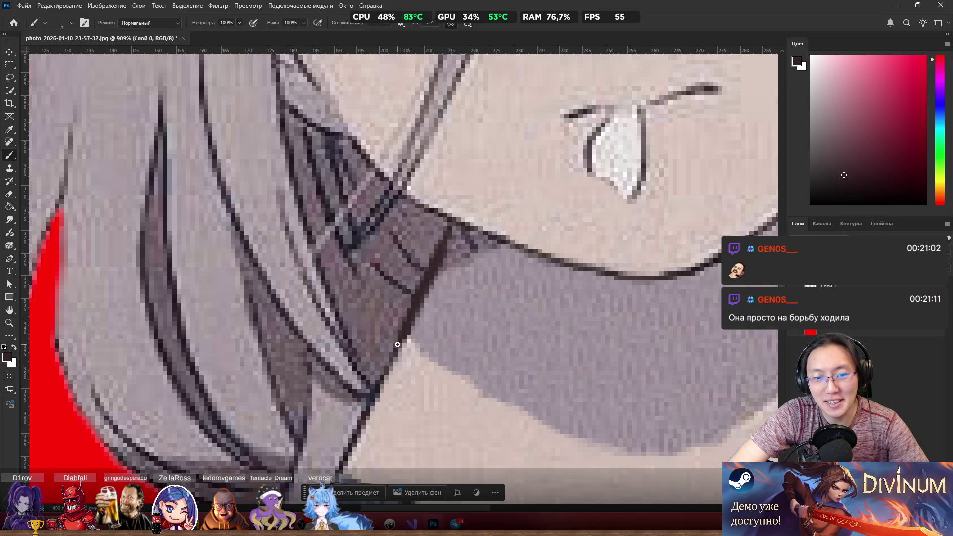
key("ctrl+z")
left_click(700, 268, "alt")
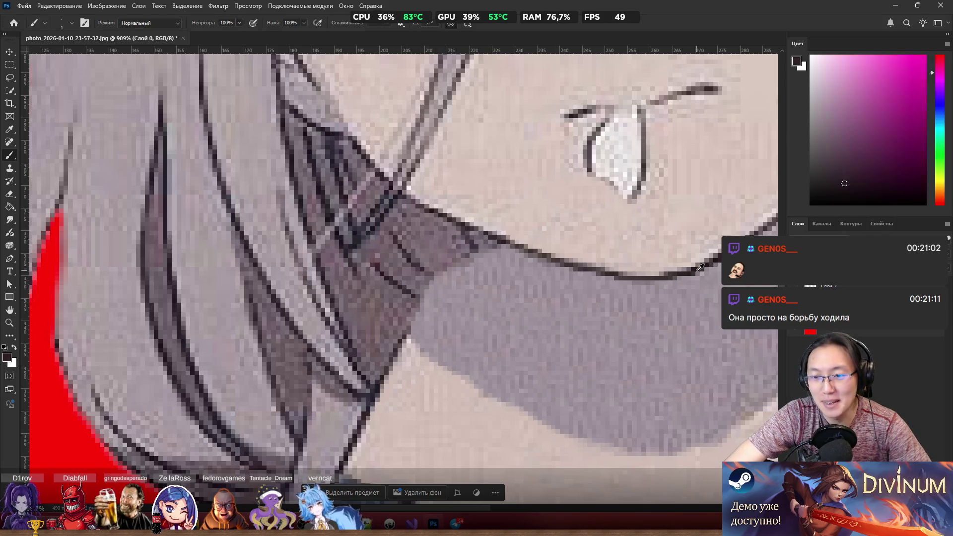
mouse_move(421, 306)
left_mouse_down()
mouse_move(404, 340)
mouse_move(448, 233)
left_mouse_up()
left_click(439, 319, "alt")
mouse_move(417, 321)
left_mouse_down()
mouse_move(445, 260)
mouse_move(471, 253)
left_mouse_up()
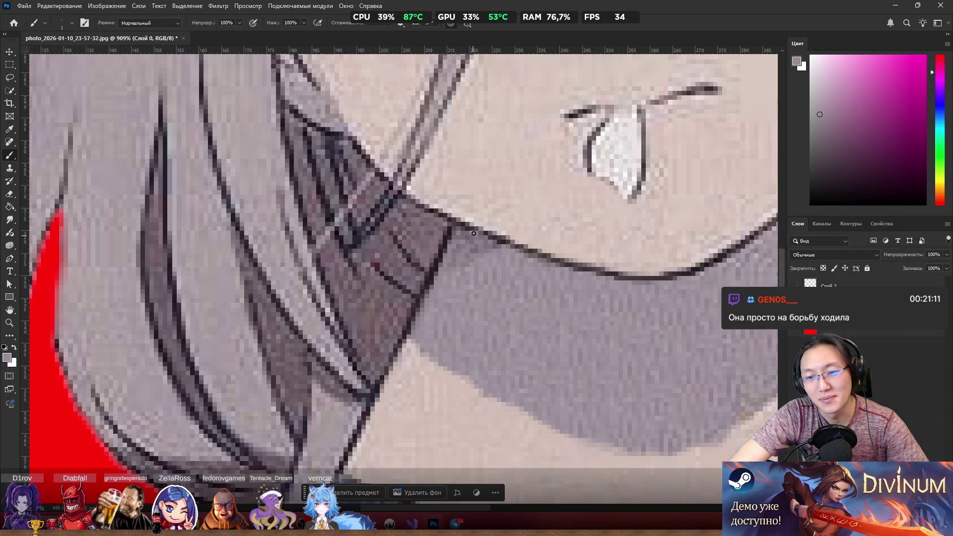
scroll(454, 248, "down", 10, "alt")
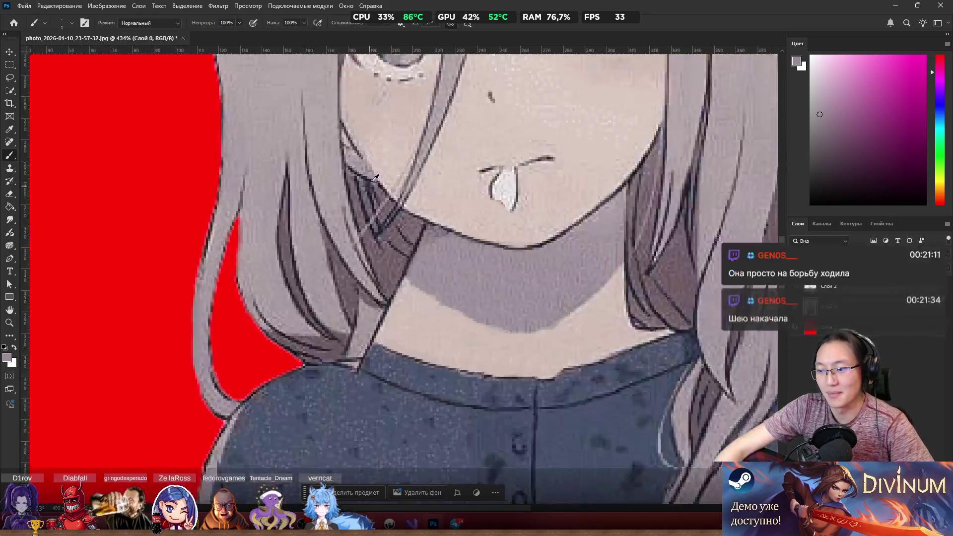
scroll(392, 174, "up", 5, "alt")
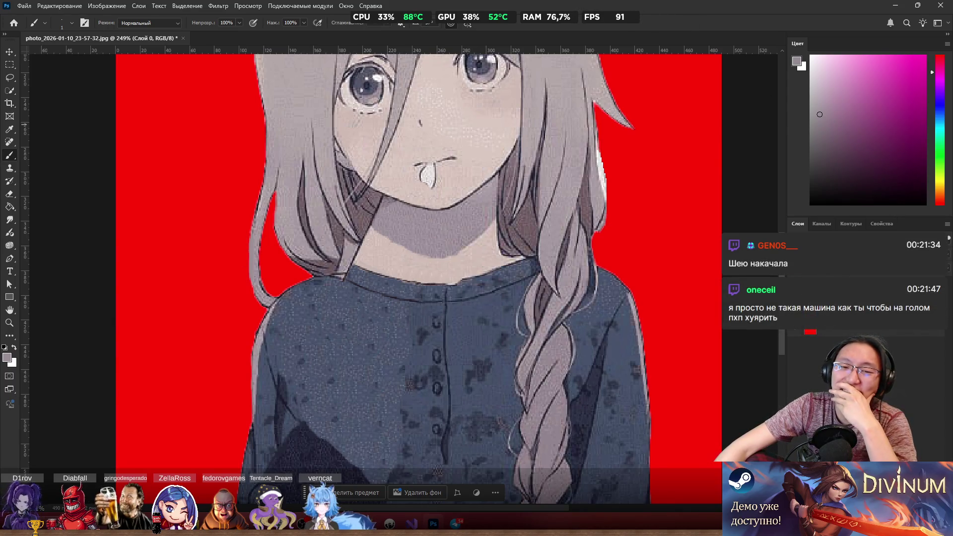
Step: Bring the hand layer back into view and zoom in on the fingers at the girl's mouth
key("ctrl+z")
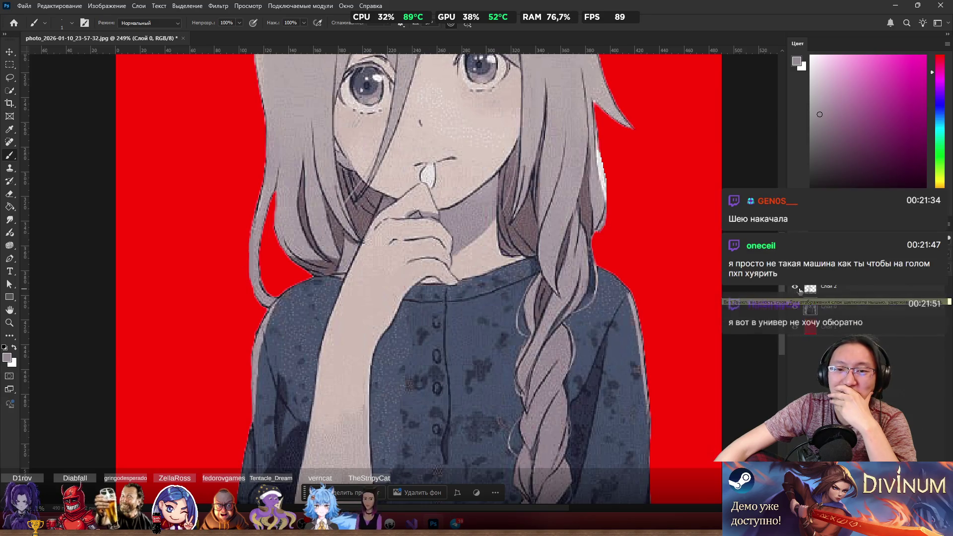
scroll(360, 197, "up", 2)
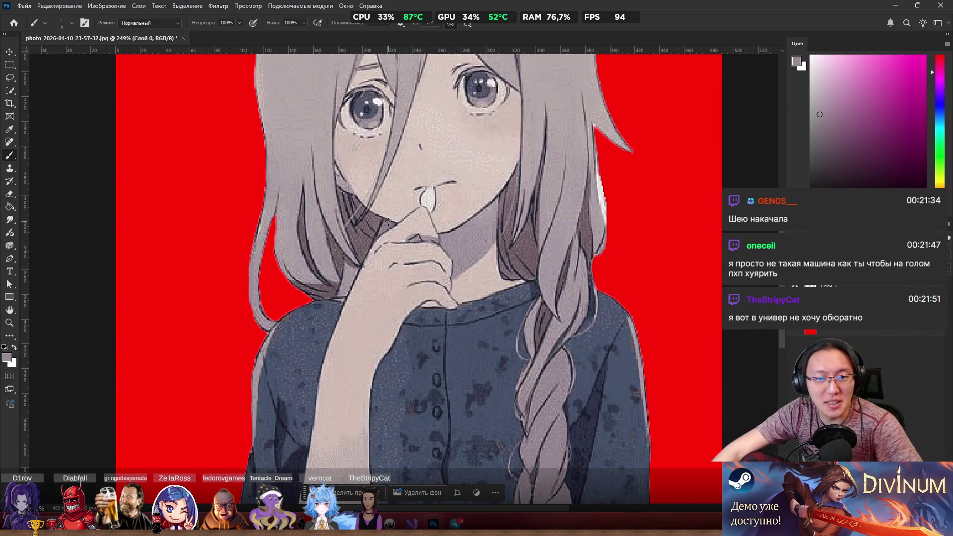
scroll(393, 208, "up", 5)
scroll(382, 213, "down", 6)
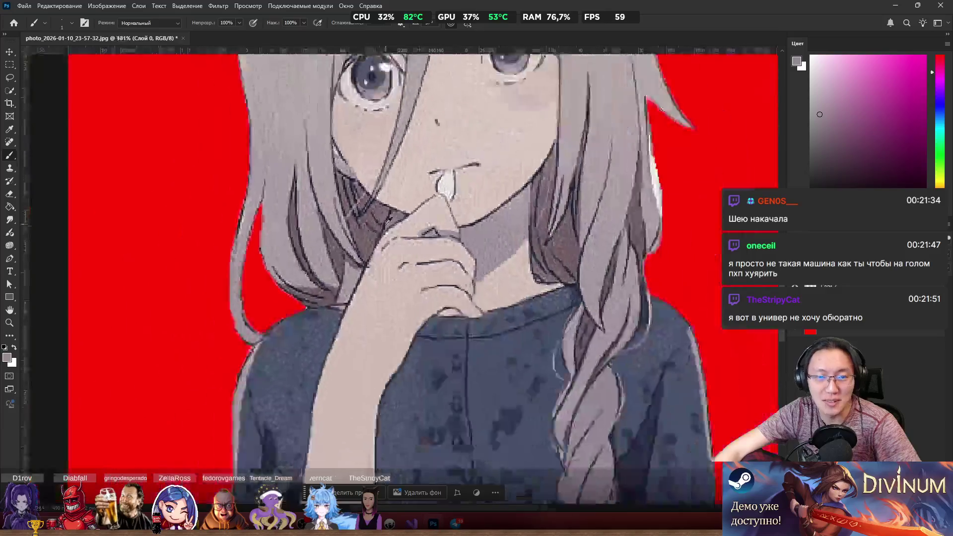
scroll(437, 263, "up", 4)
scroll(440, 268, "up", 2)
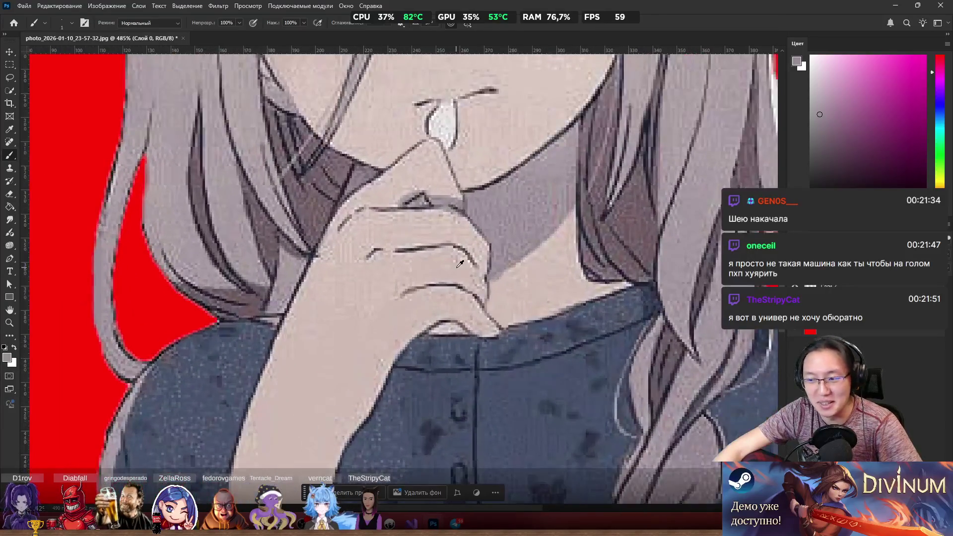
scroll(443, 224, "up", 2)
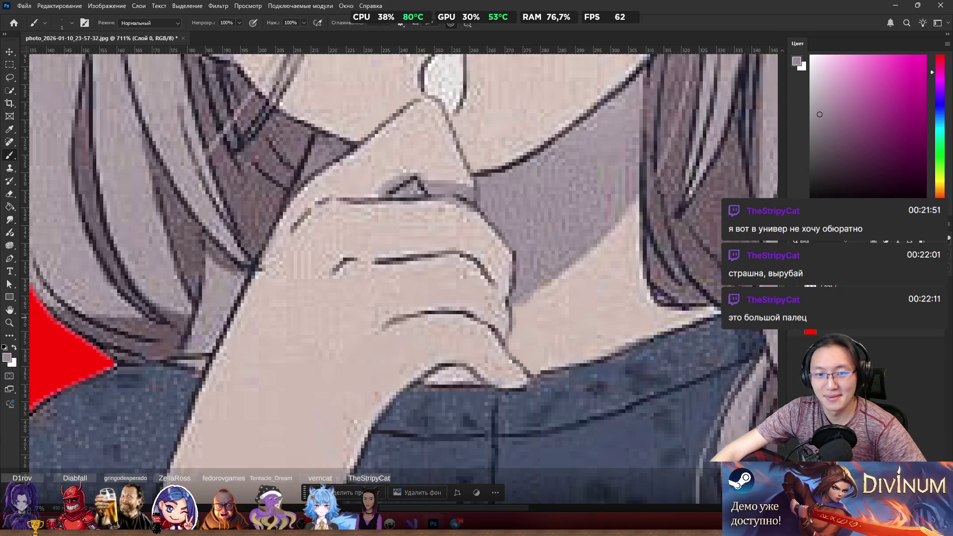
Step: Hide the hand layer again, sample a near-black colour, and draw a strand line down the neck
key("ctrl+z")
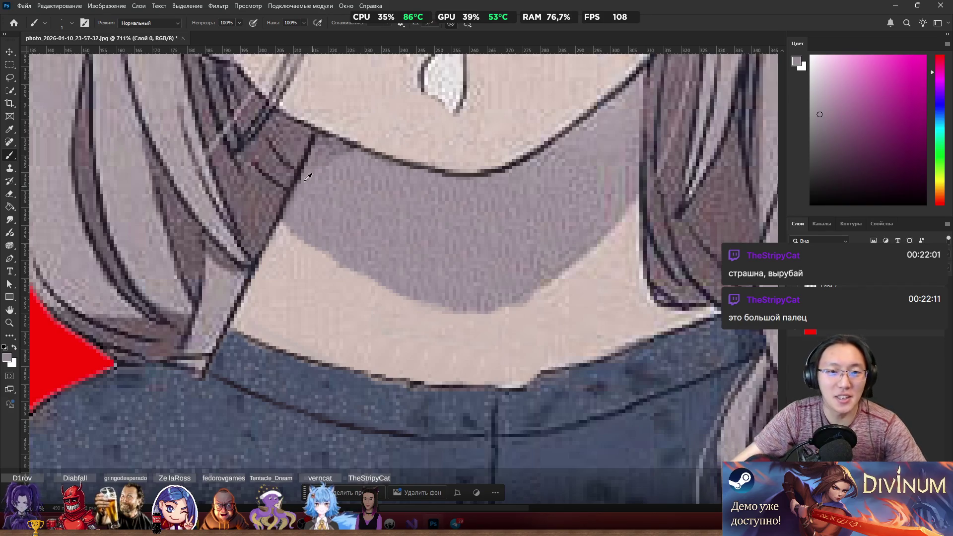
scroll(308, 177, "up", 3)
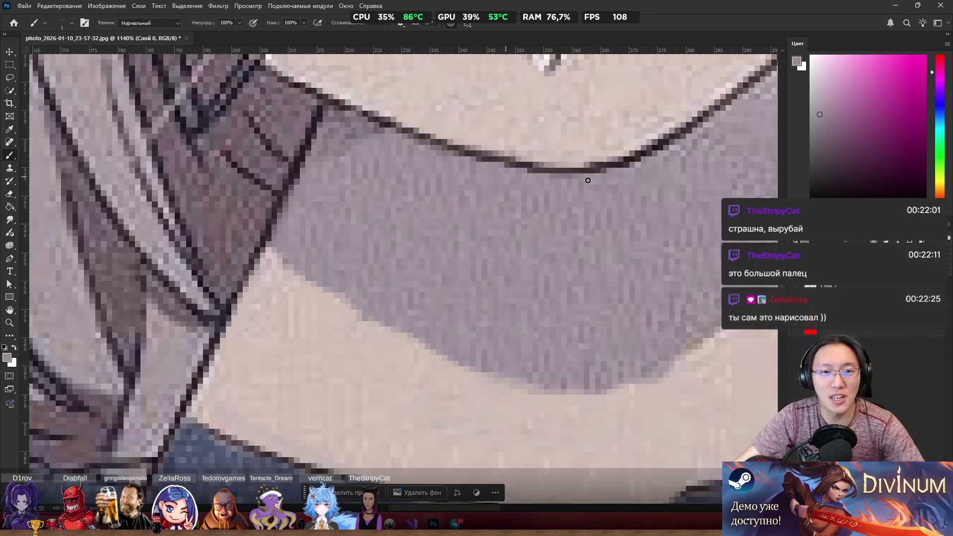
left_click(224, 103, "alt")
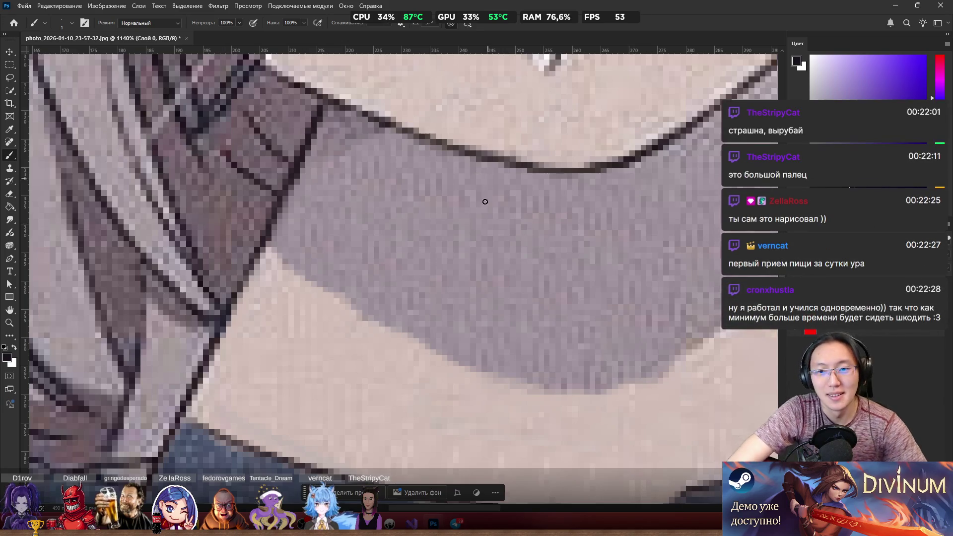
left_click_drag(341, 113, 320, 313)
scroll(326, 279, "down", 3)
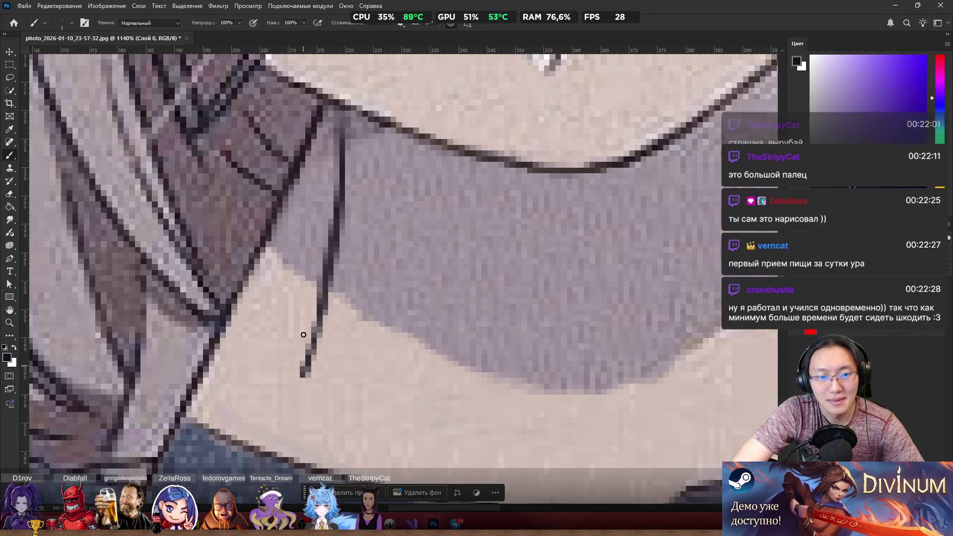
scroll(280, 333, "down", 5)
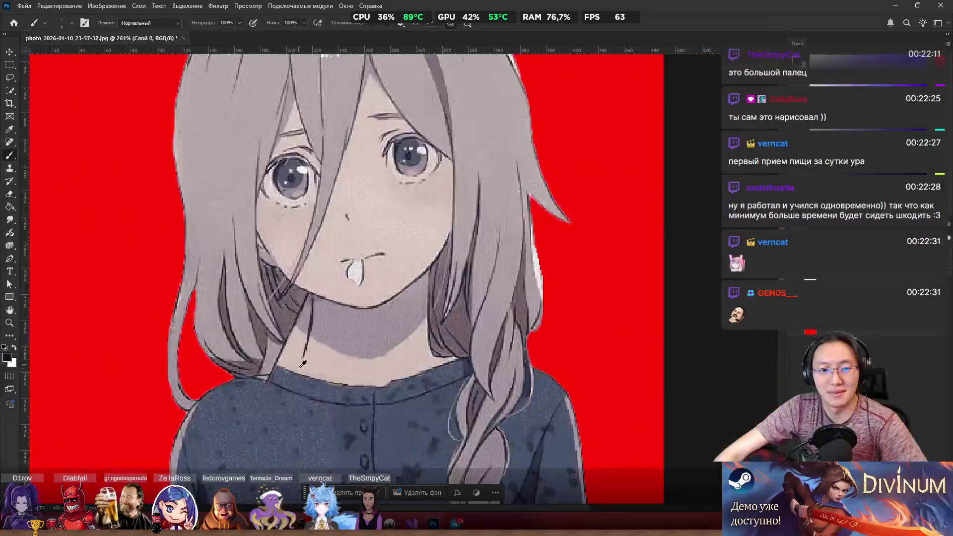
scroll(331, 359, "up", 4)
scroll(332, 358, "up", 2)
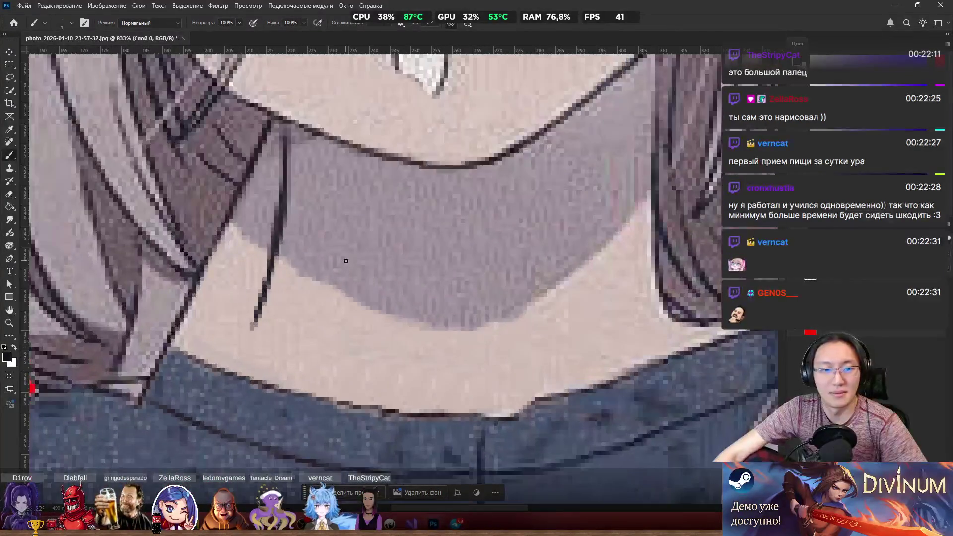
scroll(332, 221, "up", 2)
scroll(332, 221, "up", 2)
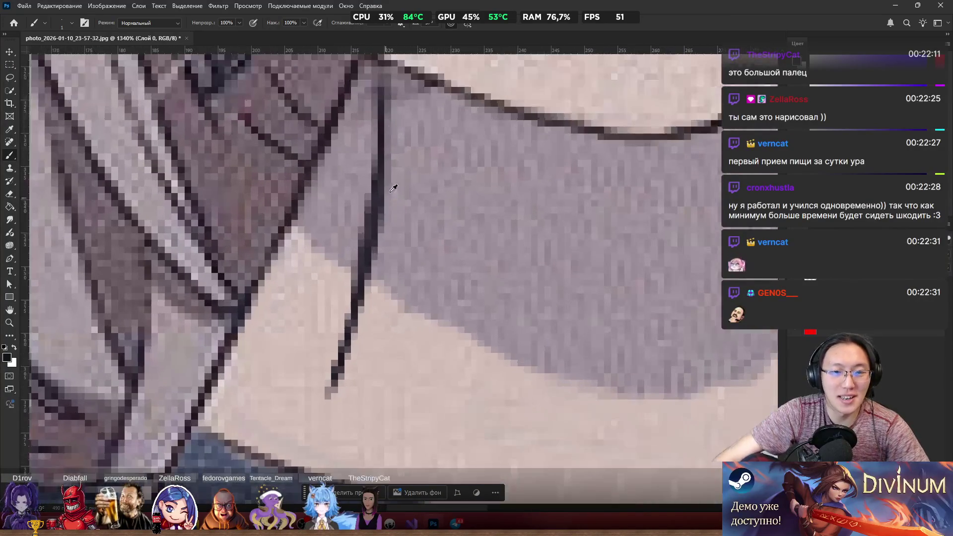
Step: Paint a thicker dark hair line down the neck, tapering to a point at the bottom
left_click_drag(410, 70, 421, 382)
left_click_drag(423, 288, 413, 385)
left_click_drag(417, 335, 405, 402)
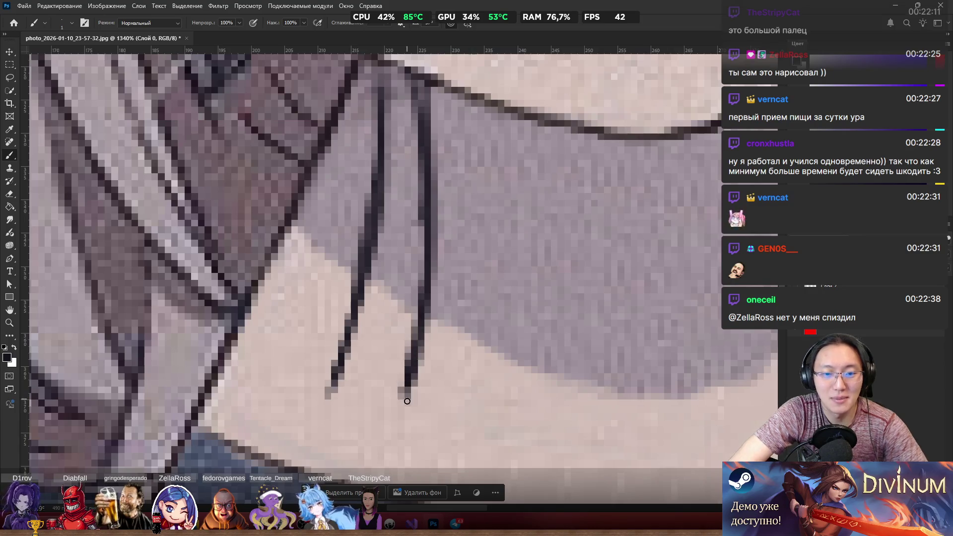
scroll(423, 367, "down", 4)
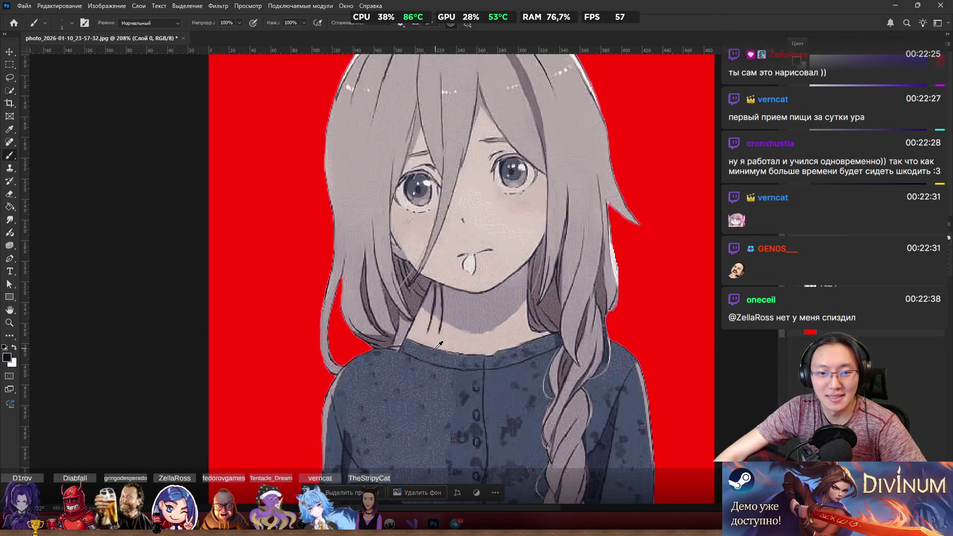
scroll(444, 333, "up", 2)
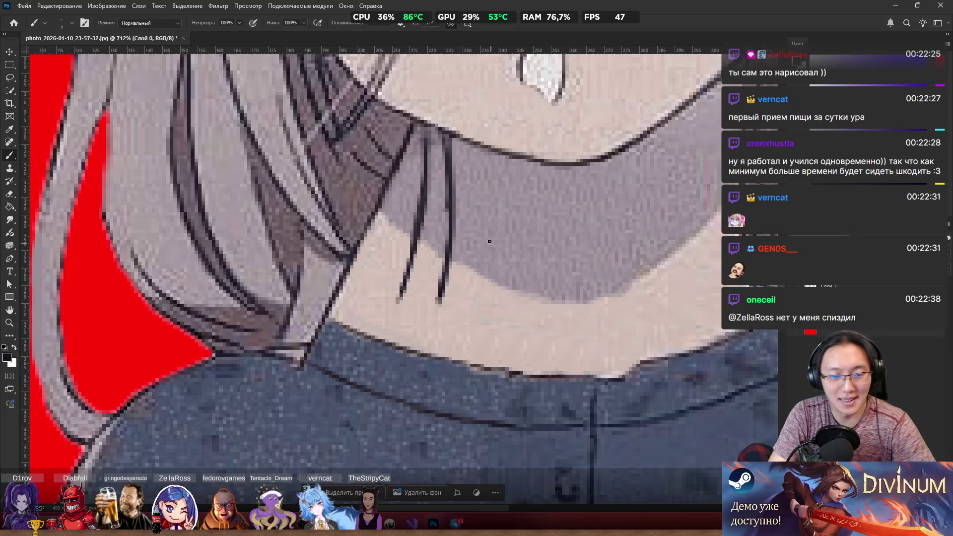
Step: Draw a dark line along the edge of the grey sweater collar
left_click_drag(343, 326, 430, 305)
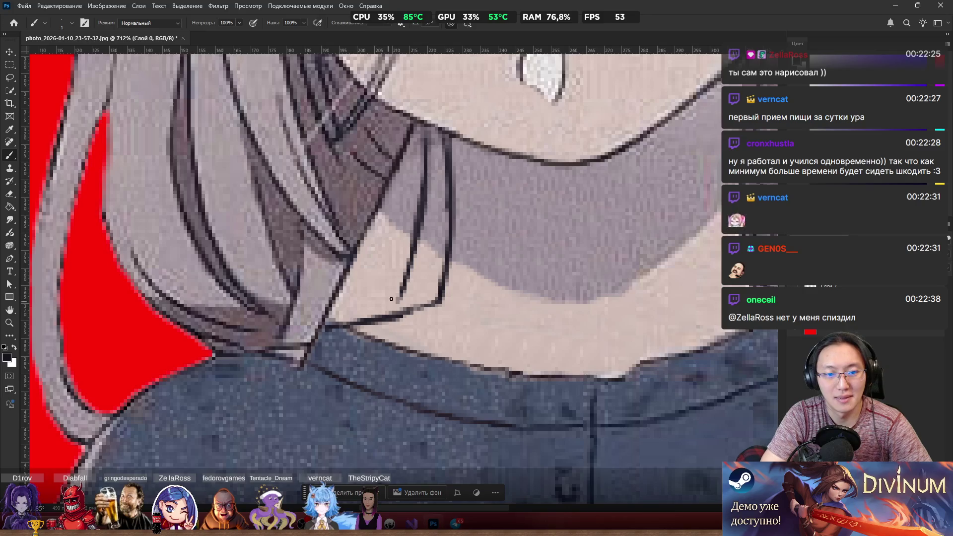
scroll(425, 202, "down", 6)
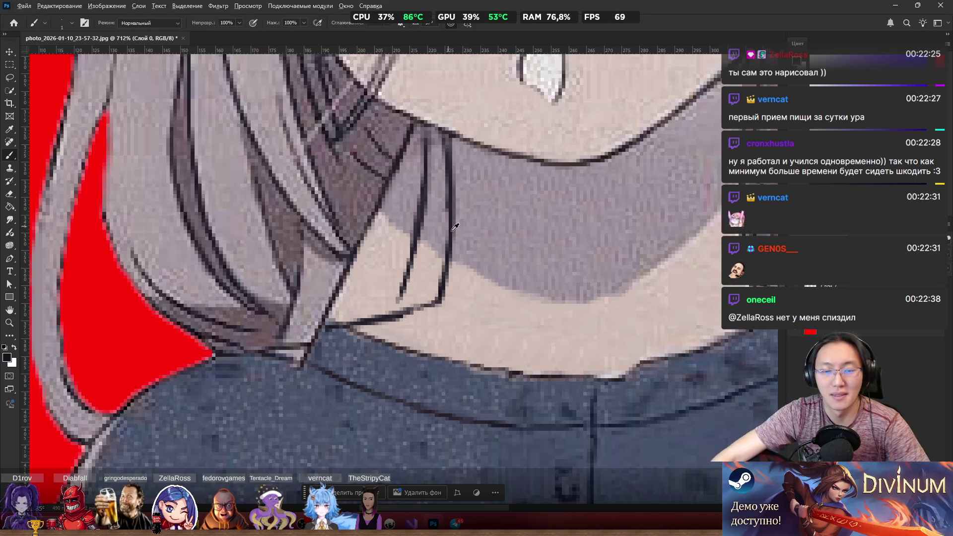
scroll(541, 196, "up", 2)
scroll(541, 196, "up", 3)
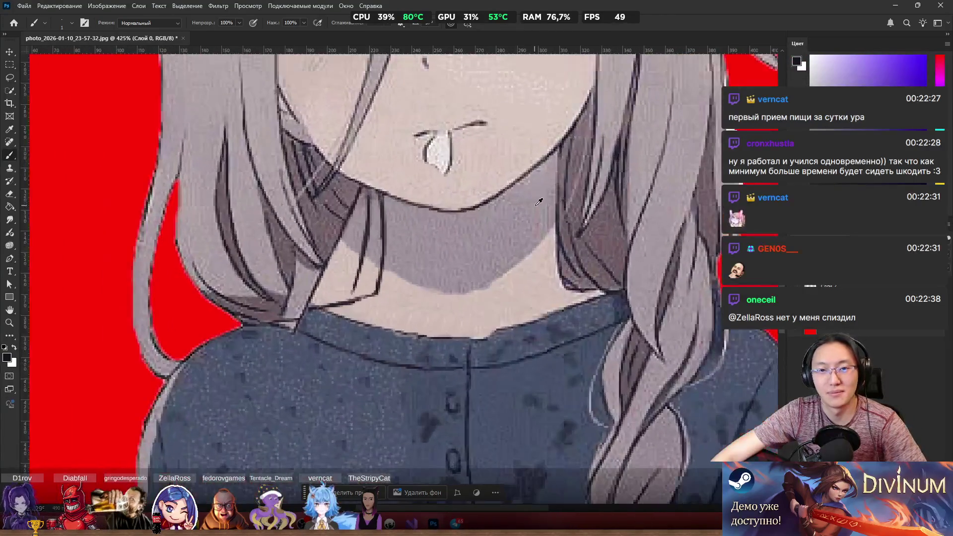
scroll(535, 206, "up", 2)
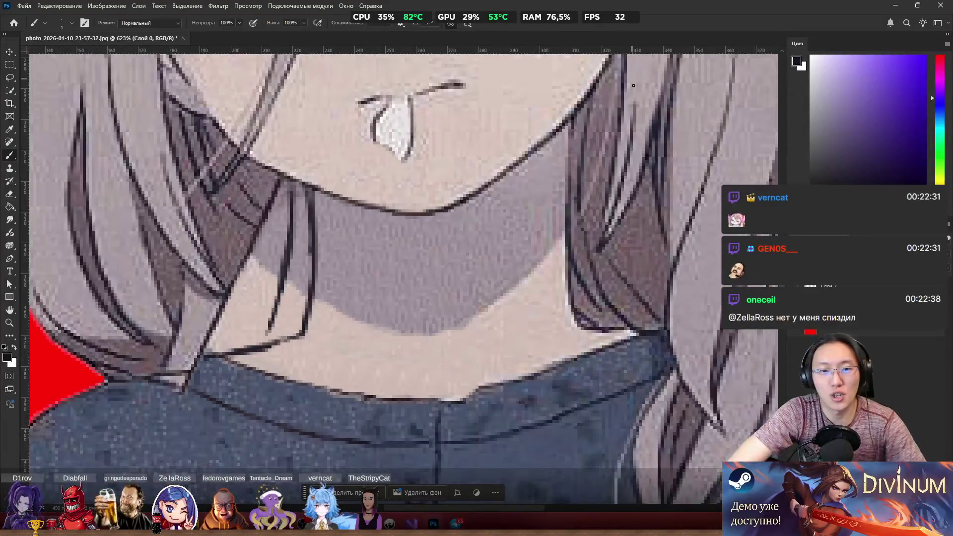
Step: Paint thin dark strand lines along the right edge of the neck, then fit the image on screen
left_click_drag(527, 170, 520, 248)
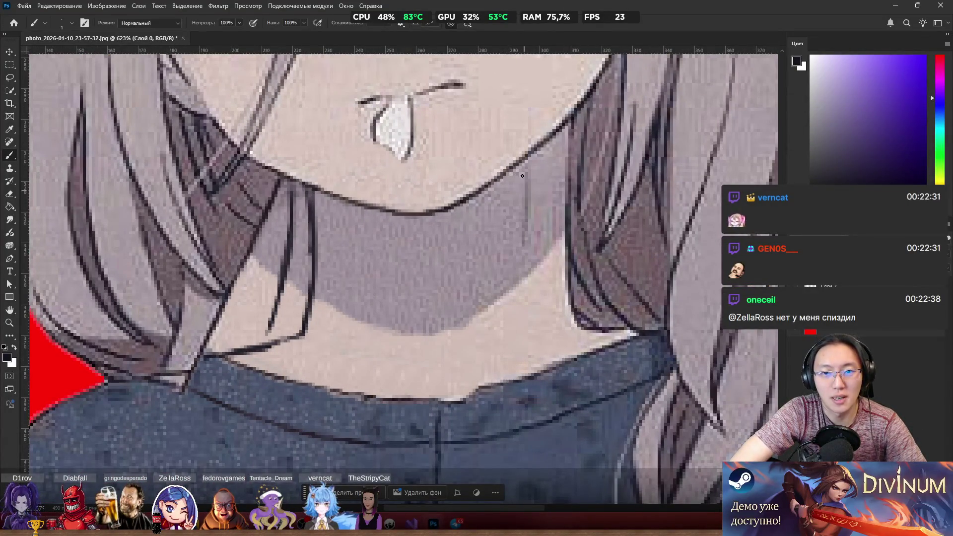
mouse_move(526, 165)
left_mouse_down()
mouse_move(522, 274)
mouse_move(521, 201)
mouse_move(537, 313)
mouse_move(597, 329)
left_mouse_up()
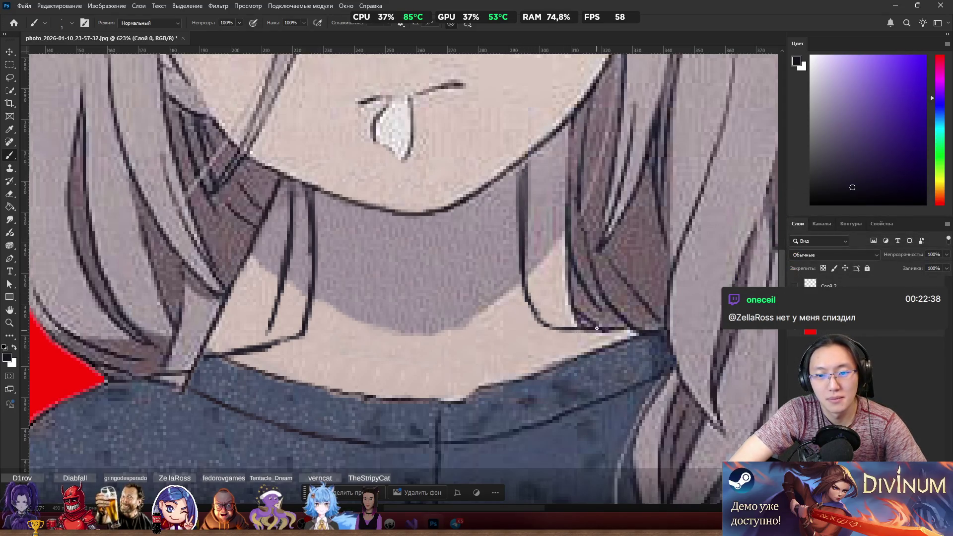
mouse_move(527, 158)
left_mouse_down()
mouse_move(525, 259)
mouse_move(525, 176)
mouse_move(523, 233)
left_mouse_up()
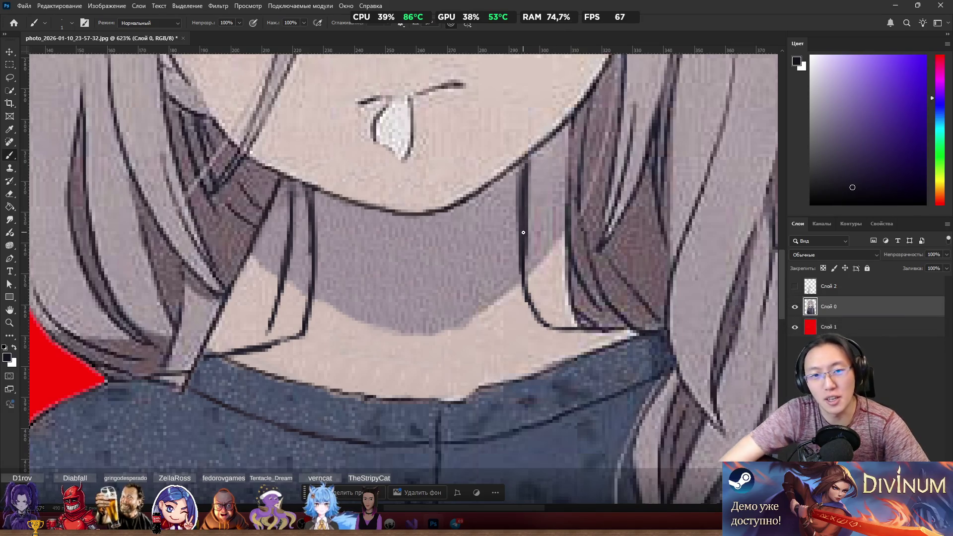
key("ctrl+0")
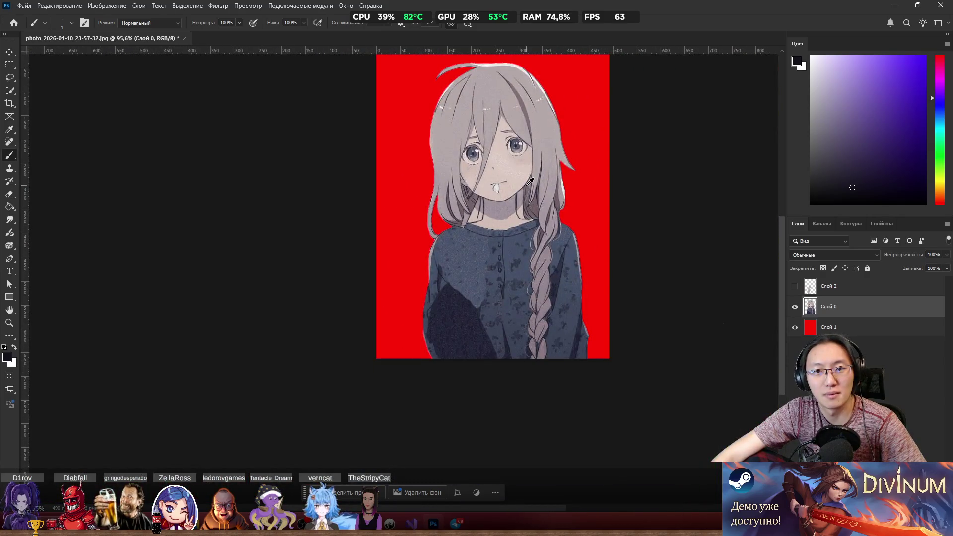
Step: Zoom into the neck and pick up the greyish-pink hair-shadow colour beside it
scroll(484, 209, "up", 10)
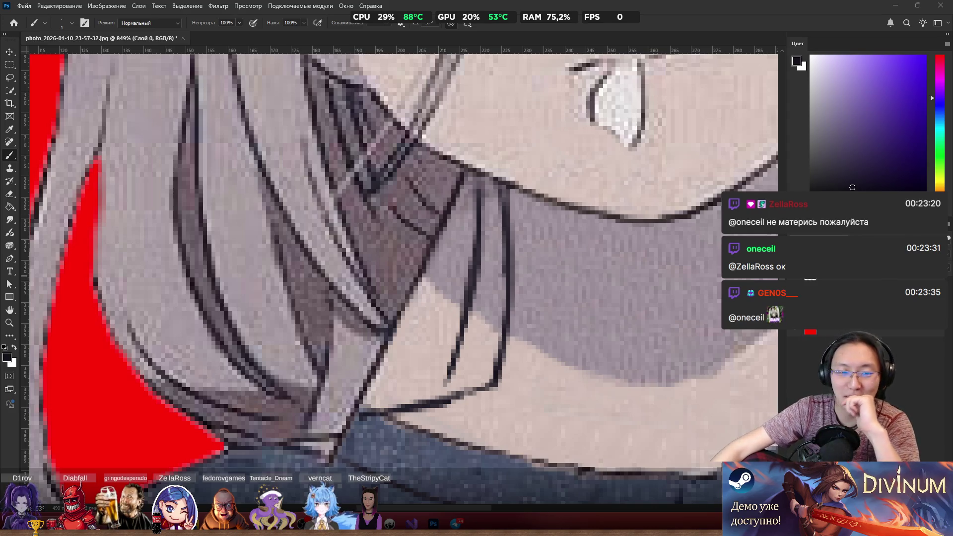
left_click(405, 268, "alt")
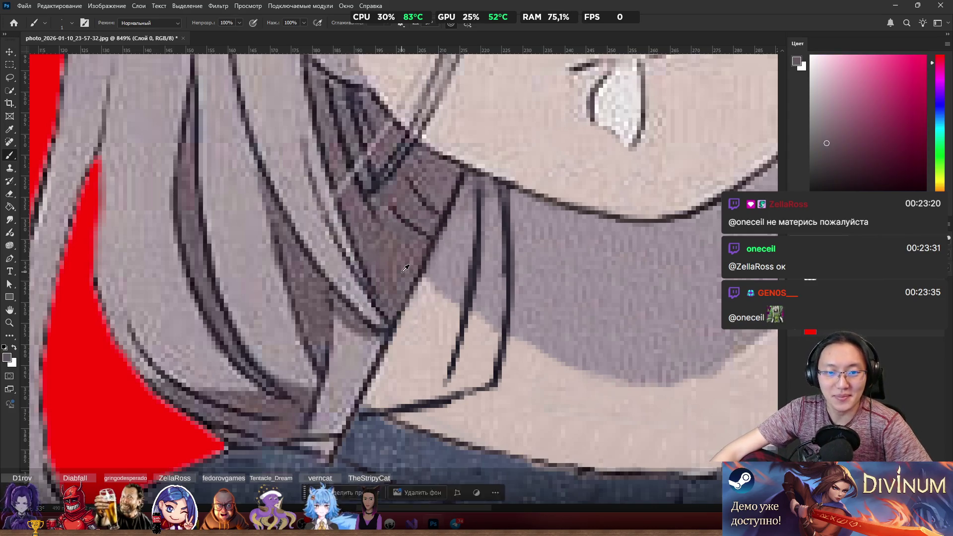
scroll(408, 268, "up", 2)
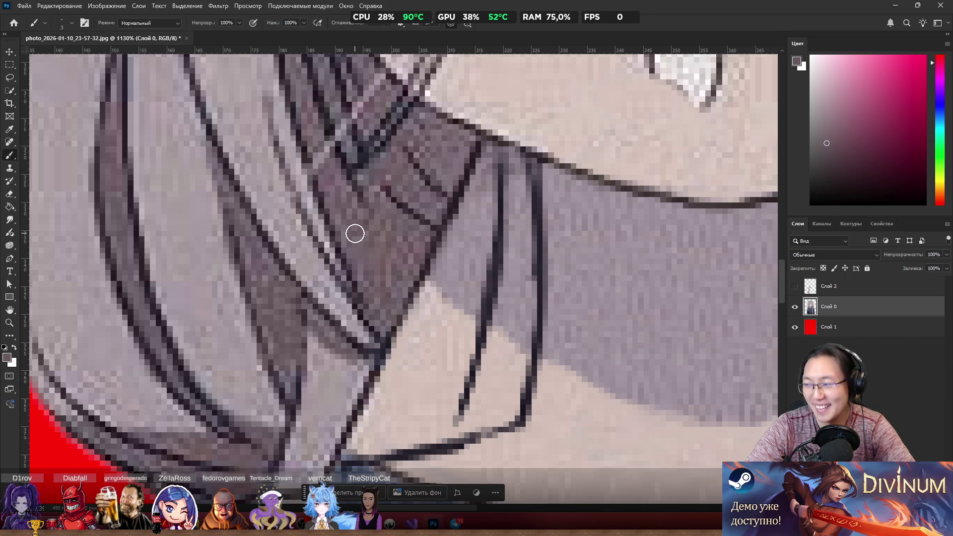
Step: With the Clone Stamp, cover the stray outline and light patch left of the neck with dark grey shadow
key("s")
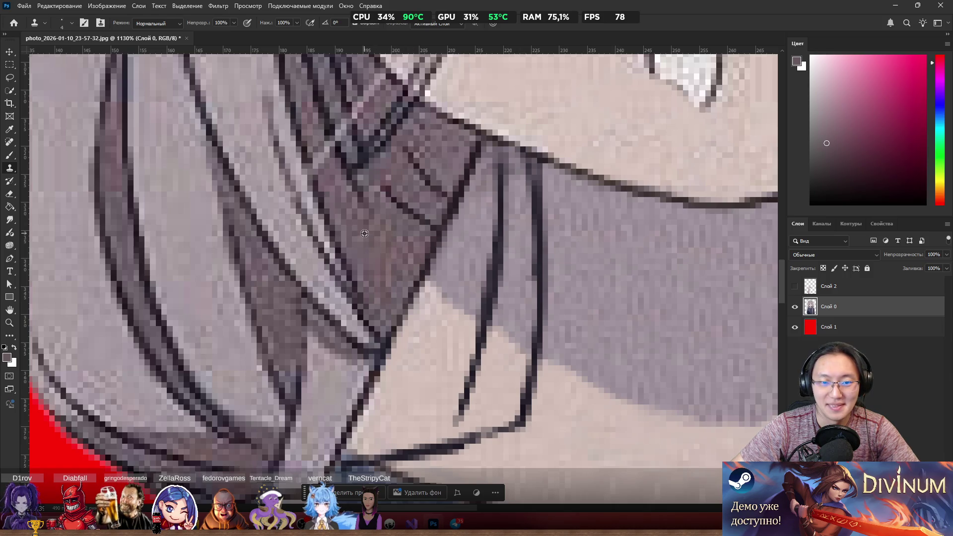
mouse_move(440, 274)
left_mouse_down()
mouse_move(406, 314)
mouse_move(426, 259)
mouse_move(434, 266)
mouse_move(409, 252)
mouse_move(436, 251)
mouse_move(445, 286)
mouse_move(426, 323)
mouse_move(398, 315)
mouse_move(407, 337)
mouse_move(394, 309)
mouse_move(419, 355)
mouse_move(422, 330)
mouse_move(462, 342)
mouse_move(462, 323)
mouse_move(437, 291)
mouse_move(486, 381)
mouse_move(466, 374)
mouse_move(449, 315)
mouse_move(503, 362)
left_mouse_up()
mouse_move(488, 347)
left_mouse_down()
mouse_move(511, 351)
mouse_move(477, 303)
left_mouse_up()
mouse_move(445, 276)
left_mouse_down()
mouse_move(511, 315)
mouse_move(440, 268)
mouse_move(513, 345)
mouse_move(515, 385)
mouse_move(488, 358)
mouse_move(511, 385)
mouse_move(505, 417)
left_mouse_up()
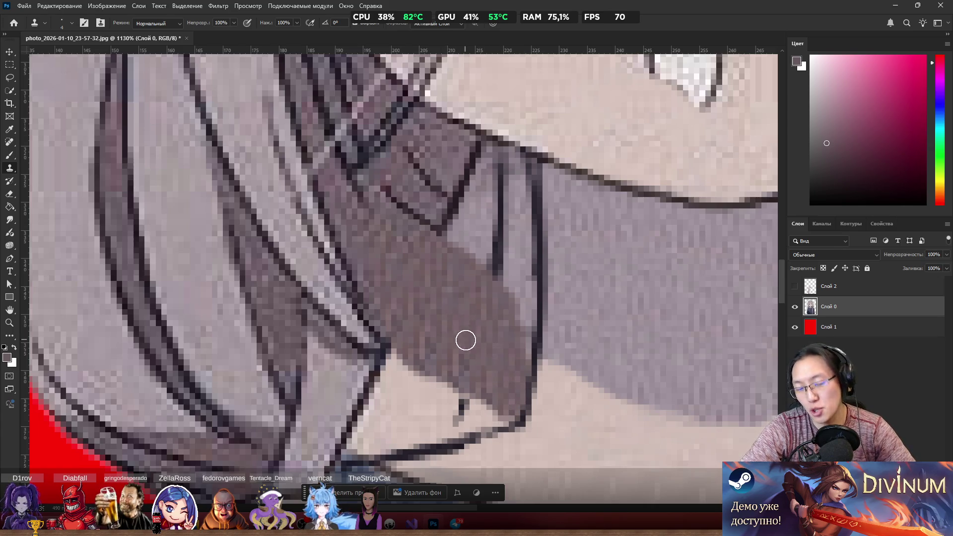
mouse_move(452, 357)
left_mouse_down()
mouse_move(462, 390)
mouse_move(482, 392)
mouse_move(424, 366)
mouse_move(449, 353)
mouse_move(397, 366)
mouse_move(496, 416)
left_mouse_up()
mouse_move(445, 392)
left_mouse_down()
mouse_move(391, 377)
mouse_move(441, 411)
mouse_move(455, 405)
mouse_move(371, 416)
mouse_move(353, 442)
mouse_move(462, 421)
left_mouse_up()
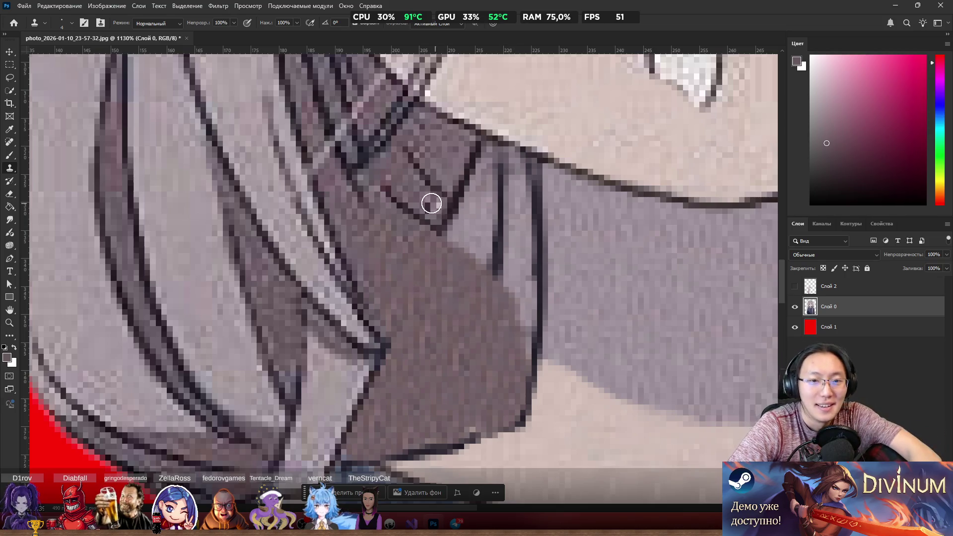
Step: Clone shadow over the remaining light patch and paint out the dark V-shaped line
left_click(484, 309, "alt")
mouse_move(472, 248)
left_mouse_down()
mouse_move(482, 279)
mouse_move(461, 343)
mouse_move(502, 303)
mouse_move(485, 217)
mouse_move(470, 321)
left_mouse_up()
mouse_move(470, 280)
left_mouse_down()
mouse_move(491, 253)
mouse_move(476, 310)
mouse_move(491, 271)
mouse_move(499, 294)
mouse_move(506, 256)
left_mouse_up()
mouse_move(492, 298)
left_mouse_down()
mouse_move(509, 338)
mouse_move(520, 311)
mouse_move(513, 173)
mouse_move(517, 193)
left_mouse_up()
mouse_move(471, 227)
left_mouse_down()
mouse_move(442, 236)
mouse_move(449, 263)
left_mouse_up()
mouse_move(458, 215)
left_mouse_down()
mouse_move(466, 194)
mouse_move(481, 194)
mouse_move(466, 145)
mouse_move(480, 161)
mouse_move(428, 204)
mouse_move(410, 162)
mouse_move(395, 195)
left_mouse_up()
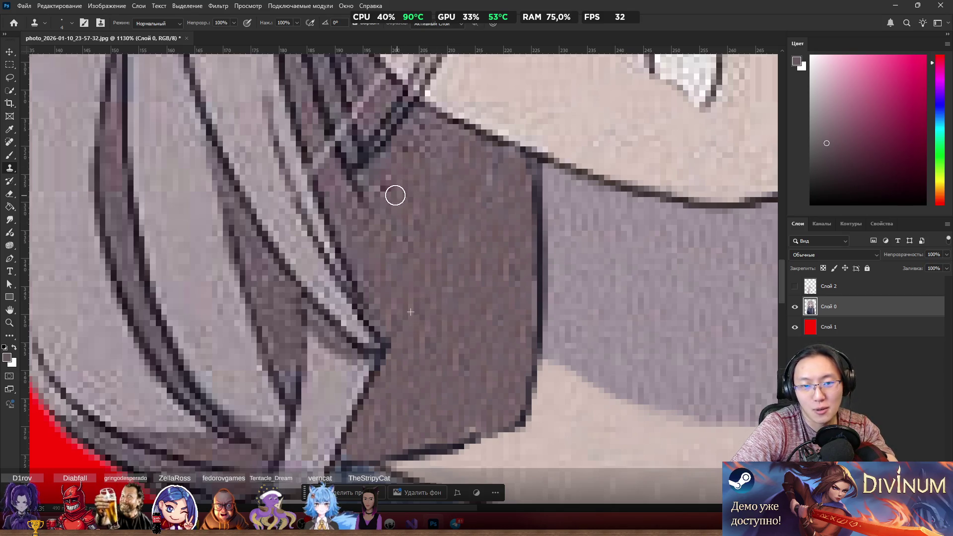
Step: Darken the light hair strand and clean up the hair line near the collar with cloned shadow
scroll(457, 223, "down", 8)
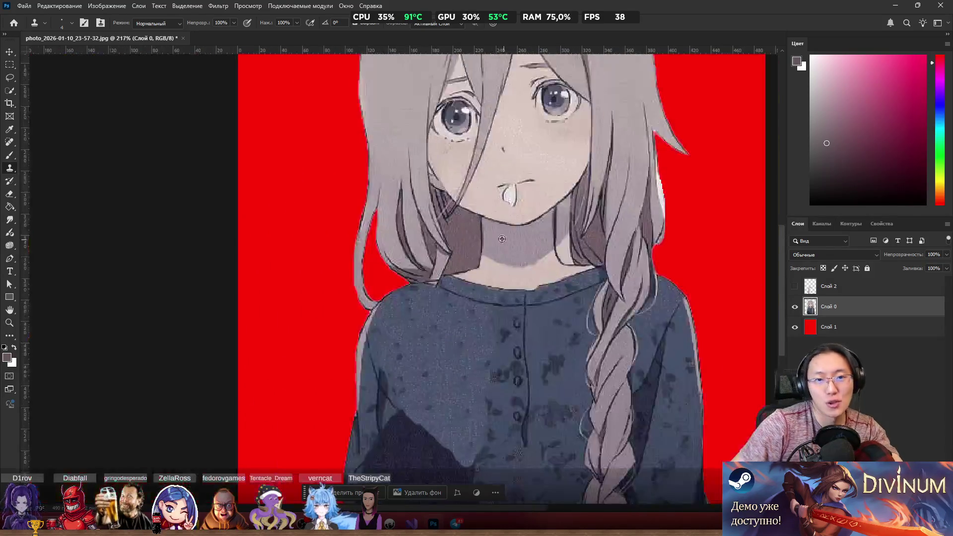
scroll(496, 215, "down", 2)
scroll(456, 204, "up", 8)
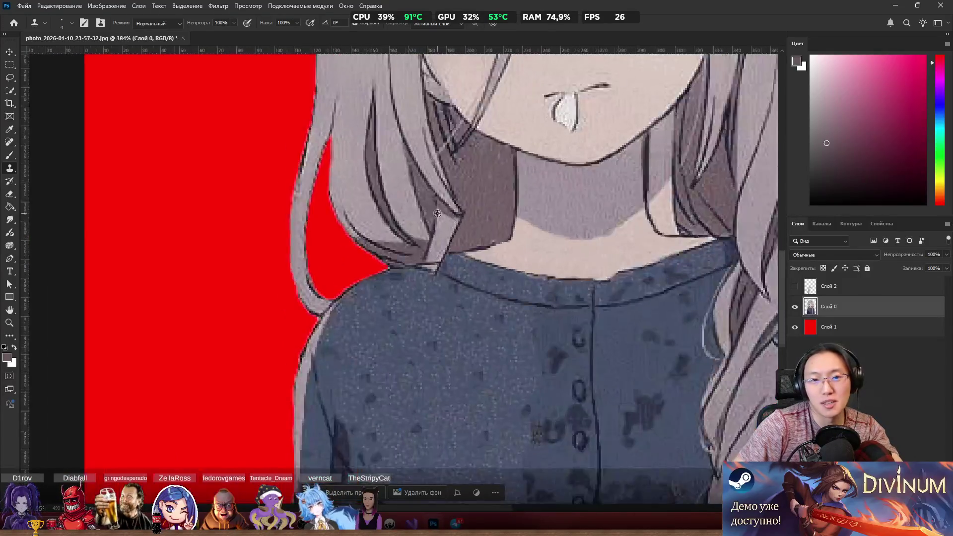
scroll(456, 204, "up", 3)
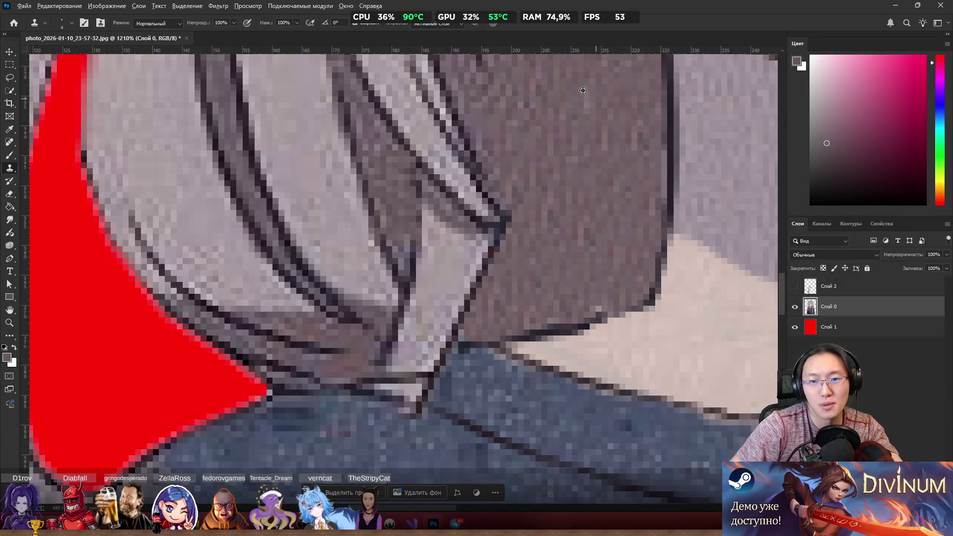
left_click(580, 90, "alt")
mouse_move(420, 181)
left_mouse_down()
mouse_move(472, 237)
mouse_move(445, 229)
left_mouse_up()
mouse_move(492, 252)
left_mouse_down()
mouse_move(436, 222)
mouse_move(466, 262)
mouse_move(500, 271)
mouse_move(480, 267)
left_mouse_up()
mouse_move(426, 227)
left_mouse_down()
mouse_move(437, 219)
mouse_move(439, 281)
mouse_move(472, 303)
mouse_move(447, 305)
mouse_move(464, 318)
left_mouse_up()
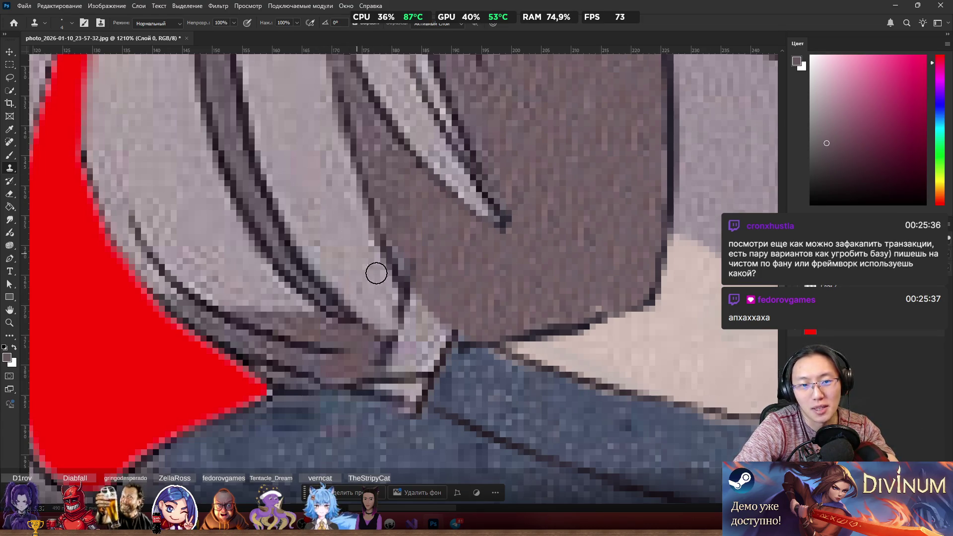
key("b")
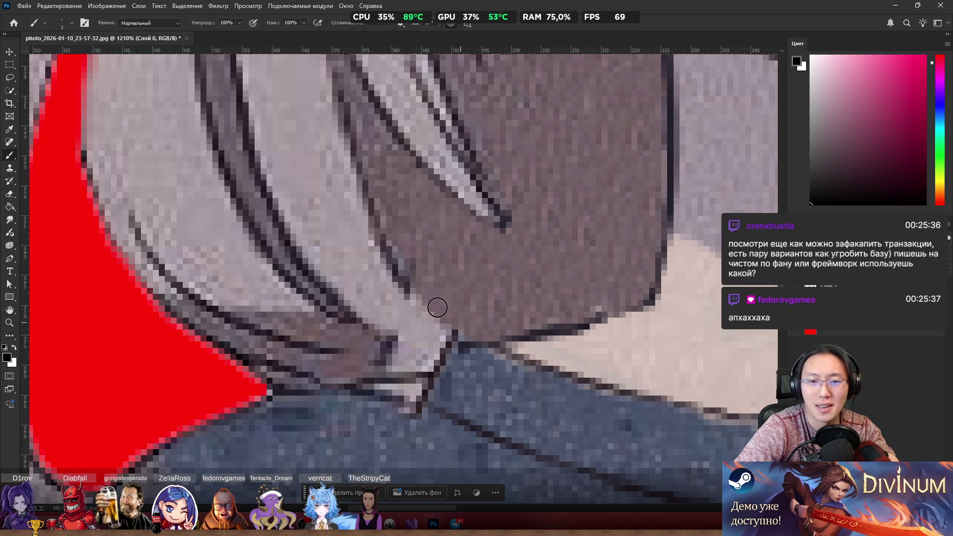
mouse_move(412, 287)
left_mouse_down()
mouse_move(449, 334)
mouse_move(413, 299)
left_mouse_up()
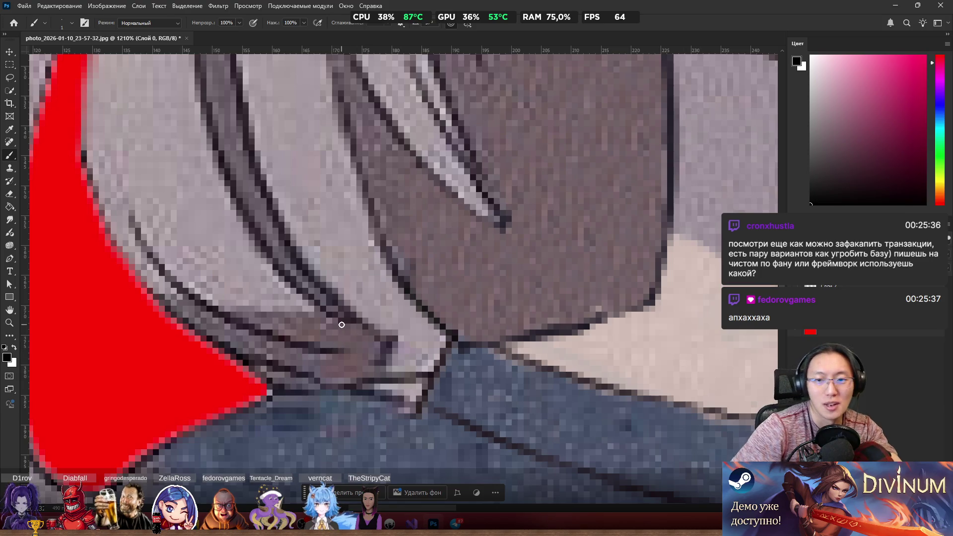
scroll(341, 324, "down", 5)
scroll(565, 281, "up", 5)
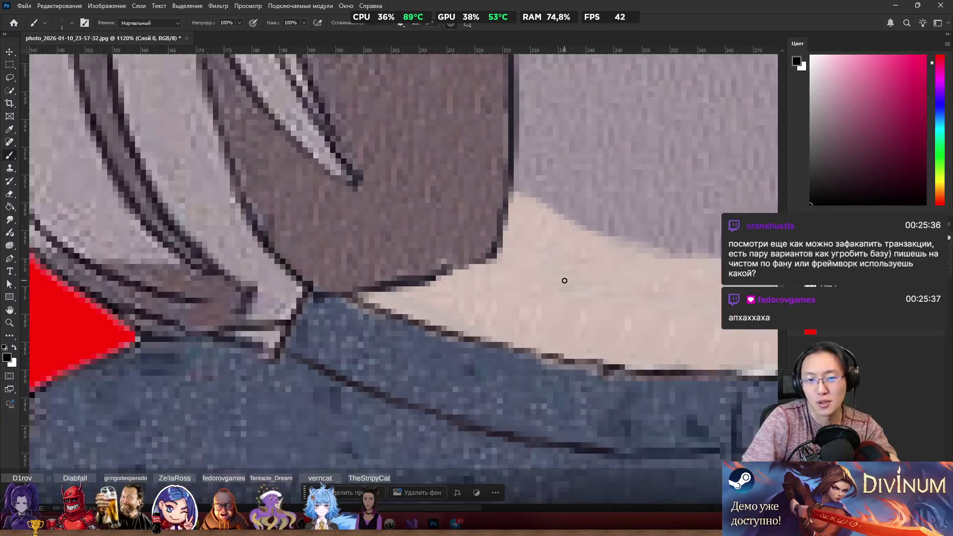
left_click_drag(452, 270, 442, 275)
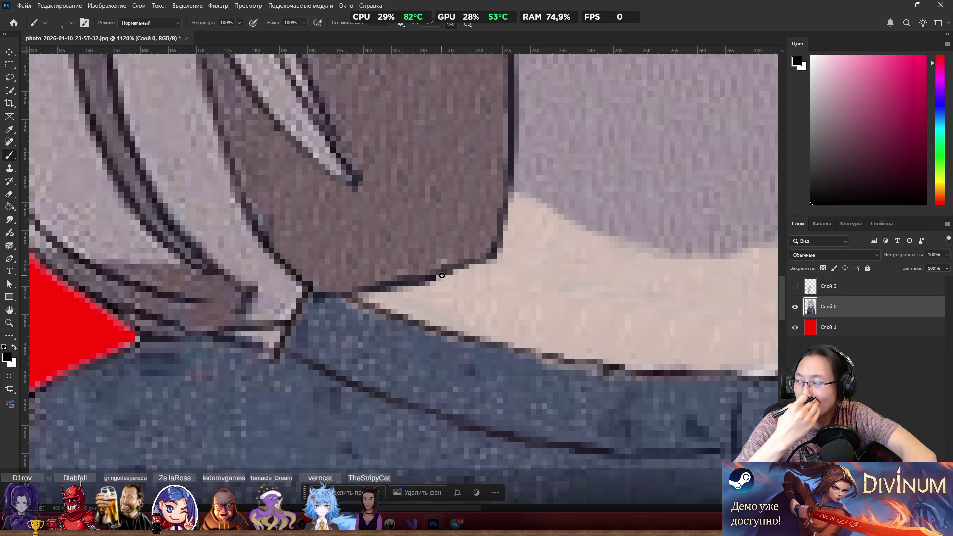
scroll(442, 276, "down", 5)
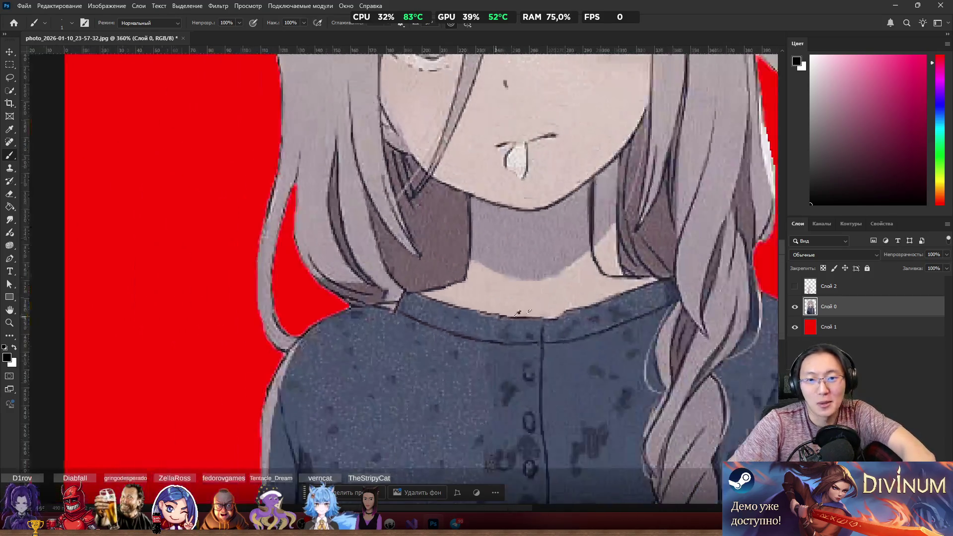
scroll(417, 327, "up", 6)
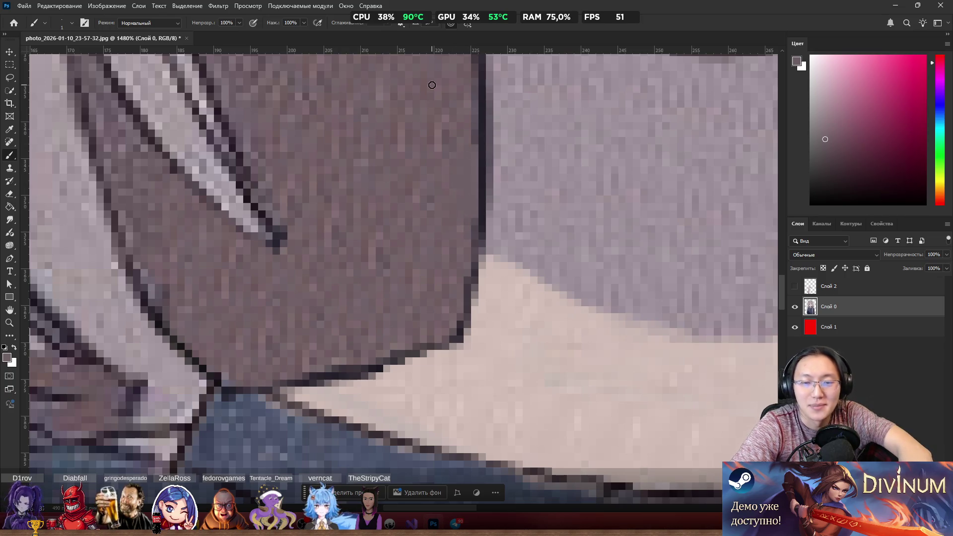
scroll(503, 63, "down", 8)
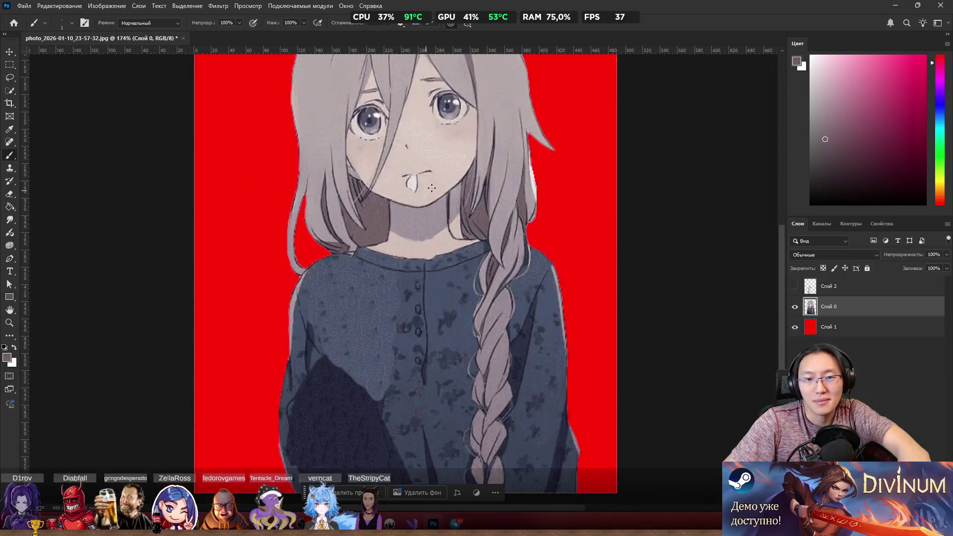
scroll(465, 163, "up", 2)
scroll(465, 163, "up", 4)
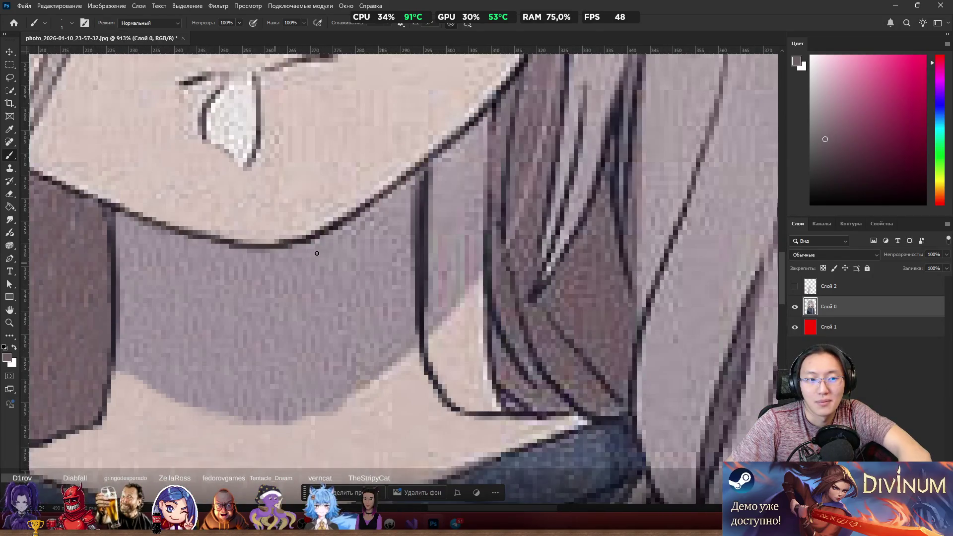
scroll(457, 276, "up", 1)
scroll(458, 276, "left", 2)
key("s")
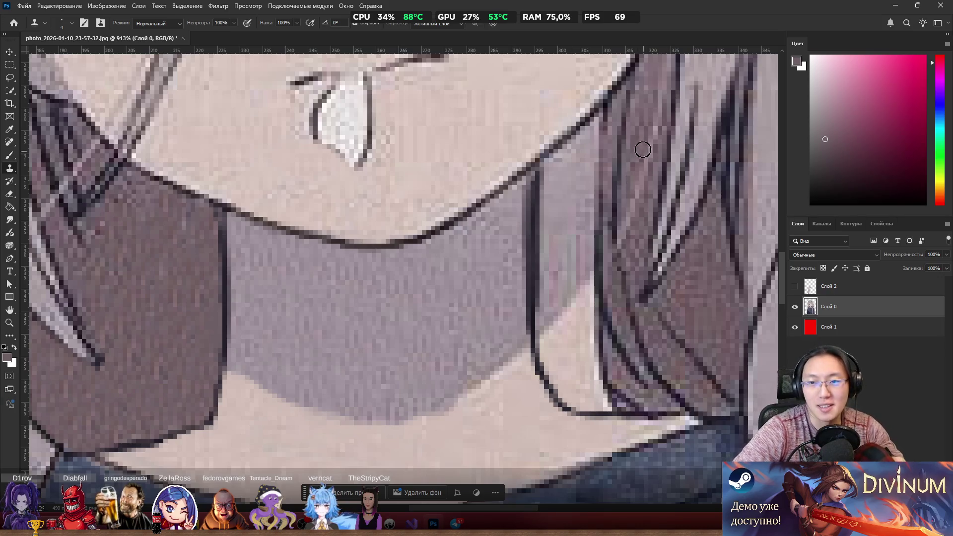
Step: Clone dark hair texture from several source spots over the light strip right of the neck, top to bottom
left_click(598, 134)
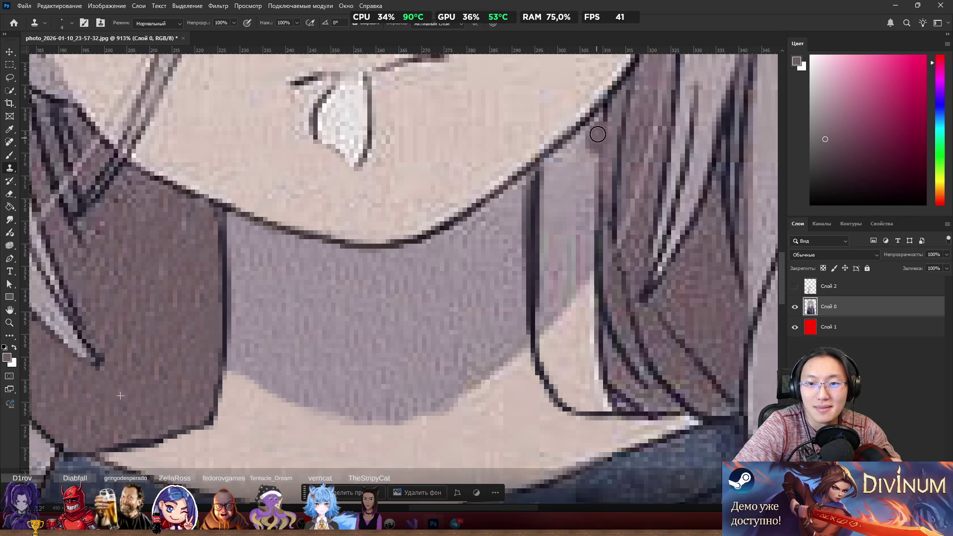
left_click_drag(576, 153, 568, 162)
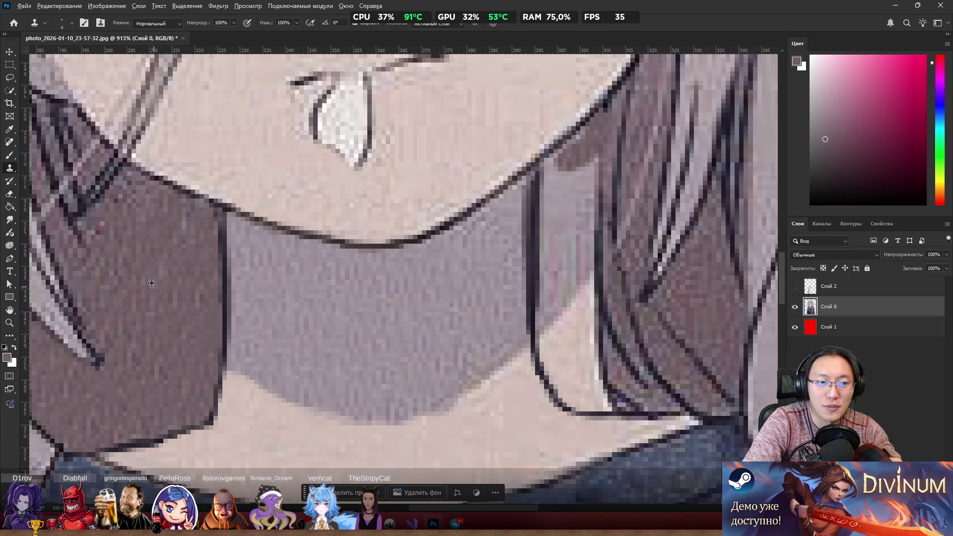
mouse_move(555, 167)
left_mouse_down()
mouse_move(541, 239)
mouse_move(526, 236)
left_mouse_up()
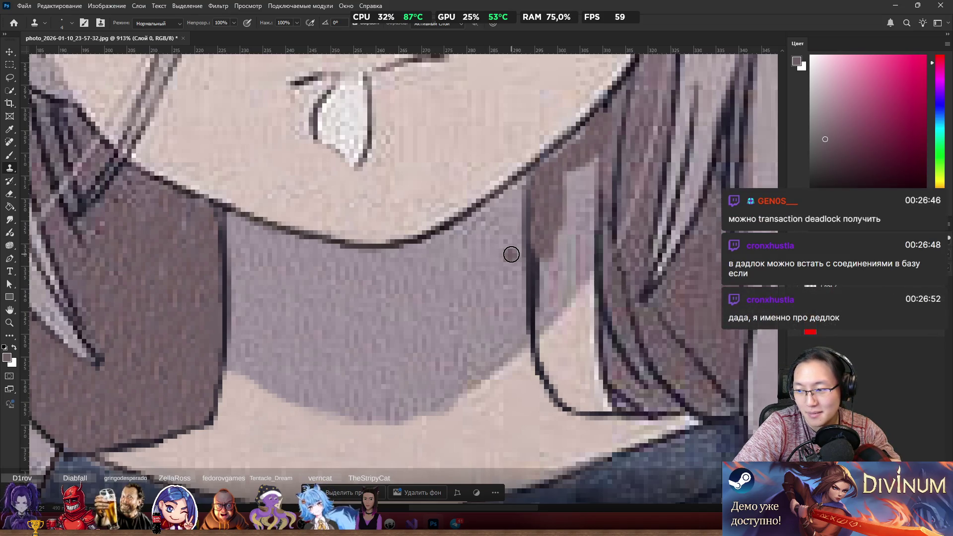
mouse_move(576, 187)
left_mouse_down()
mouse_move(573, 234)
mouse_move(593, 168)
left_mouse_up()
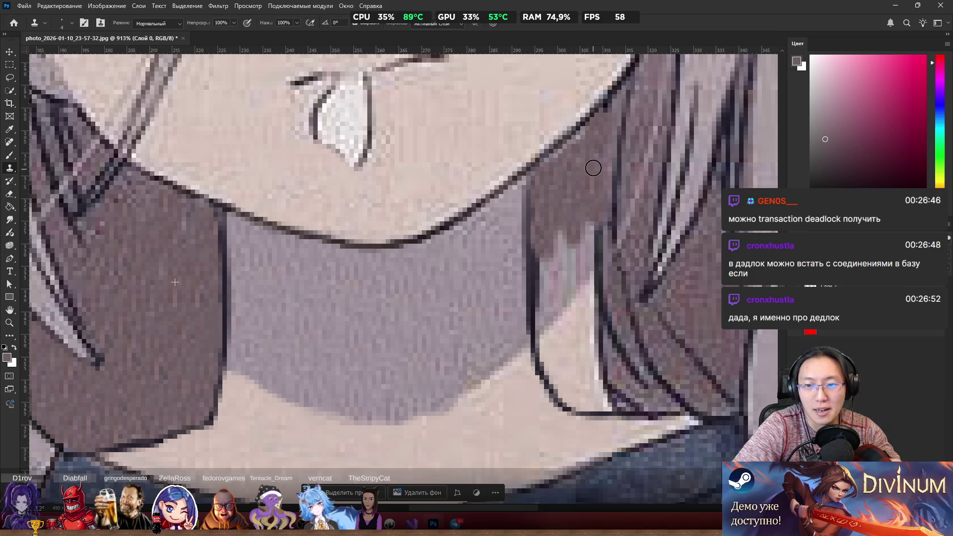
left_click(214, 273, "alt")
mouse_move(553, 260)
left_mouse_down()
mouse_move(543, 300)
mouse_move(543, 281)
mouse_move(547, 322)
mouse_move(570, 255)
mouse_move(567, 304)
left_mouse_up()
left_click(141, 276, "alt")
mouse_move(589, 192)
left_mouse_down()
mouse_move(595, 291)
mouse_move(591, 283)
left_mouse_up()
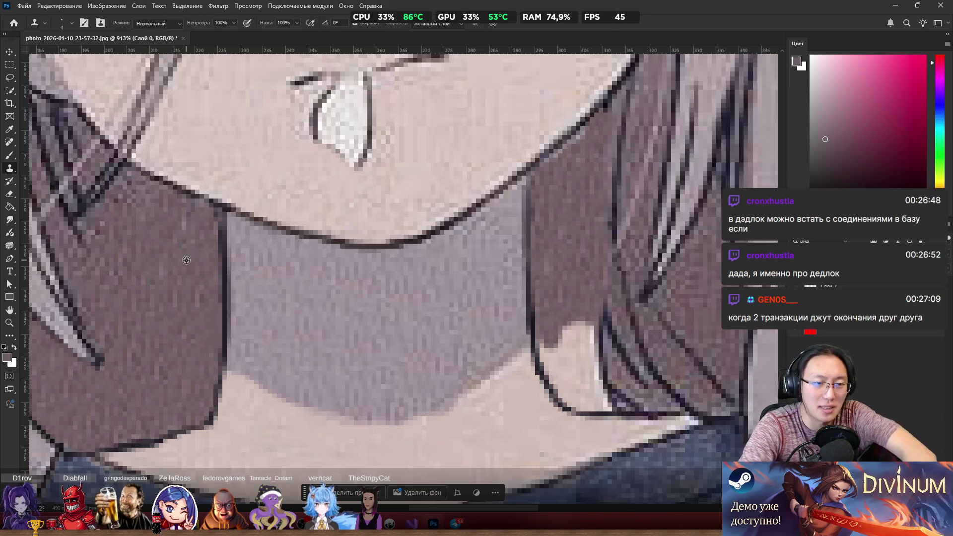
mouse_move(622, 293)
left_mouse_down()
mouse_move(570, 327)
mouse_move(579, 344)
mouse_move(587, 317)
mouse_move(594, 385)
mouse_move(555, 358)
mouse_move(571, 393)
mouse_move(602, 403)
mouse_move(564, 395)
mouse_move(543, 340)
left_mouse_up()
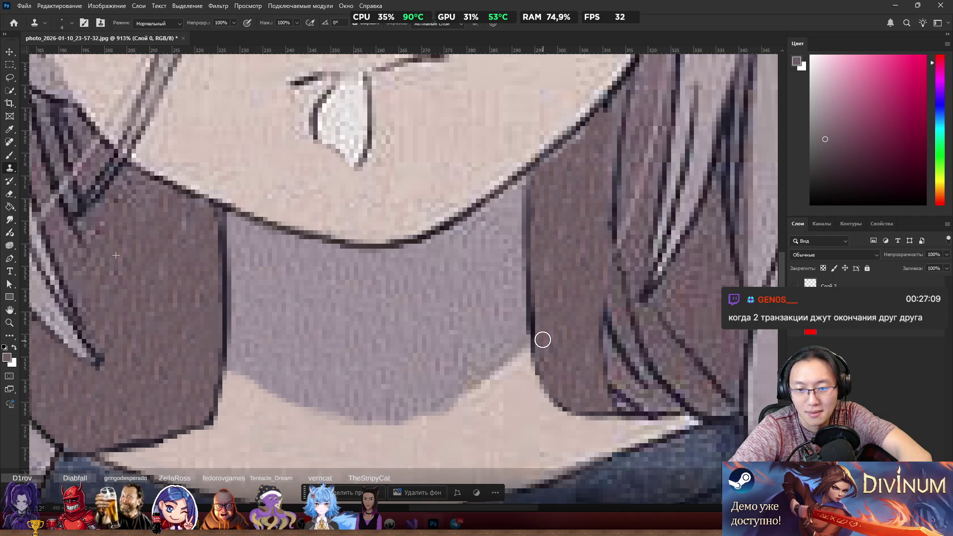
Step: Sample the dark outline colour with the Brush and redraw the hair's edge down toward the shoulder
key("b")
left_click(540, 315, "alt")
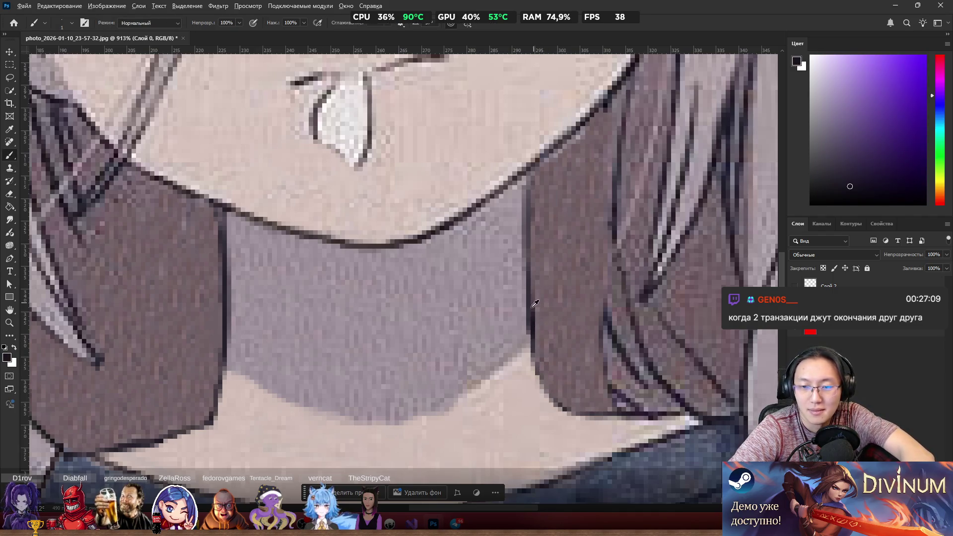
left_click_drag(528, 345, 552, 395)
left_click_drag(529, 340, 561, 409)
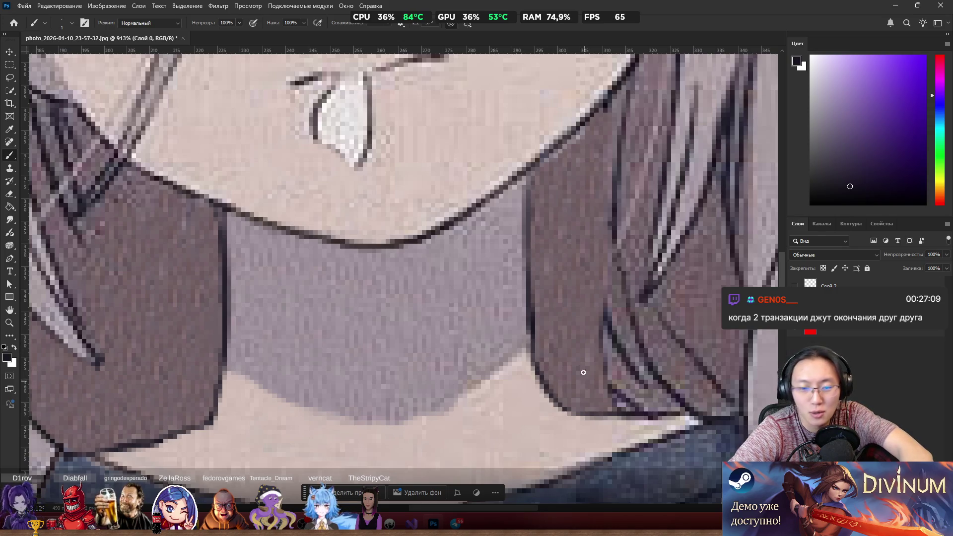
scroll(536, 278, "down", 10)
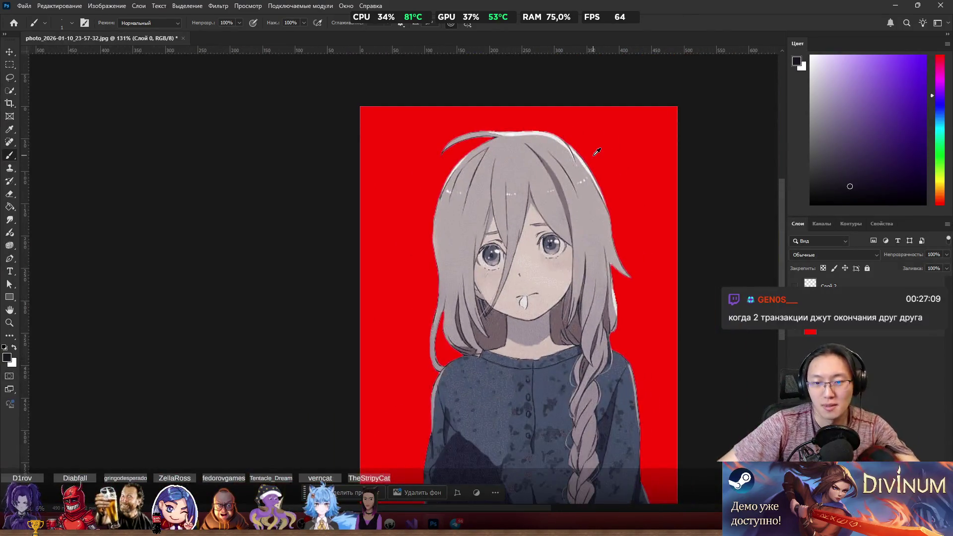
scroll(536, 278, "up", 9)
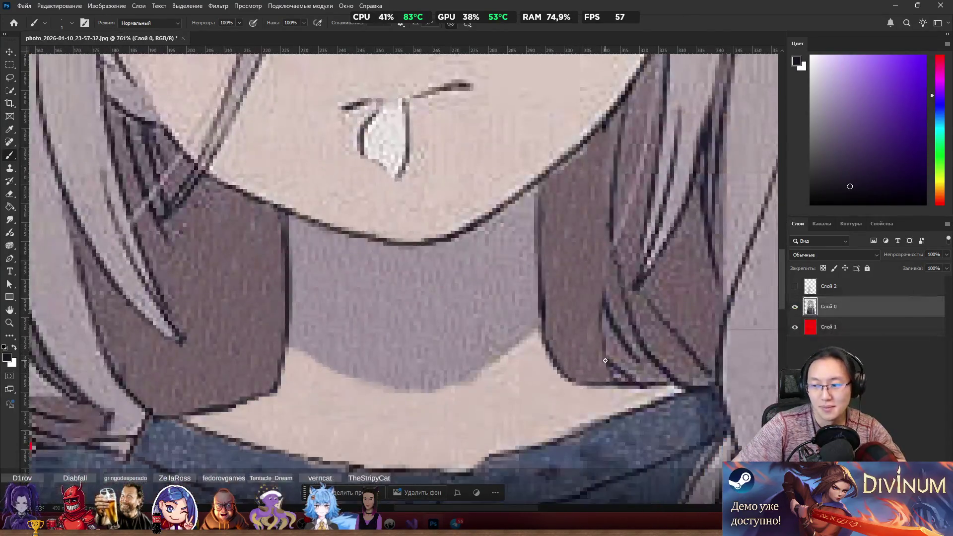
Step: Blend the top of the new outline with sampled mauve-grey hair colour and show the hand layer again
left_click(570, 287, "alt")
left_click_drag(547, 325, 548, 329)
scroll(556, 325, "down", 8)
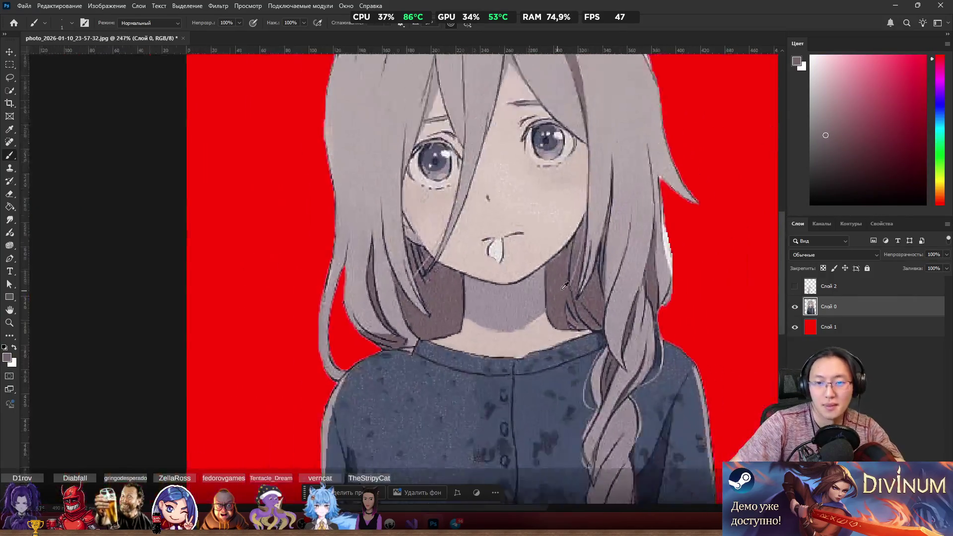
scroll(559, 262, "up", 11)
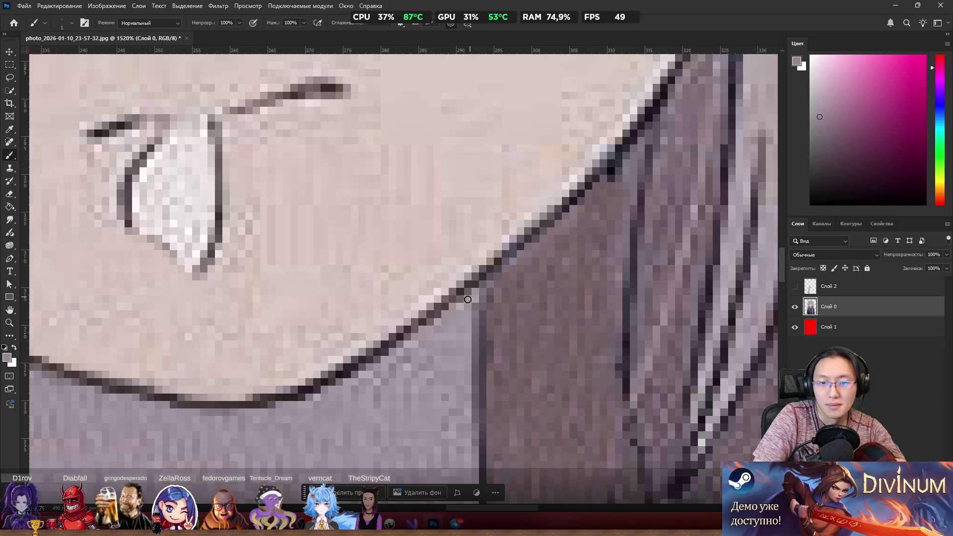
scroll(434, 265, "down", 10)
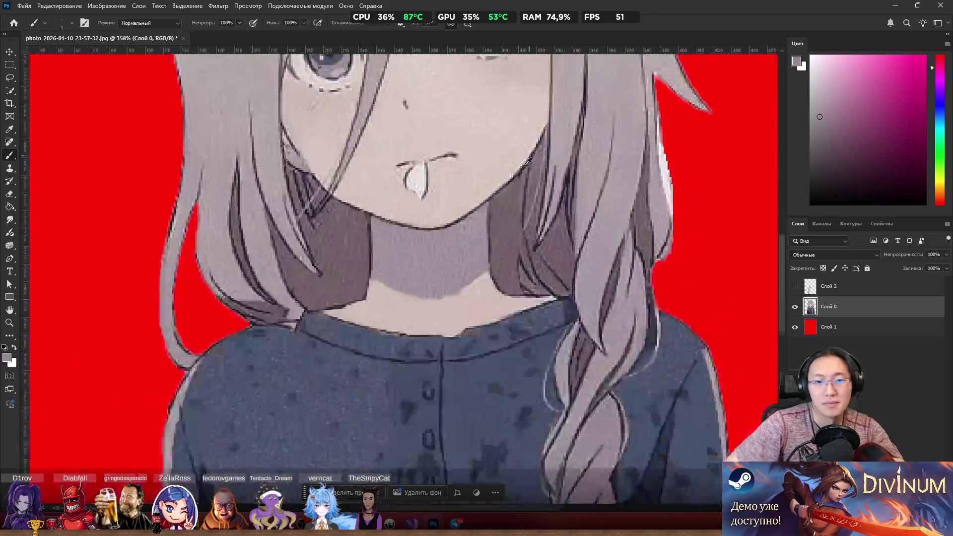
scroll(420, 202, "up", 3)
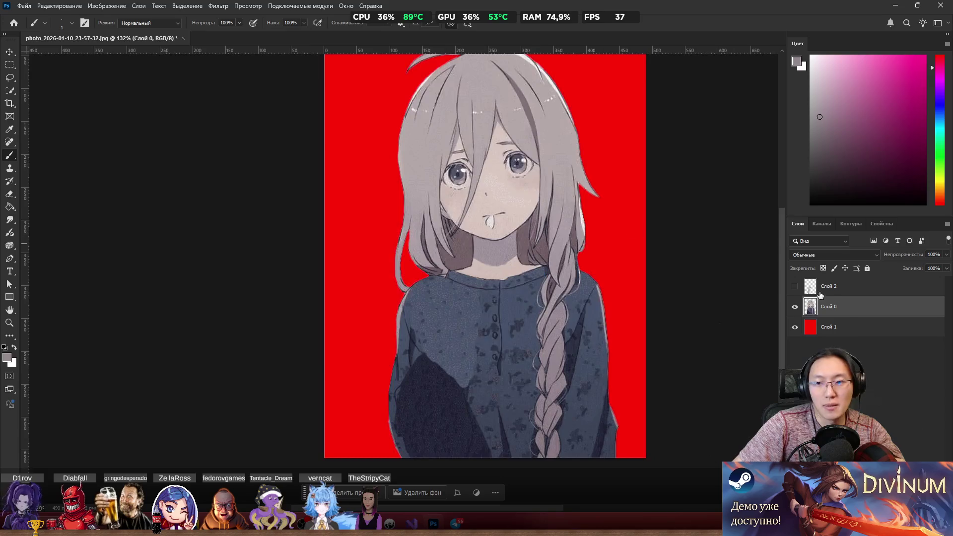
left_click(795, 286)
Step: Select the hand layer, nudge the hand slightly, and zoom in on the curled strand atop the hair
left_click_drag(462, 320, 453, 323)
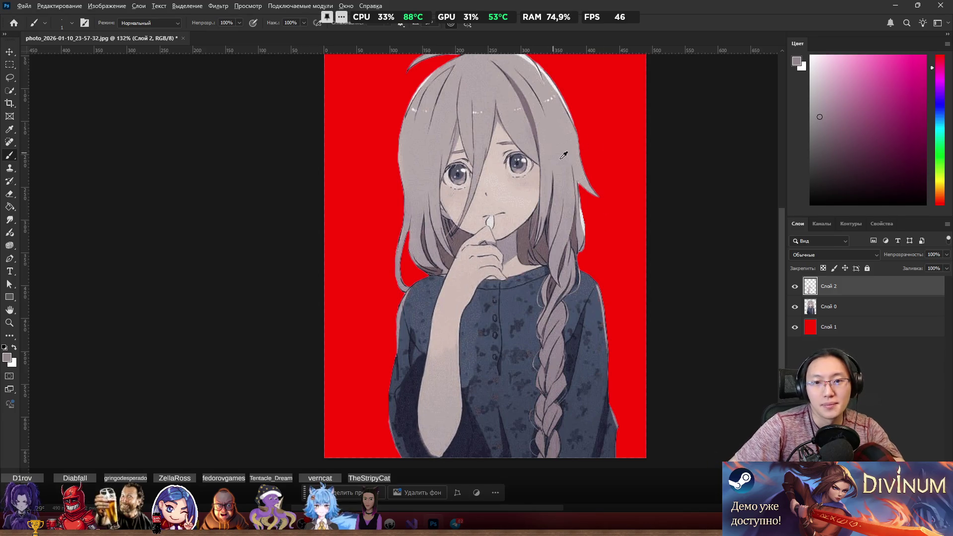
scroll(564, 156, "down", 2)
scroll(517, 164, "up", 4)
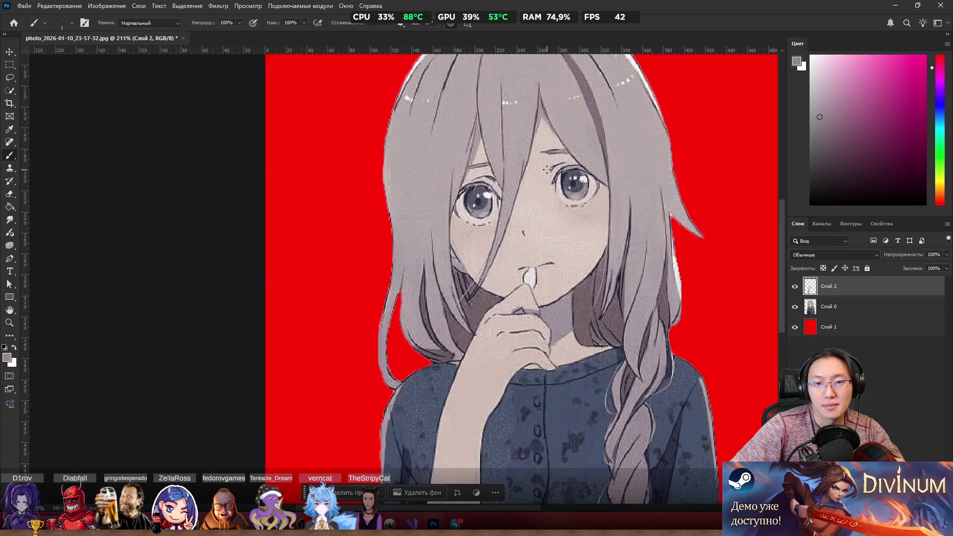
scroll(547, 170, "down", 3)
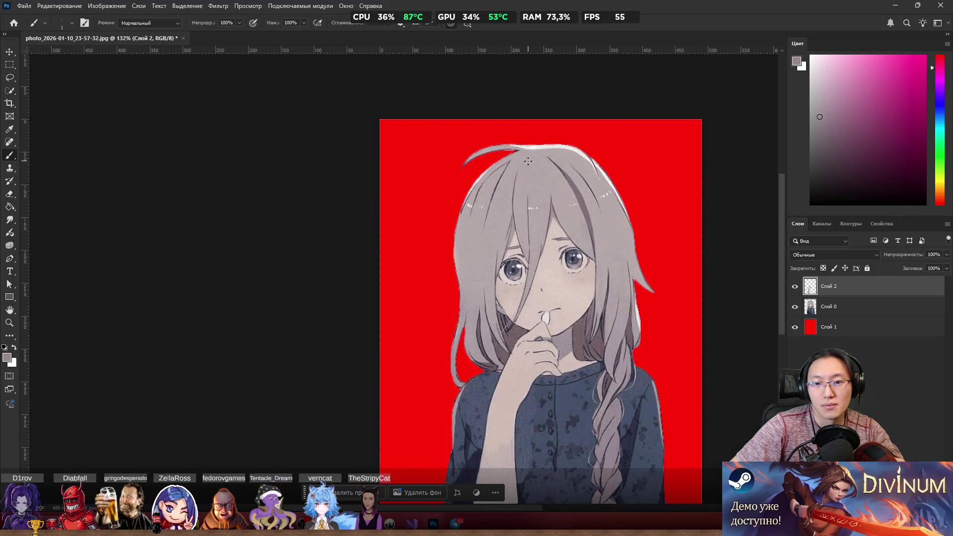
scroll(542, 168, "up", 5)
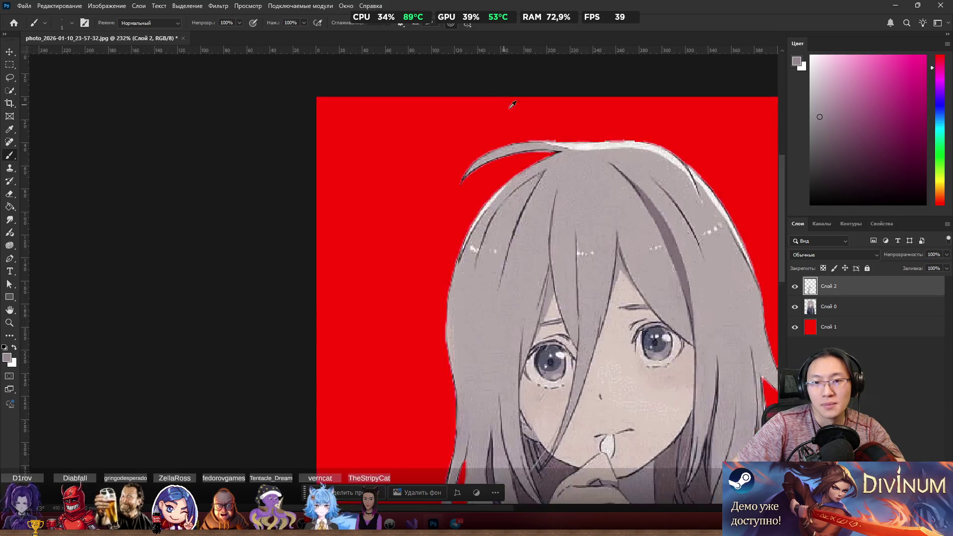
left_click_drag(618, 164, 598, 170)
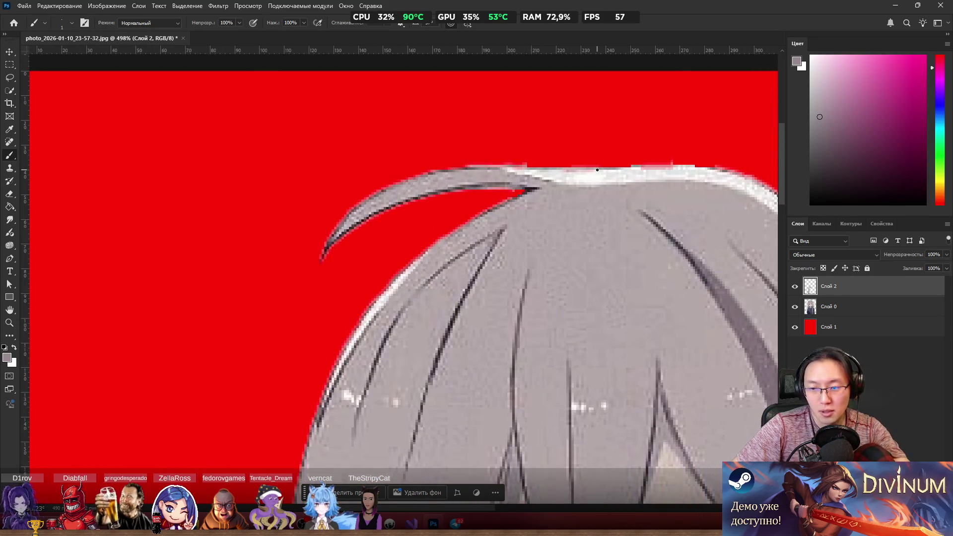
key("l")
mouse_move(575, 137)
left_mouse_down()
mouse_move(345, 120)
mouse_move(305, 281)
mouse_move(451, 213)
left_mouse_up()
mouse_move(518, 198)
left_mouse_down()
mouse_move(612, 166)
mouse_move(581, 114)
left_mouse_up()
right_click(452, 182)
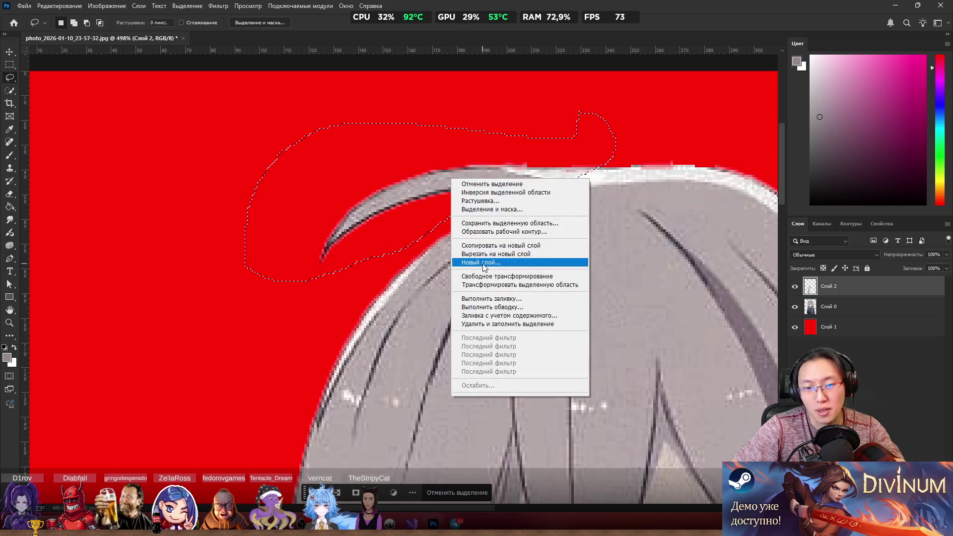
left_click(496, 246)
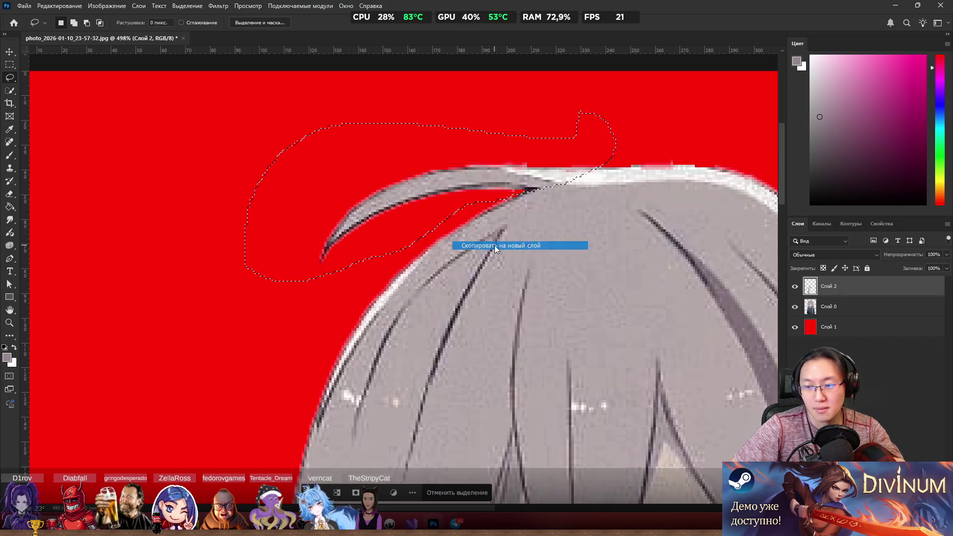
left_click(465, 195)
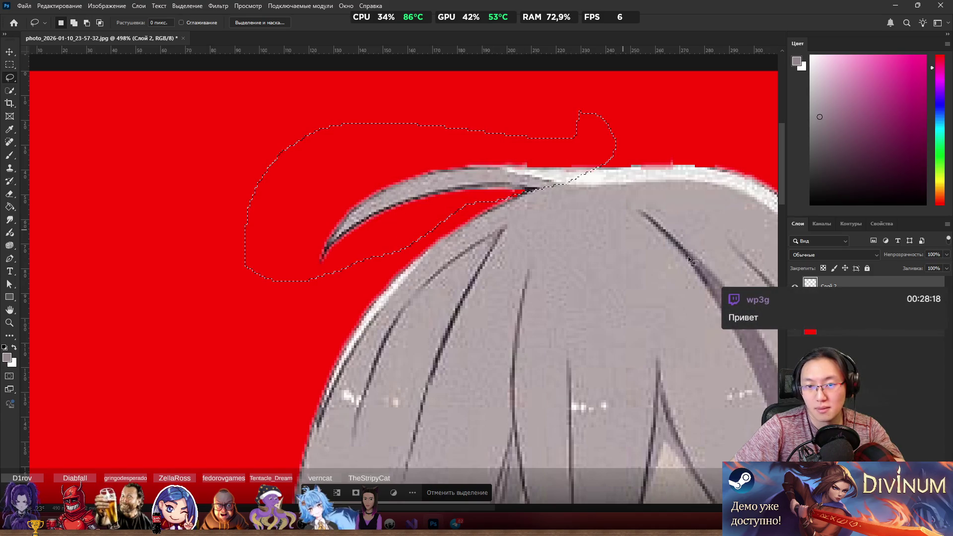
left_click(844, 332)
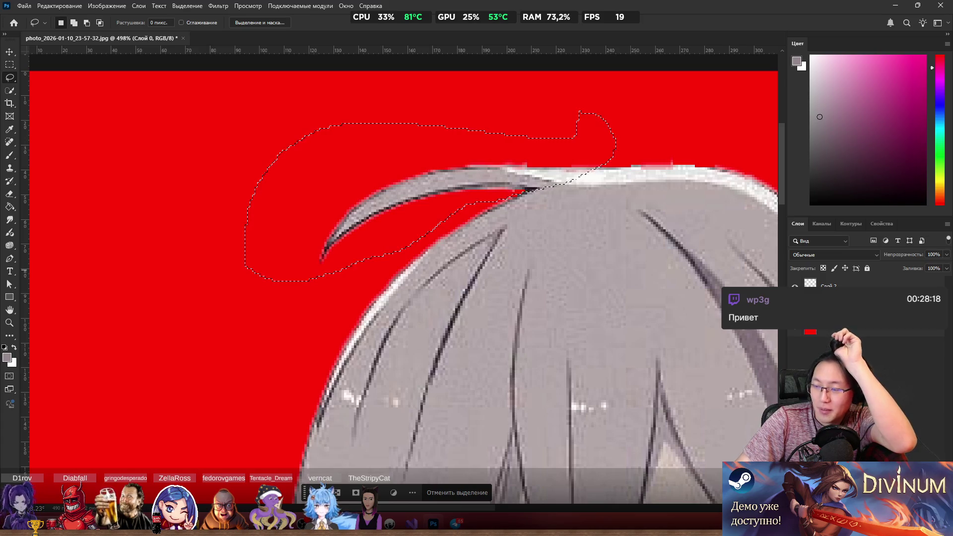
key("ctrl+d")
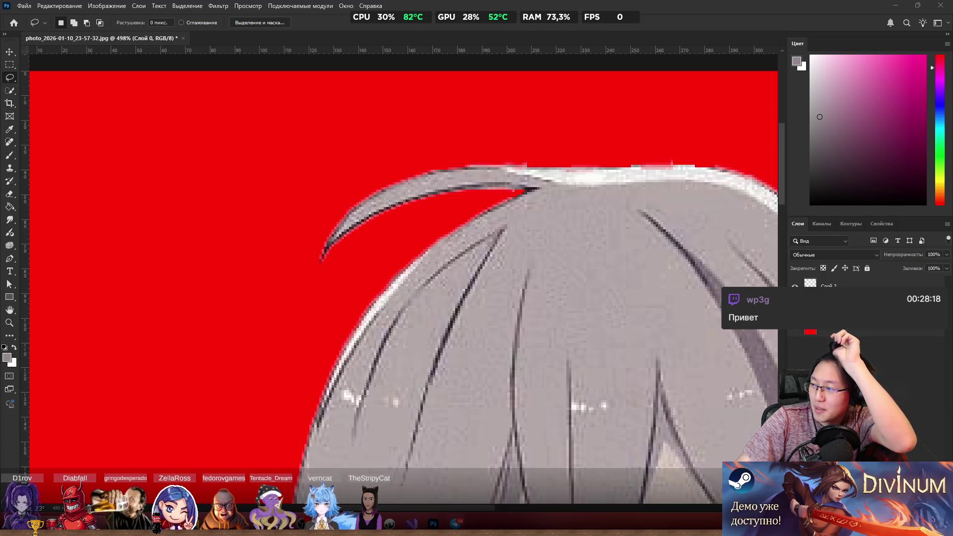
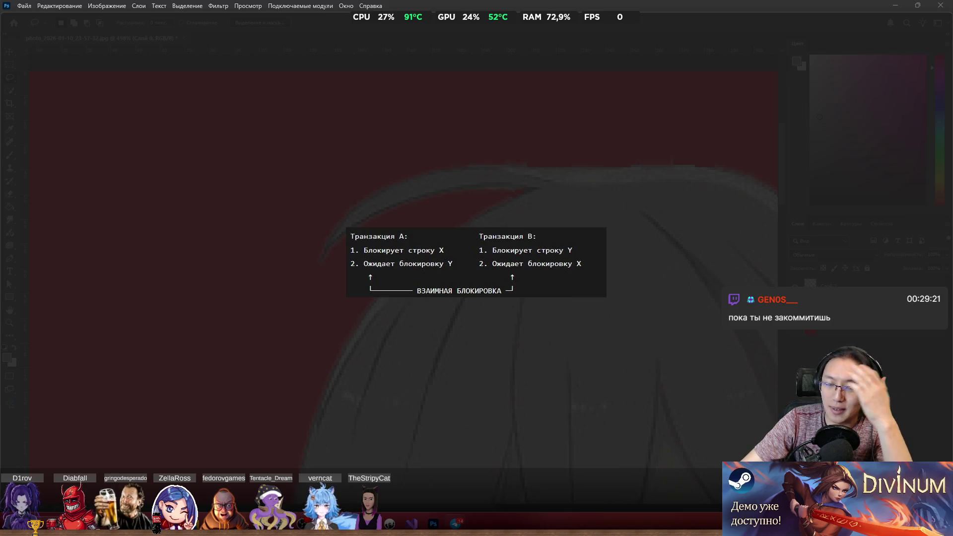
Step: Dismiss the deadlock diagram viewer to return to photo_2026-01-10_23-57-32.jpg in Photoshop
mouse_move(79, 267)
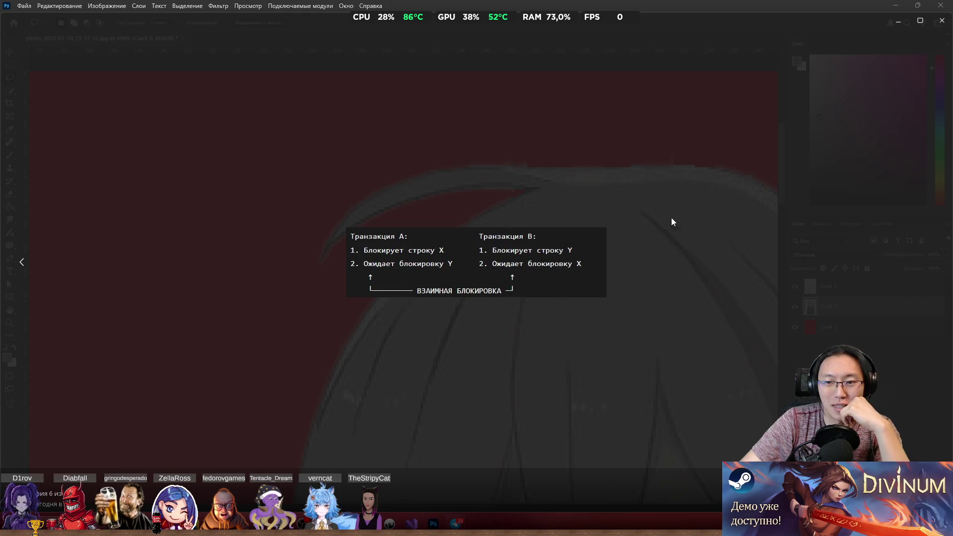
left_click(762, 131)
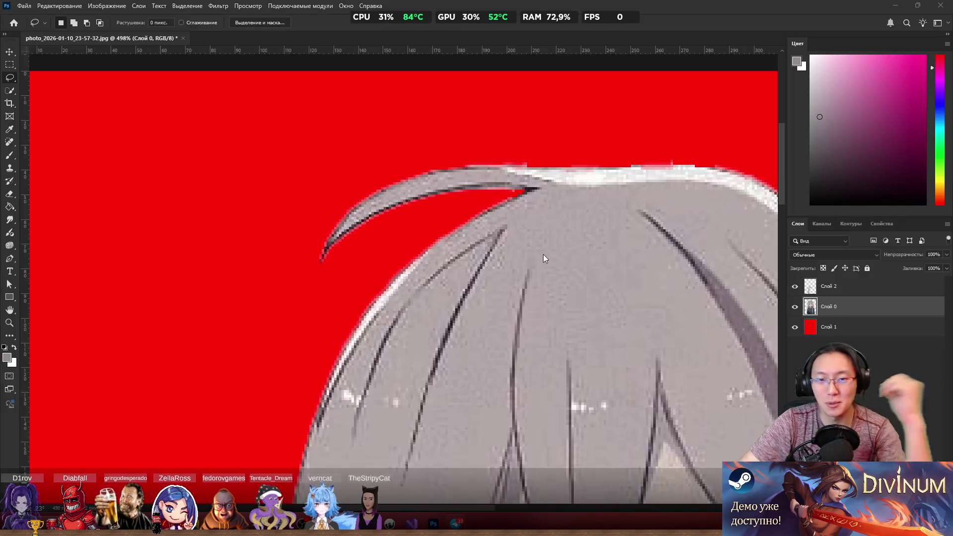
Step: Lasso the red area around the stray curled hair strand and copy it to a new layer
mouse_move(425, 188)
left_mouse_down()
mouse_move(616, 181)
mouse_move(528, 138)
left_mouse_up()
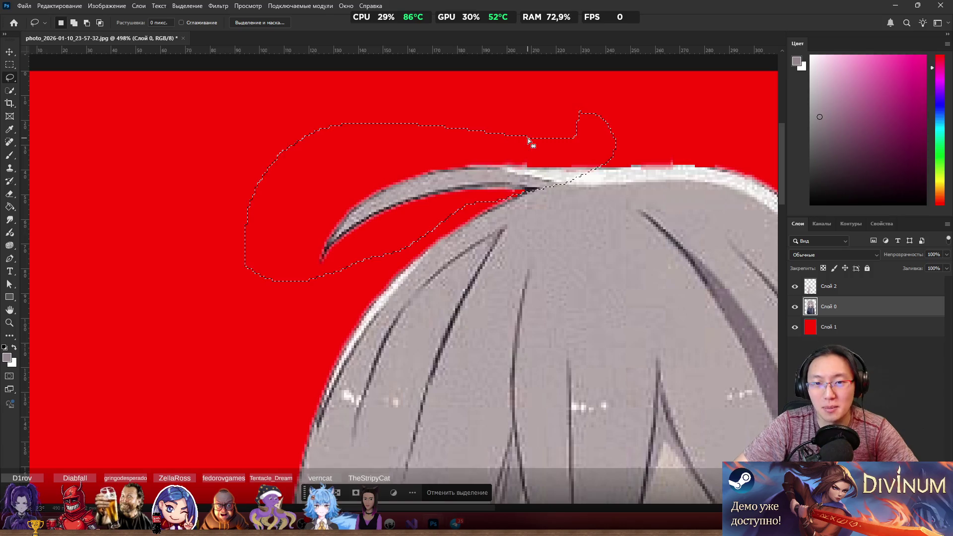
right_click(853, 309)
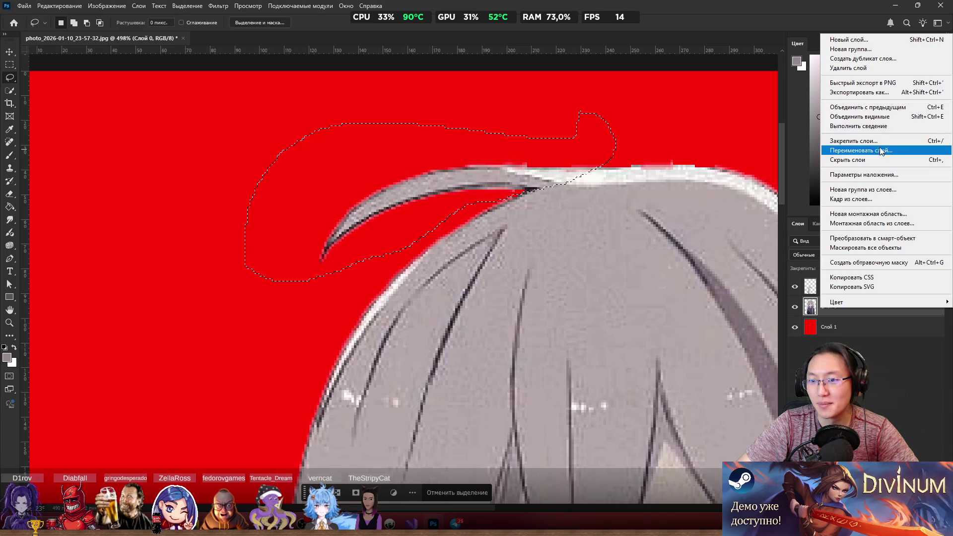
right_click(400, 193)
right_click(399, 192)
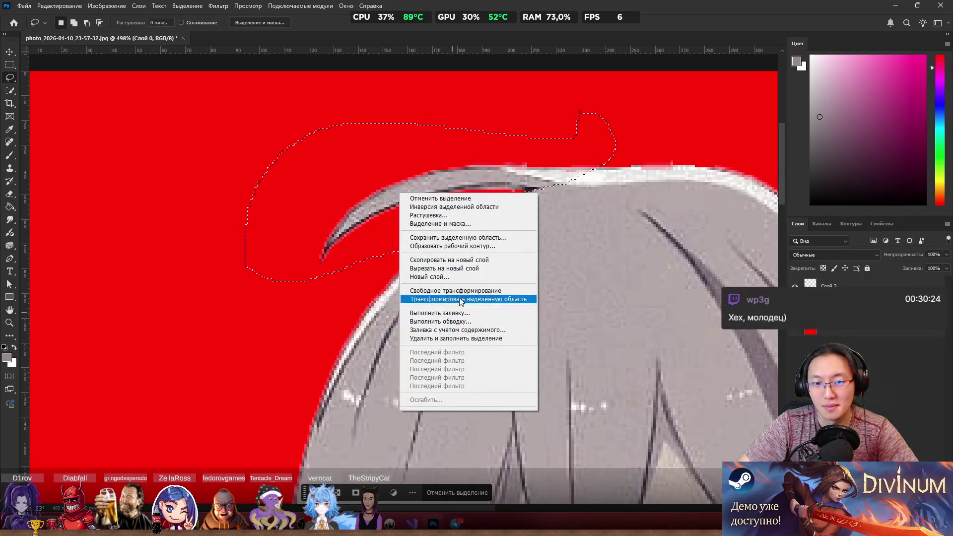
left_click(424, 260)
scroll(484, 231, "down", 3)
scroll(472, 180, "up", 4)
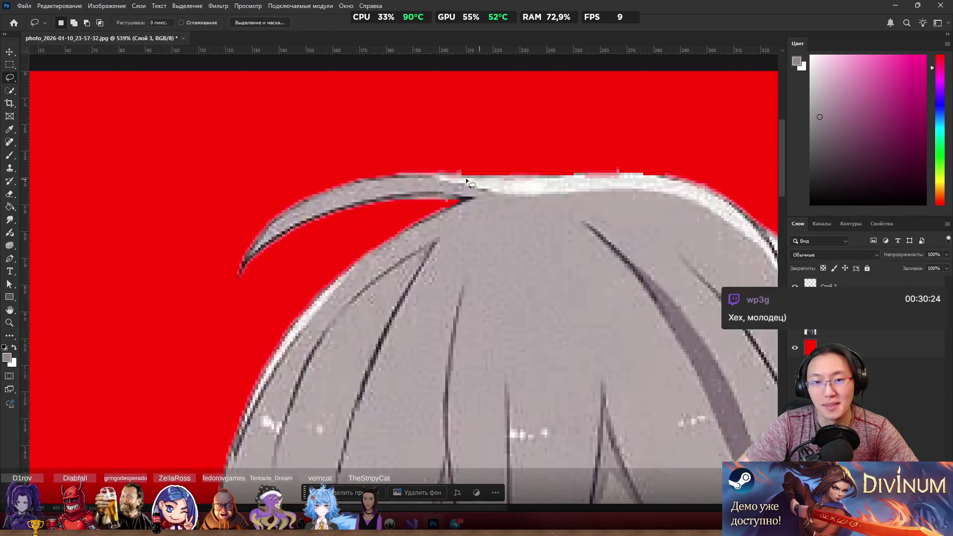
scroll(466, 178, "up", 2)
scroll(447, 198, "up", 1)
scroll(383, 149, "down", 1)
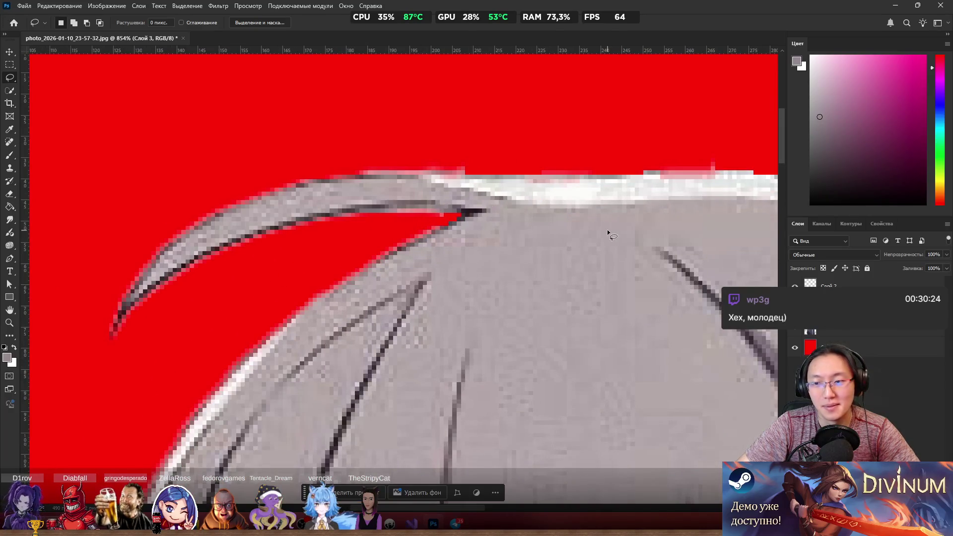
scroll(608, 232, "up", 1)
scroll(404, 159, "up", 1)
scroll(405, 159, "down", 1)
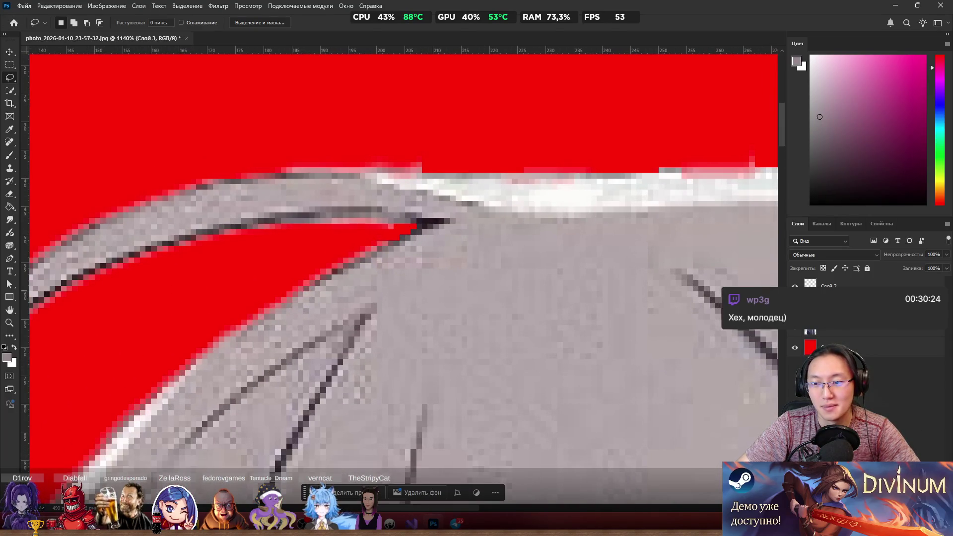
Step: On Слой 0, brush the sampled hair colour over leftover red along the hair's top edge
key("b")
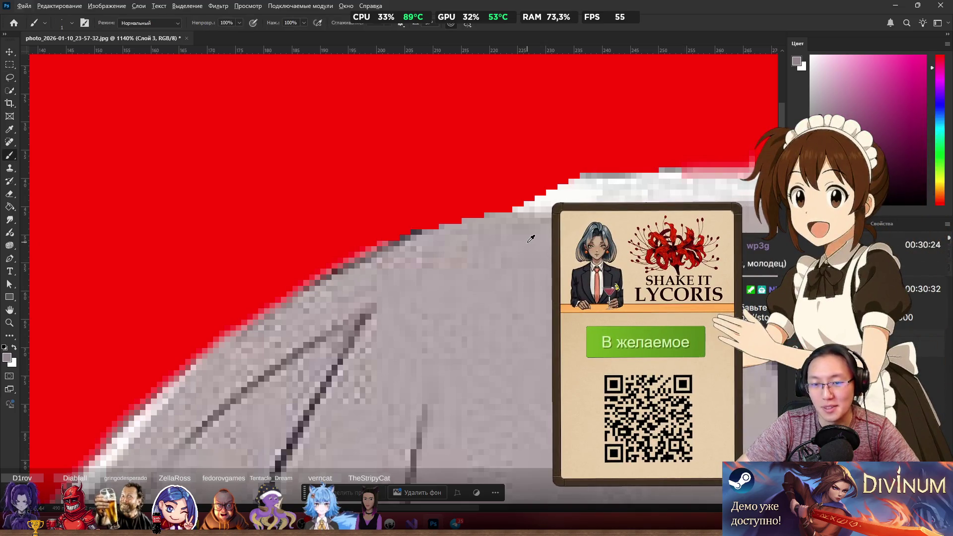
left_click(511, 239, "alt")
key("alt+bracketleft")
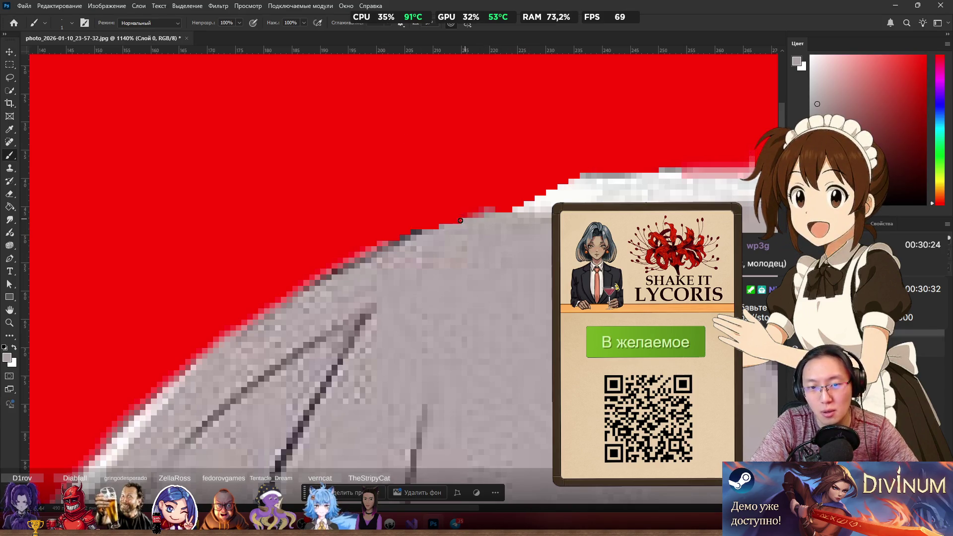
mouse_move(497, 205)
left_mouse_down()
mouse_move(532, 183)
mouse_move(507, 201)
mouse_move(546, 189)
mouse_move(490, 207)
mouse_move(575, 177)
left_mouse_up()
left_click(527, 204, "alt")
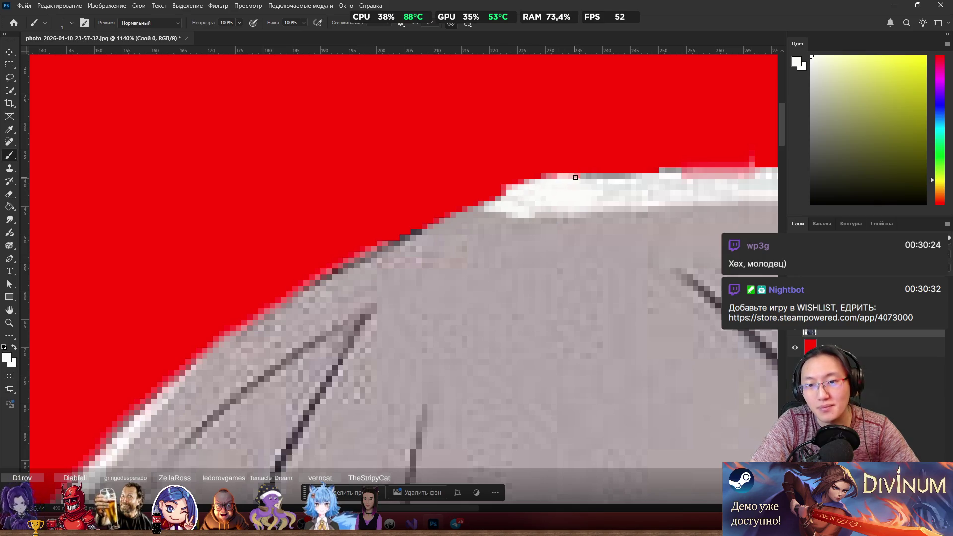
scroll(584, 179, "down", 5)
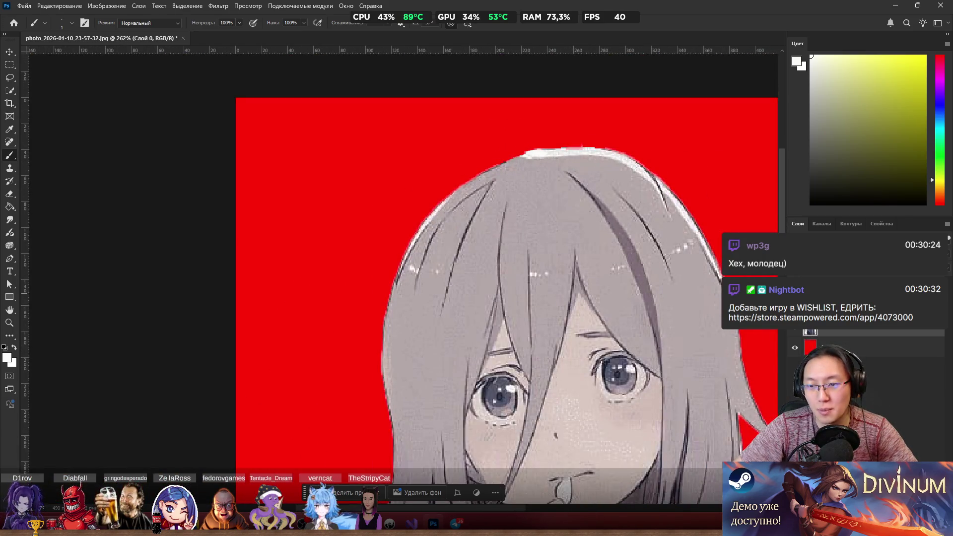
scroll(591, 219, "down", 2)
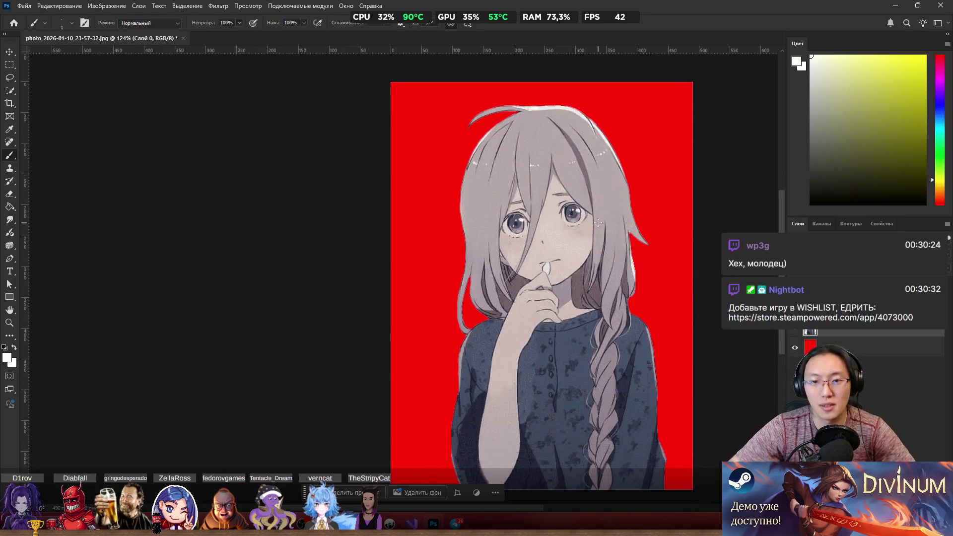
scroll(575, 227, "up", 1)
scroll(575, 227, "up", 1)
scroll(528, 300, "up", 6)
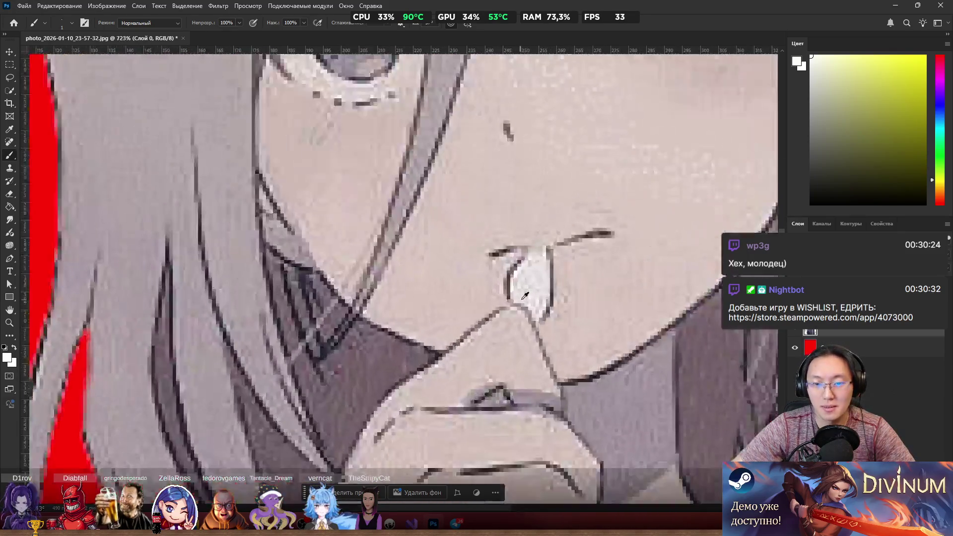
scroll(541, 252, "up", 2)
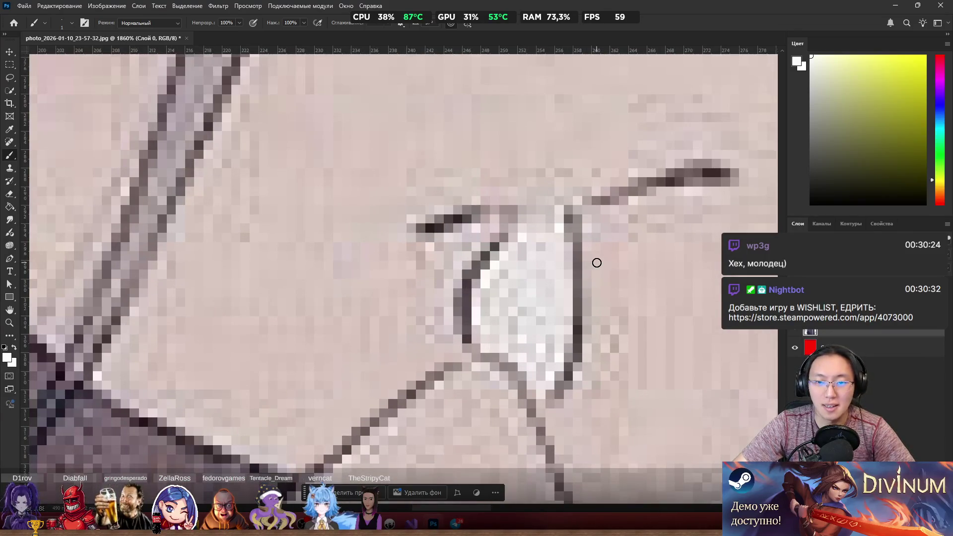
scroll(597, 262, "down", 12)
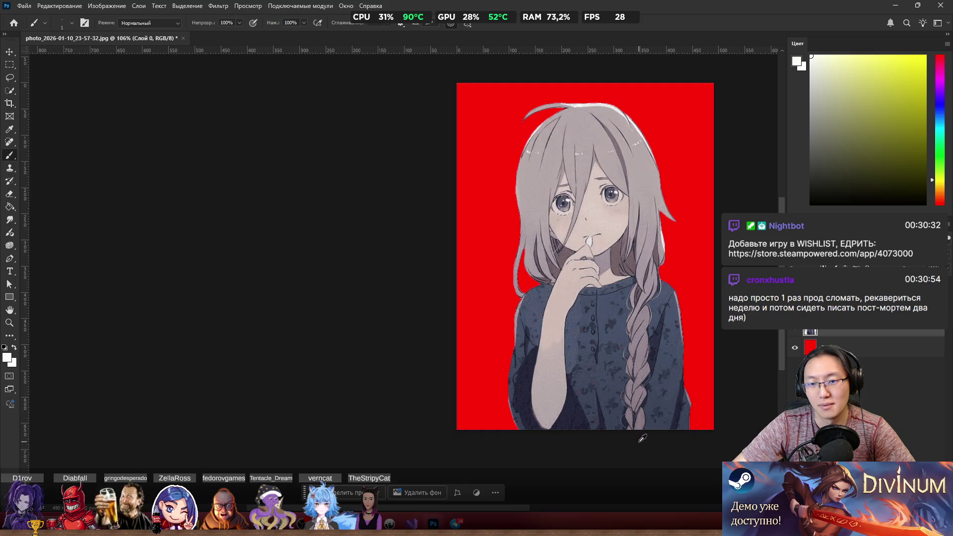
scroll(602, 234, "up", 3)
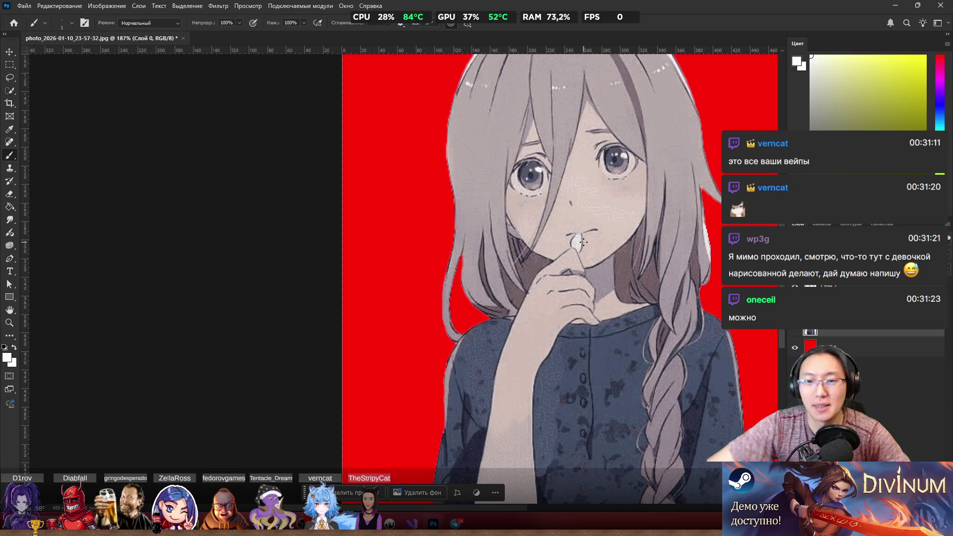
scroll(583, 242, "up", 6, "alt")
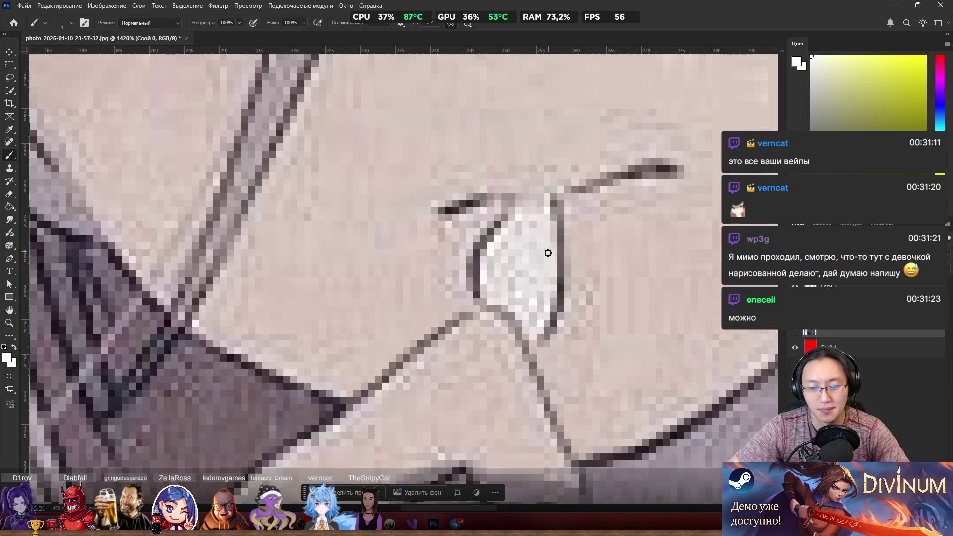
Step: Lasso the small white shape beside the lips and copy it to a new layer
key("l")
left_click_drag(478, 308, 496, 217)
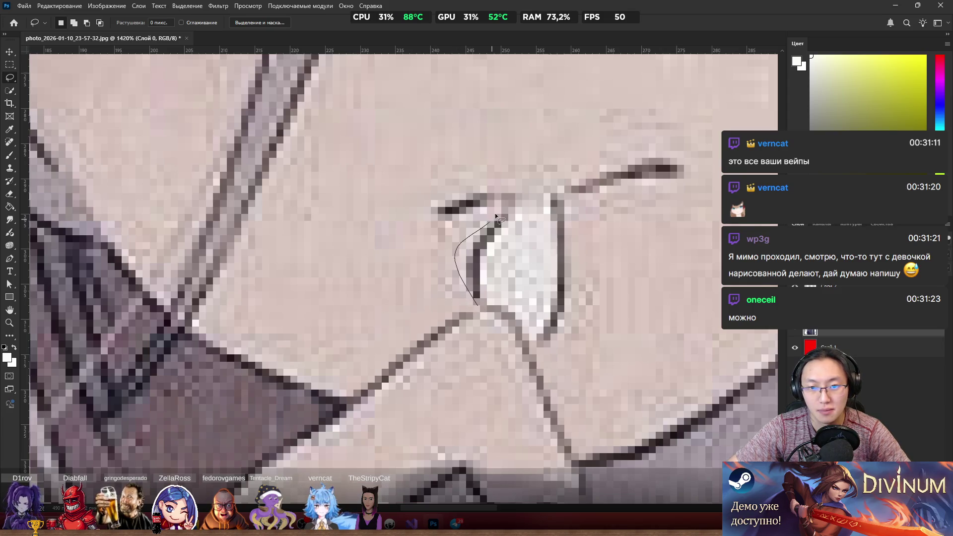
mouse_move(566, 222)
left_mouse_down()
mouse_move(567, 335)
mouse_move(526, 354)
left_mouse_up()
right_click(508, 264)
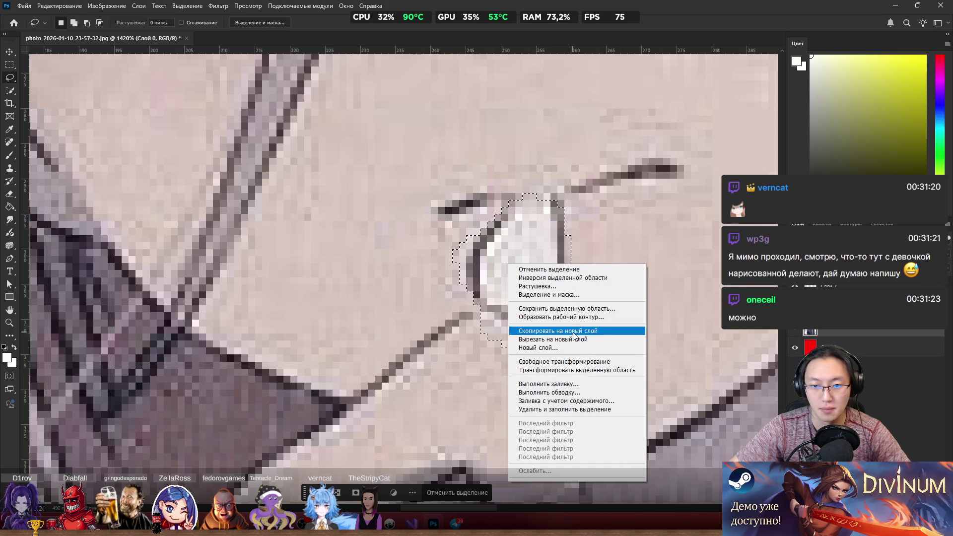
left_click(571, 330)
Step: Try the Clone Stamp, dismiss its warning to return to Слой 0, then switch to Telegram
key("b")
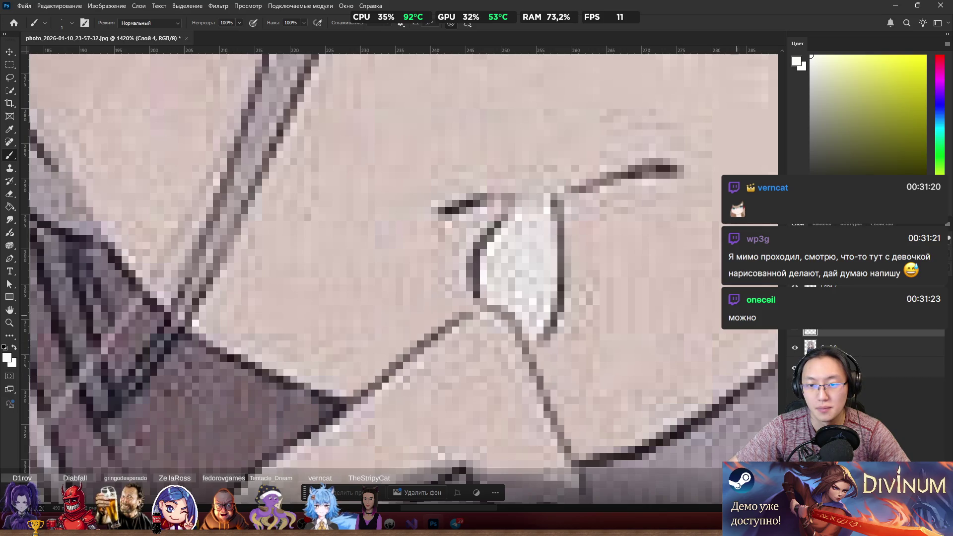
scroll(534, 299, "up", 4)
key("s")
left_click(276, 287)
left_click(476, 195)
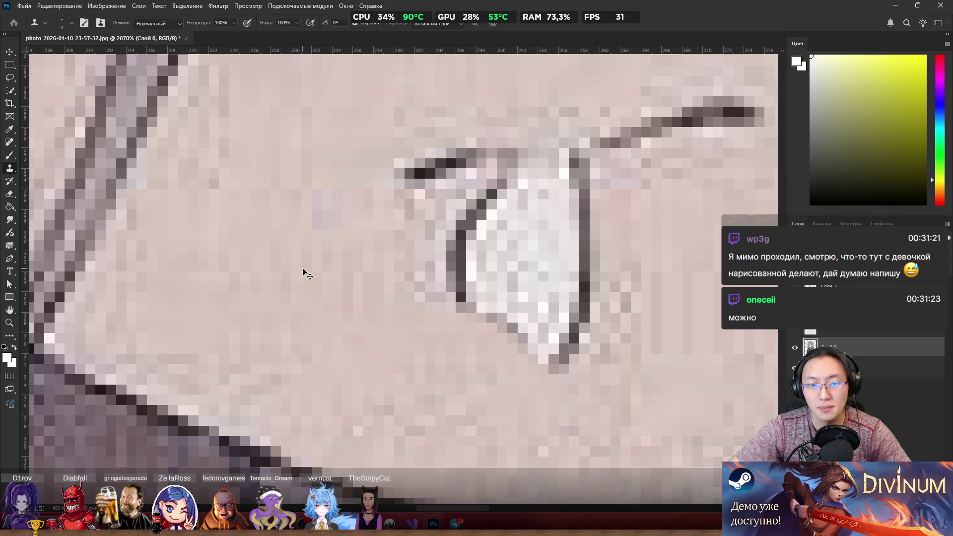
scroll(245, 279, "down", 4)
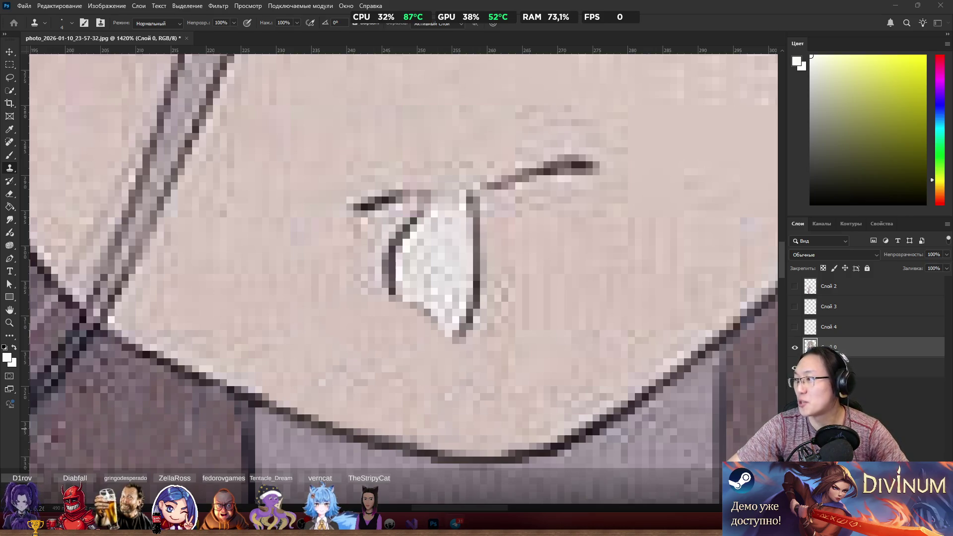
key("alt+Tab")
double_click(377, 306)
Step: Highlight words in the transaction deadlock message, then close the Telegram window
triple_click(378, 312)
left_click(436, 312)
double_click(436, 307)
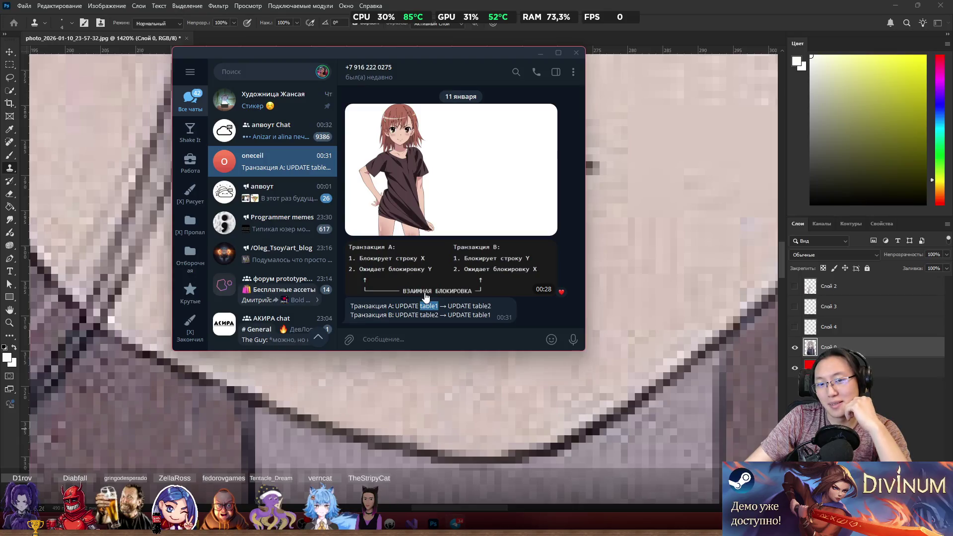
mouse_move(457, 309)
left_mouse_down()
mouse_move(473, 311)
mouse_move(443, 321)
left_mouse_up()
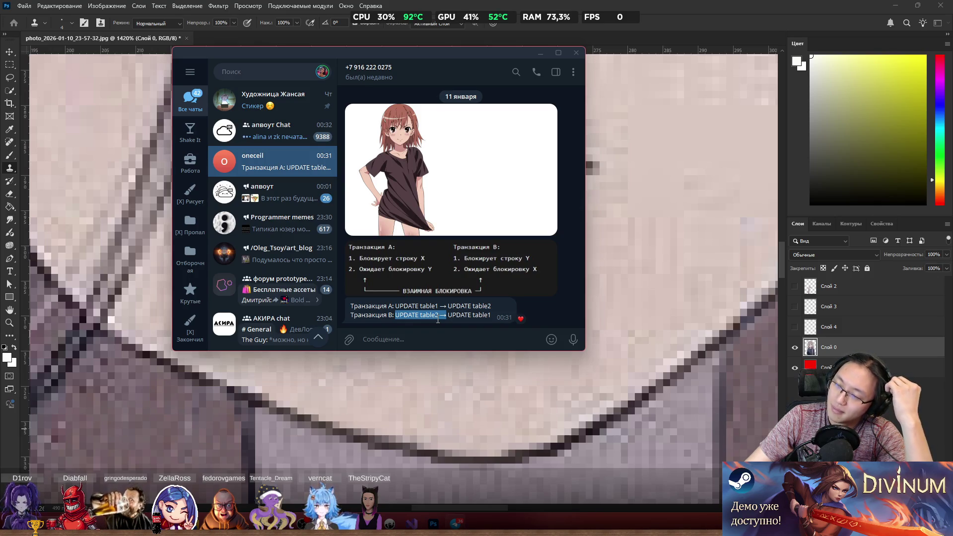
left_click(576, 52)
scroll(571, 65, "down", 3)
scroll(591, 239, "up", 2)
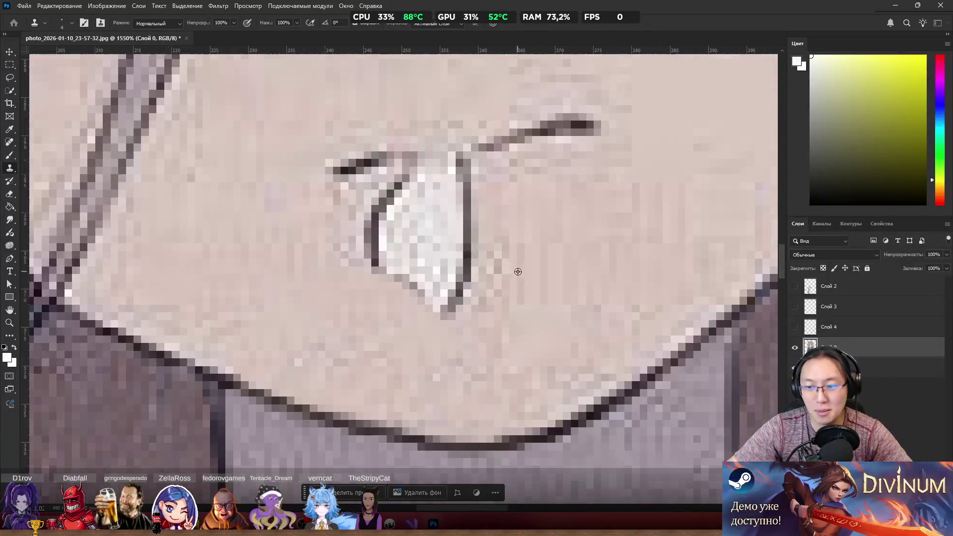
Step: Clone skin tone over the white shape and its faint marks, undoing two test dabs
left_click(410, 256)
scroll(404, 254, "up", 2)
key("ctrl+z")
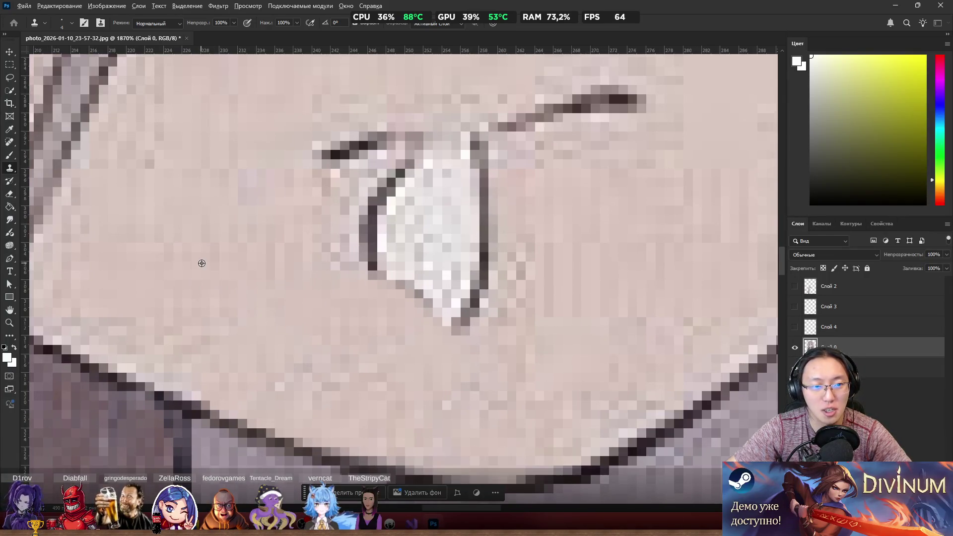
left_click(299, 262)
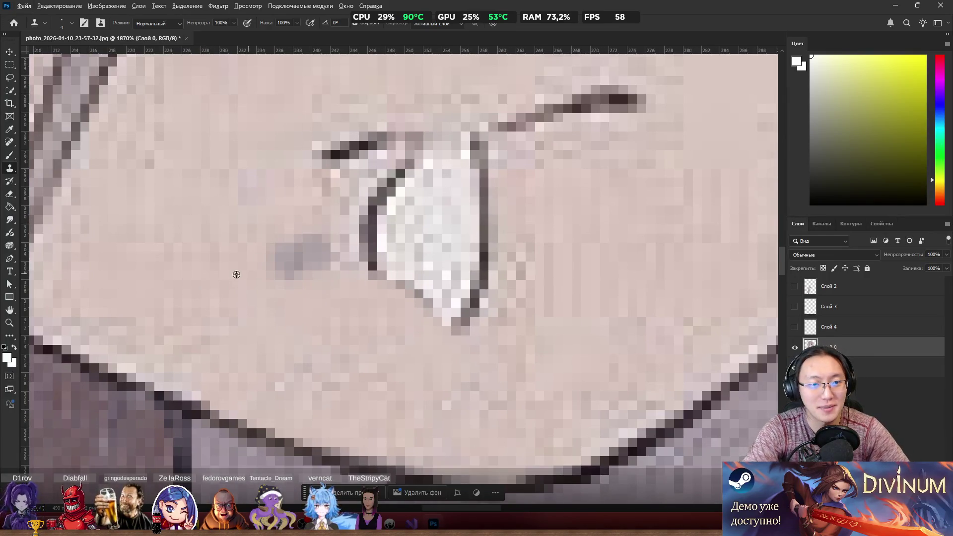
key("ctrl+z")
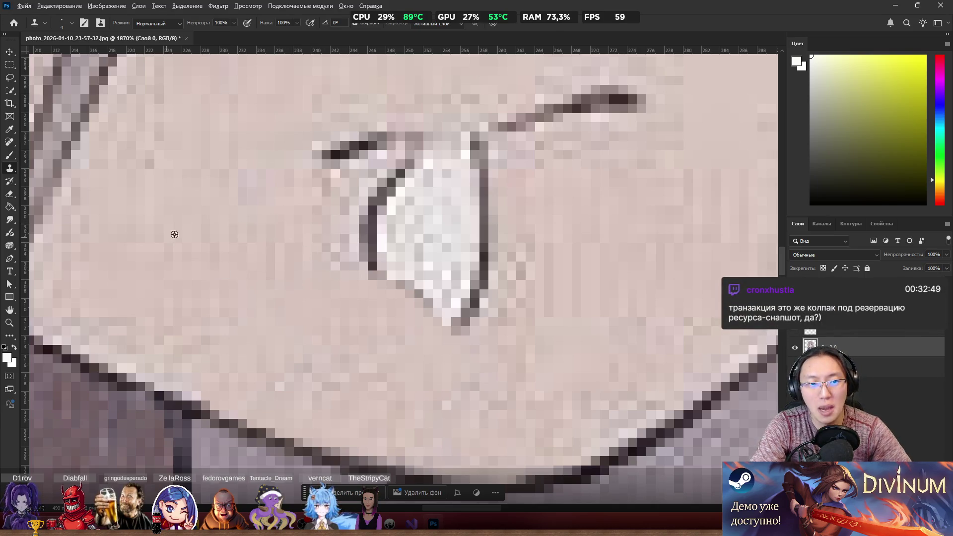
mouse_move(406, 271)
left_mouse_down()
mouse_move(438, 315)
mouse_move(370, 281)
mouse_move(475, 305)
mouse_move(465, 315)
mouse_move(479, 213)
mouse_move(474, 238)
left_mouse_up()
mouse_move(335, 275)
left_mouse_down()
mouse_move(379, 224)
mouse_move(459, 170)
mouse_move(470, 183)
mouse_move(495, 167)
mouse_move(473, 170)
mouse_move(471, 159)
mouse_move(471, 171)
left_mouse_up()
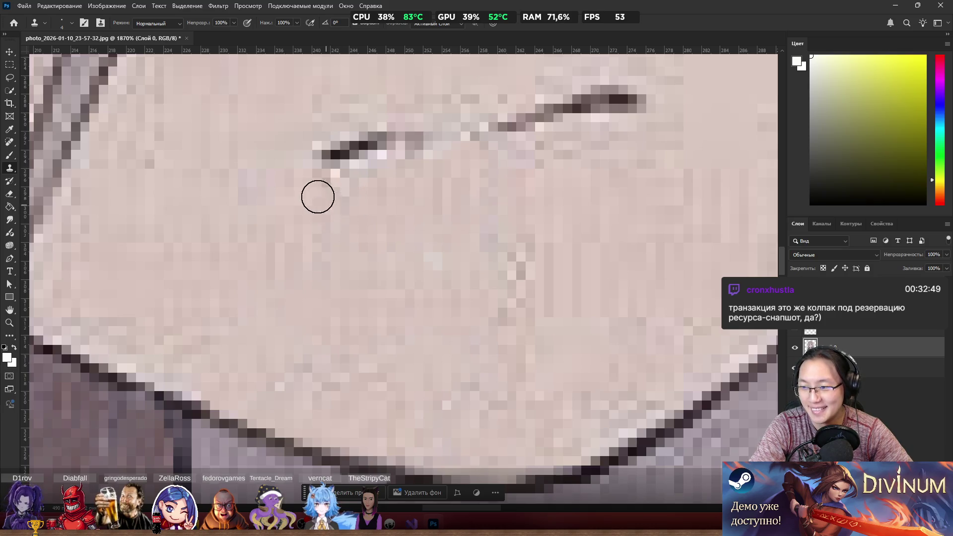
left_click(243, 251, "alt")
mouse_move(397, 286)
left_mouse_down()
mouse_move(507, 275)
mouse_move(521, 296)
mouse_move(510, 290)
left_mouse_up()
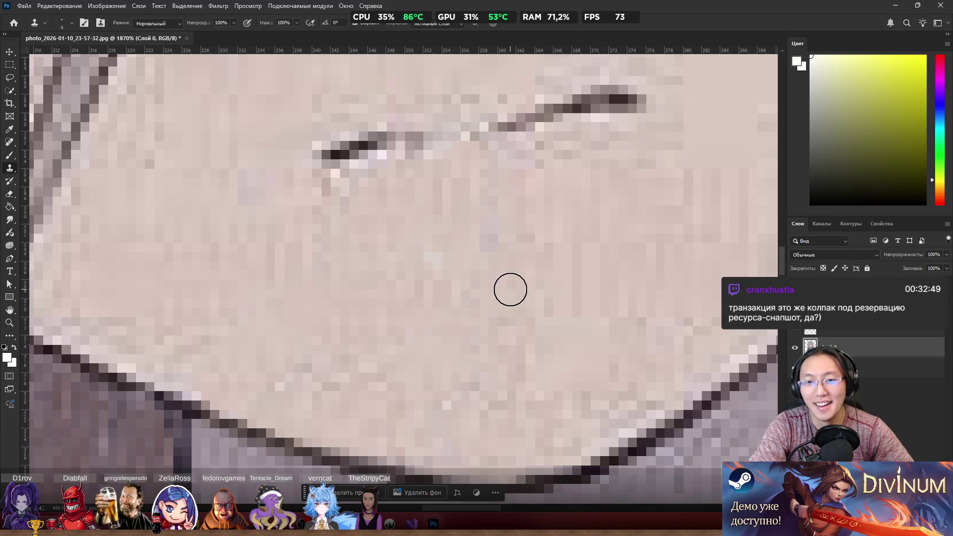
scroll(510, 289, "down", 6)
scroll(494, 224, "up", 2)
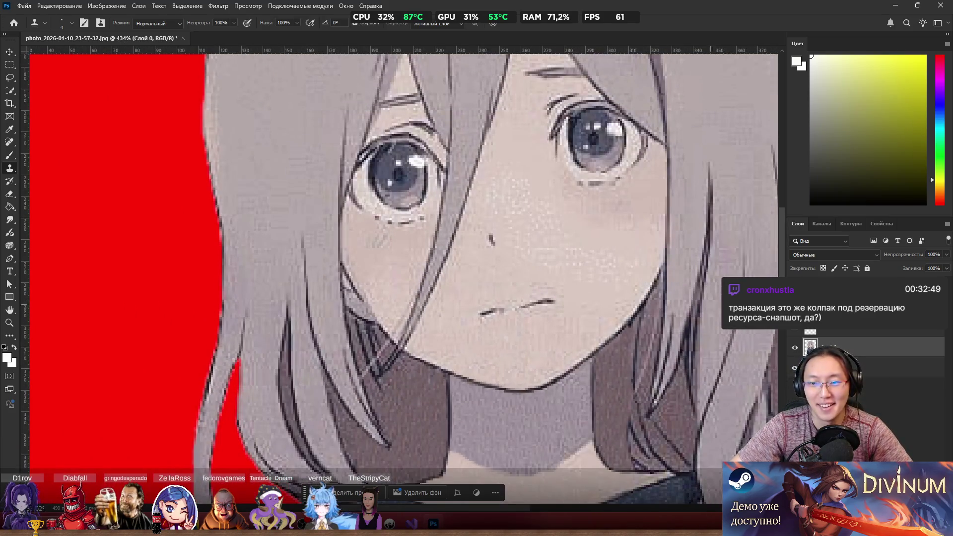
Step: Paint a tongue shape below the mouth and hide the girl image to isolate it
left_click_drag(497, 313, 511, 348)
scroll(496, 335, "up", 1)
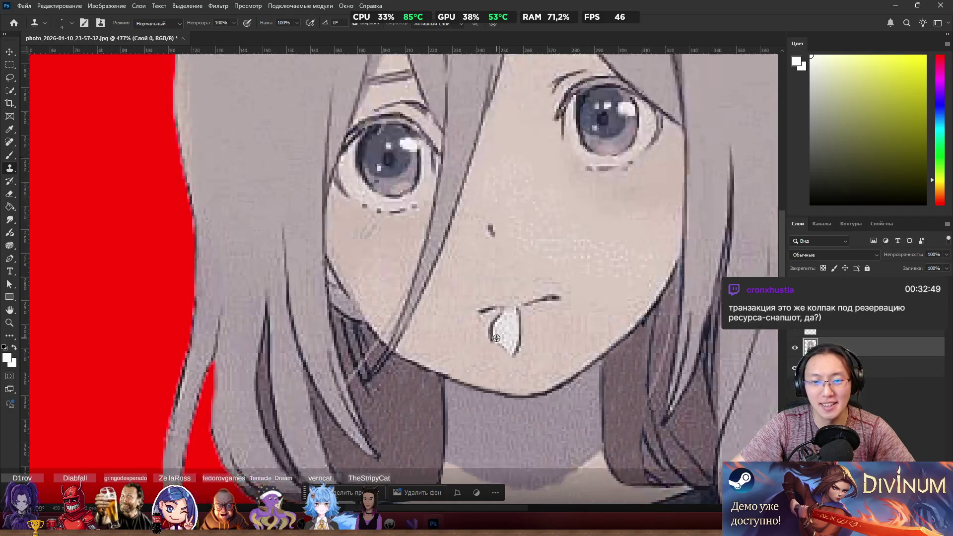
scroll(497, 338, "up", 4)
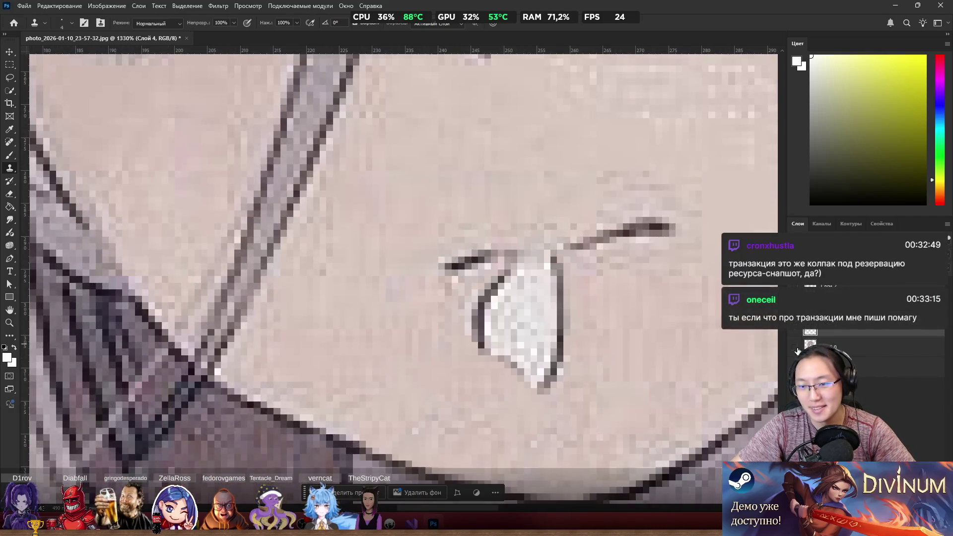
left_click(798, 351)
scroll(586, 298, "up", 2)
key("e")
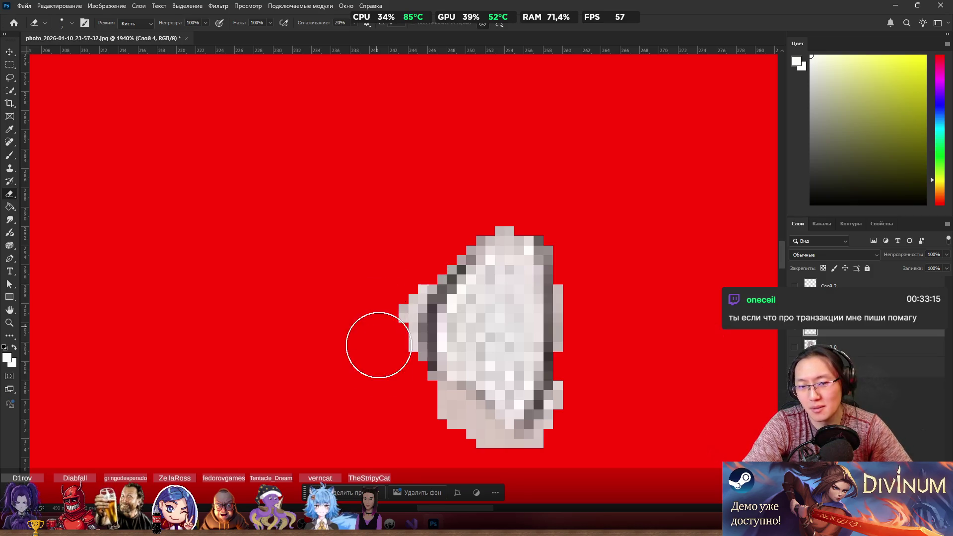
Step: Erase the tongue's ragged top and left pixels, then darken its left outline in maroon and black
mouse_move(392, 294)
left_mouse_down()
mouse_move(395, 362)
mouse_move(396, 311)
mouse_move(395, 330)
mouse_move(462, 450)
mouse_move(460, 430)
mouse_move(570, 464)
mouse_move(553, 458)
mouse_move(576, 406)
mouse_move(574, 283)
mouse_move(591, 295)
left_mouse_up()
left_click_drag(517, 207, 425, 266)
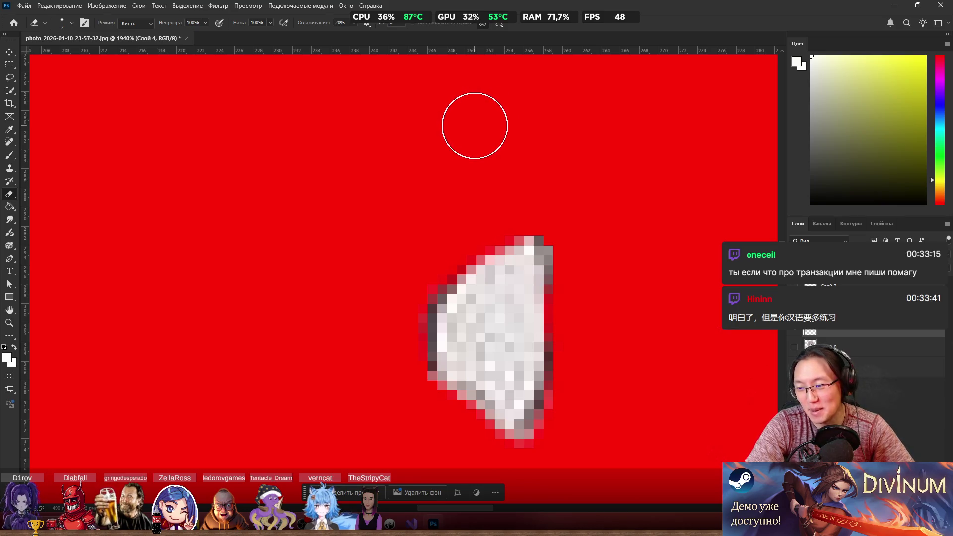
key("b")
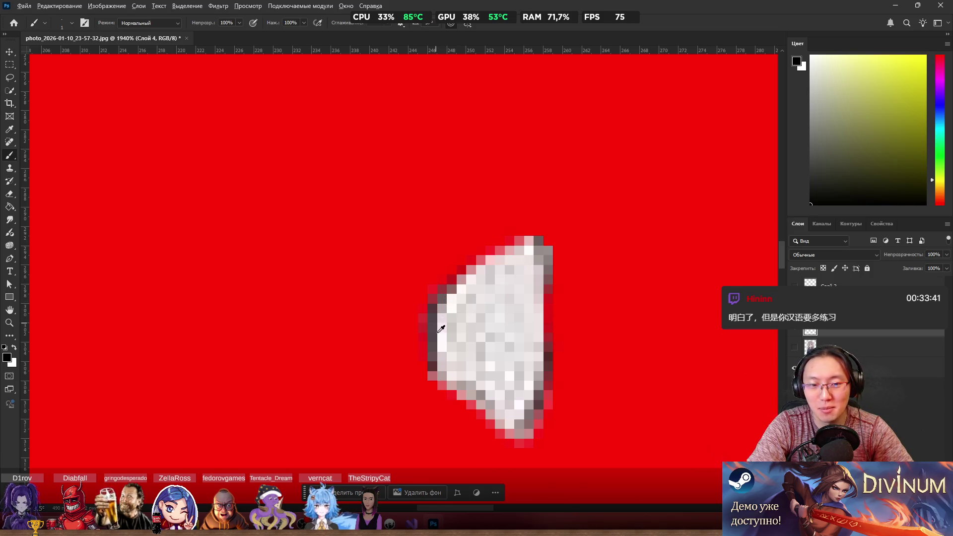
left_click(437, 368, "alt")
left_click_drag(510, 248, 538, 249)
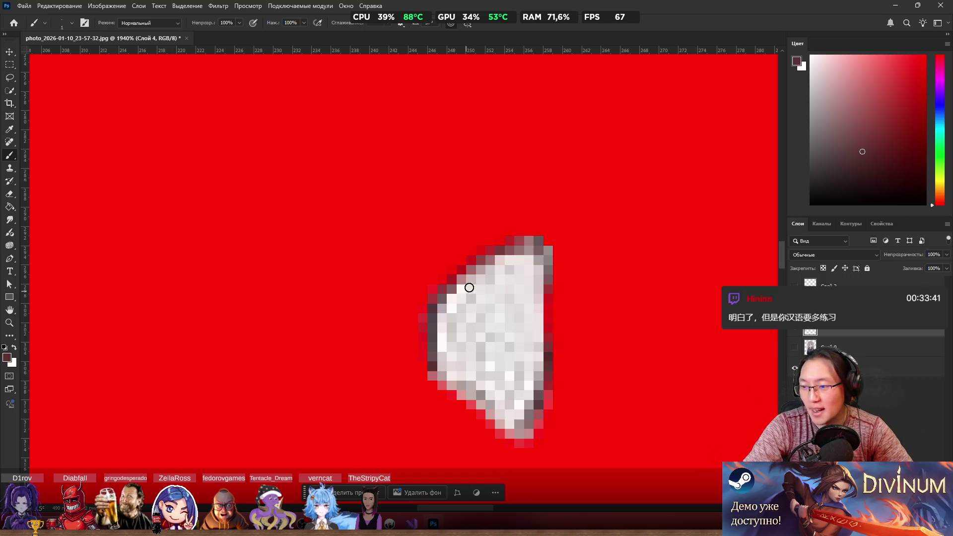
mouse_move(446, 366)
left_mouse_down()
mouse_move(437, 385)
mouse_move(450, 427)
mouse_move(469, 450)
mouse_move(520, 438)
mouse_move(541, 407)
mouse_move(534, 431)
mouse_move(460, 443)
left_mouse_up()
key("d")
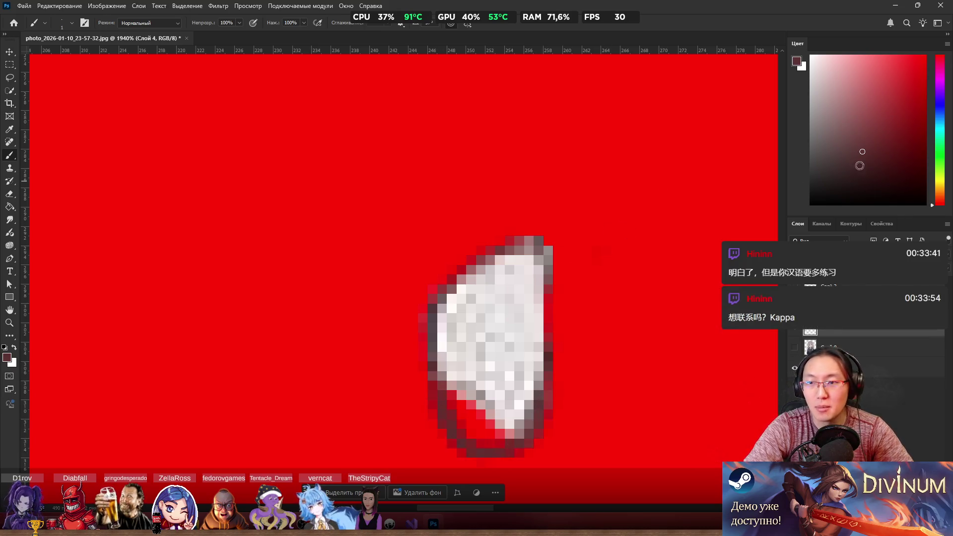
left_click_drag(432, 377, 440, 404)
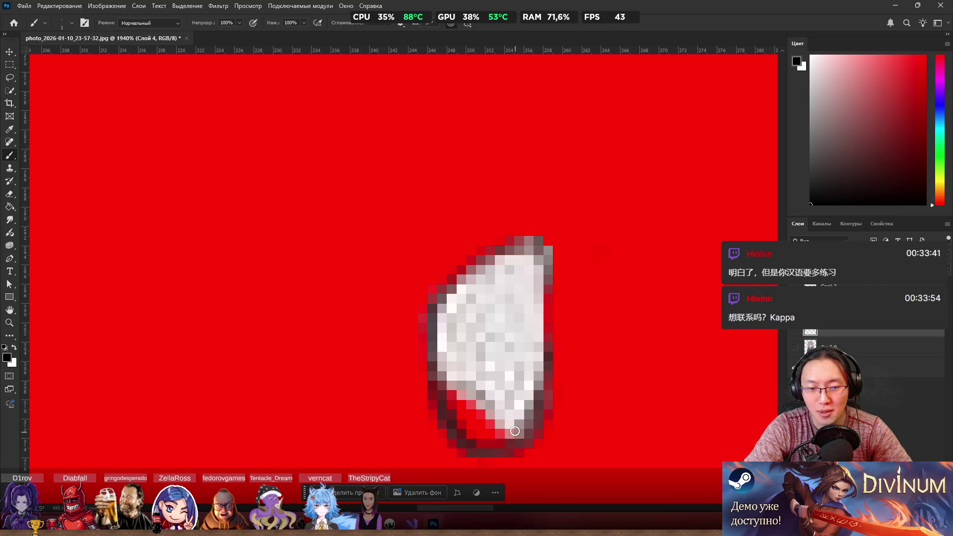
Step: Clone grey over red lower-left edge pixels at 3 px, outline the right edge dark red, reshow the girl
left_click(487, 334, "alt")
key("s")
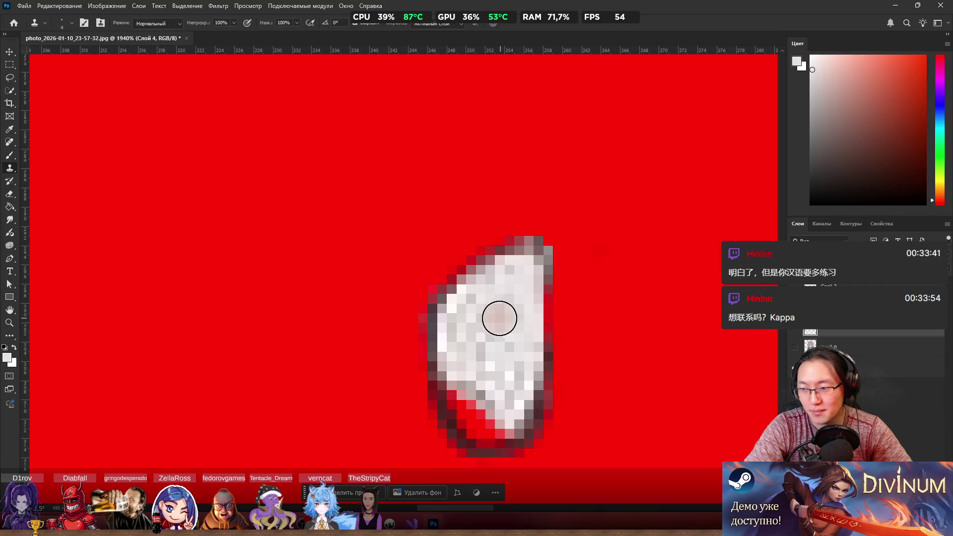
left_click_drag(510, 326, 506, 337)
mouse_move(479, 383)
left_mouse_down()
mouse_move(455, 380)
mouse_move(479, 422)
mouse_move(479, 395)
mouse_move(502, 417)
mouse_move(519, 397)
left_mouse_up()
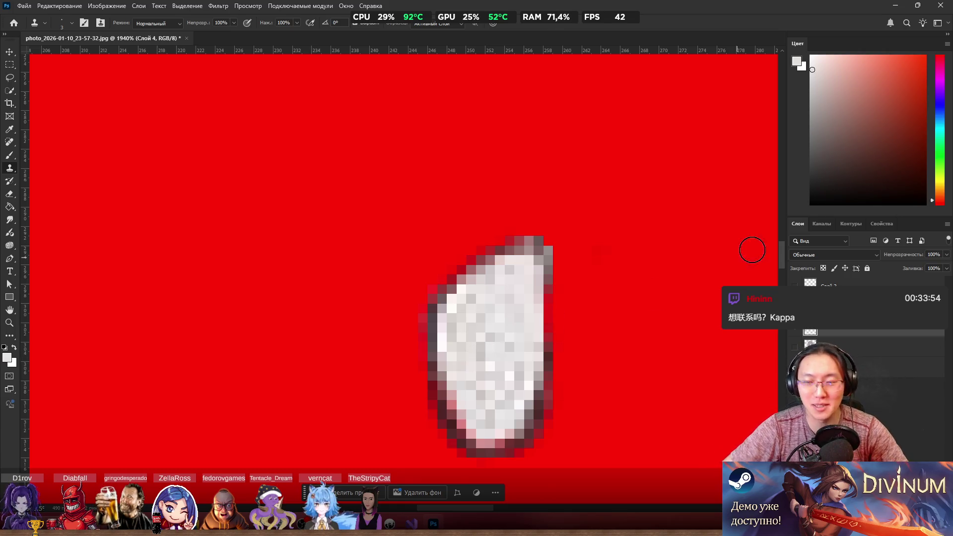
key("bracketleft")
key("bracketleft")
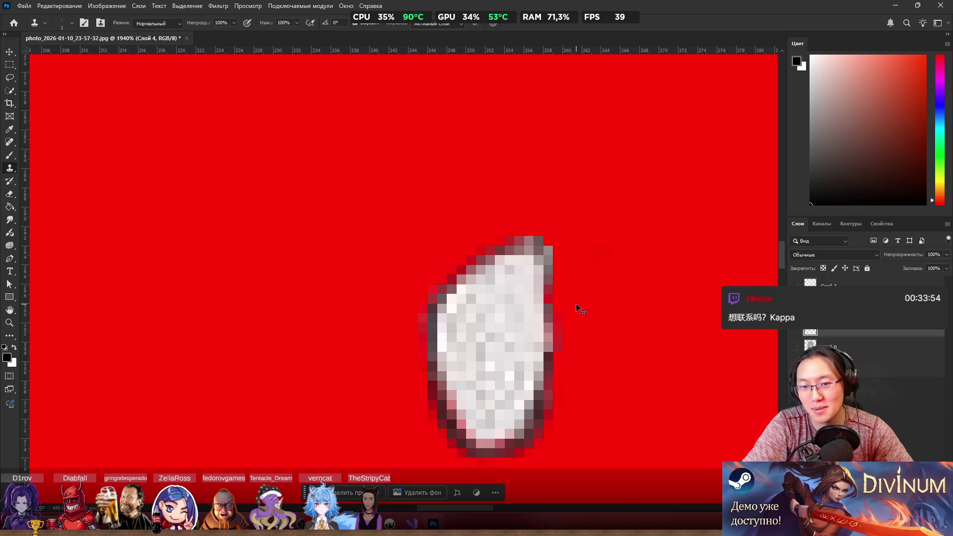
key("b")
left_click_drag(545, 281, 551, 362)
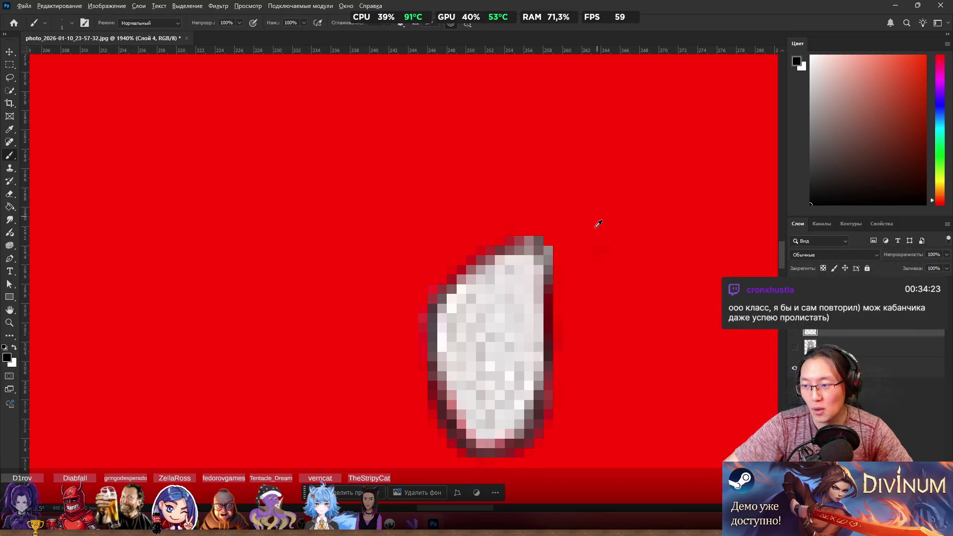
scroll(571, 240, "down", 3)
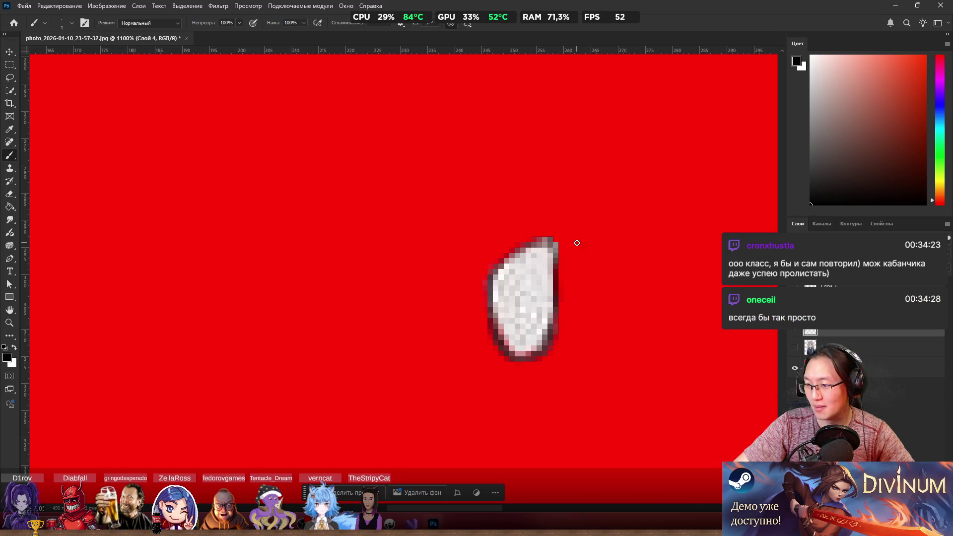
scroll(577, 242, "down", 8)
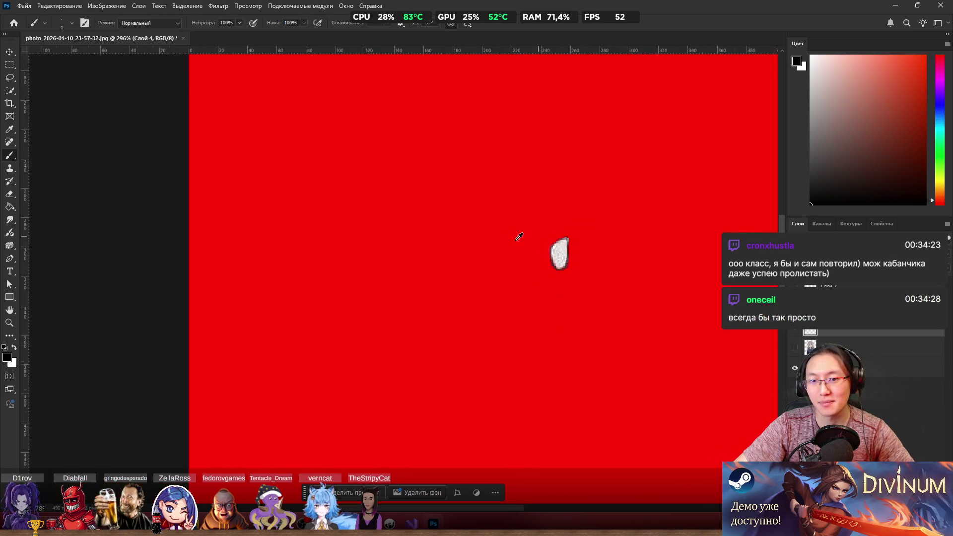
left_click(797, 353)
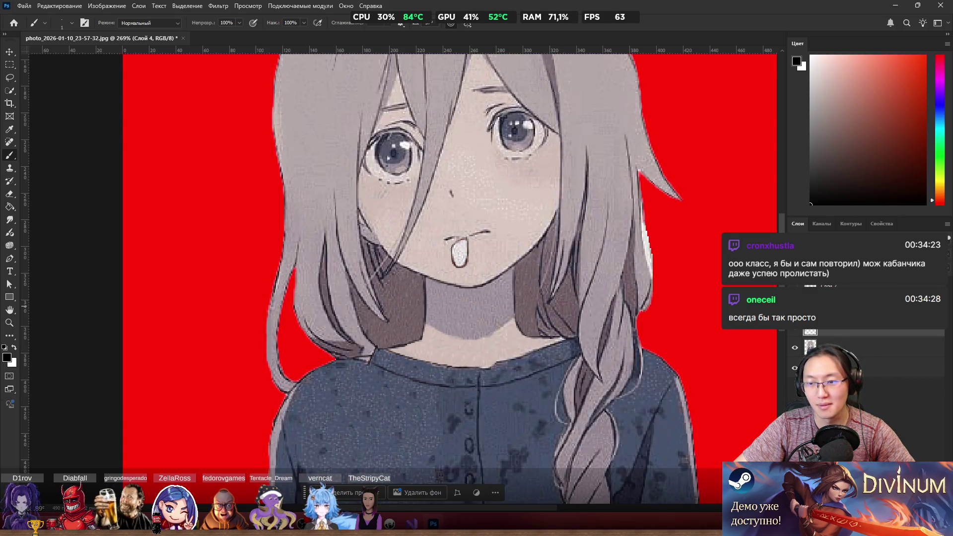
Step: Quick-select the hair strand from forehead down to the chin, then discard that selection
scroll(491, 262, "down", 5)
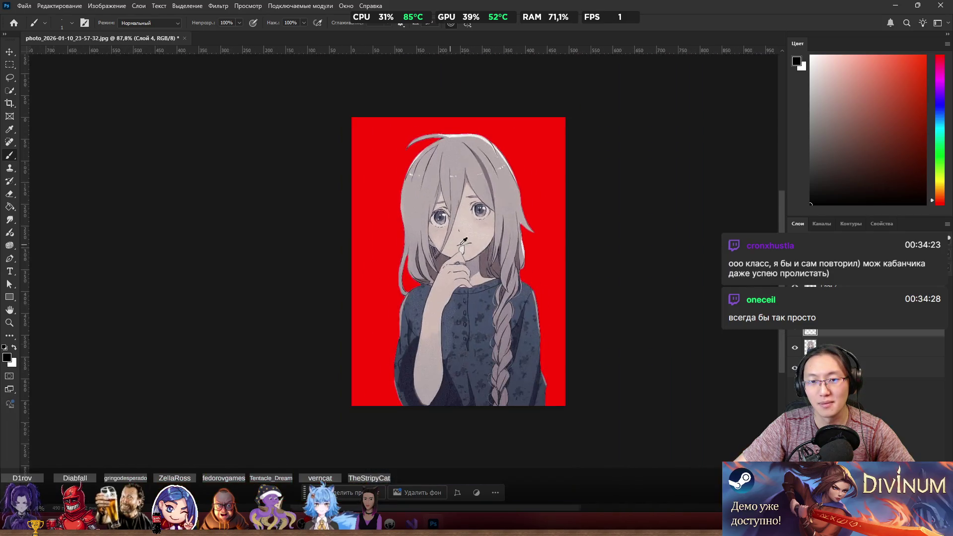
scroll(479, 251, "up", 8)
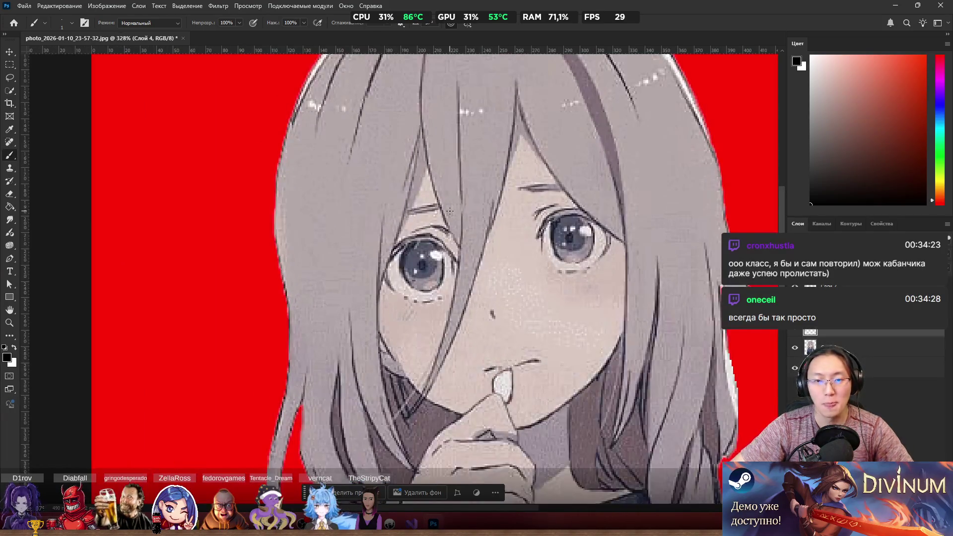
scroll(474, 186, "up", 2)
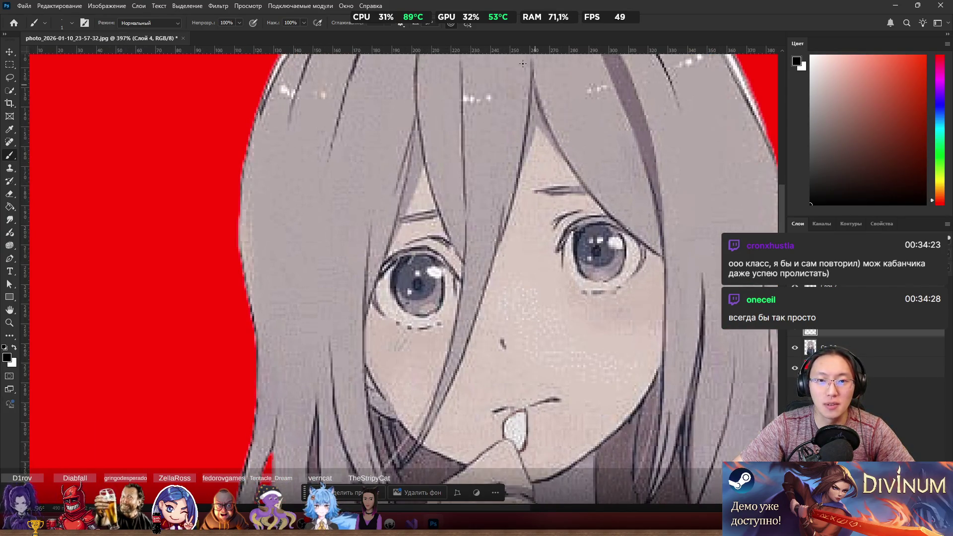
scroll(523, 64, "down", 4)
key("k")
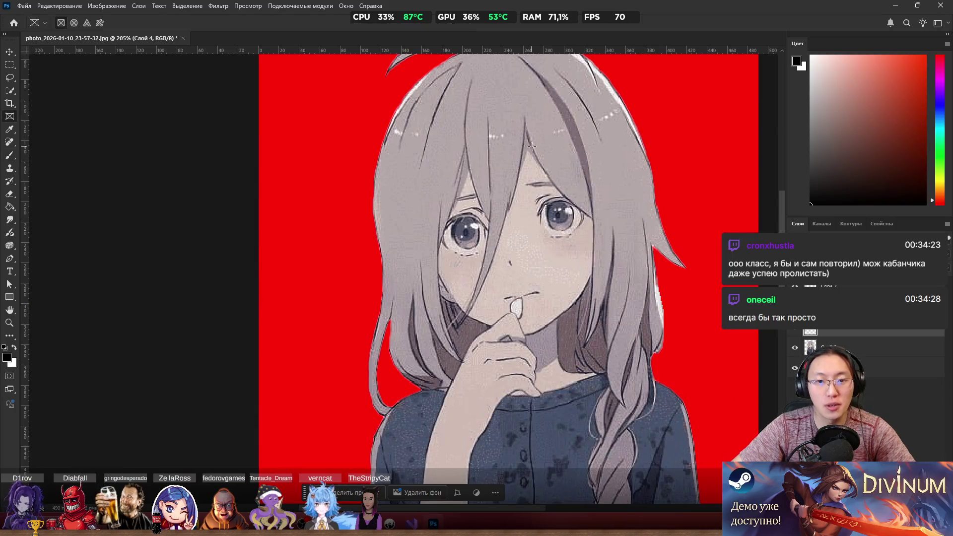
scroll(530, 150, "up", 2)
left_click(7, 93)
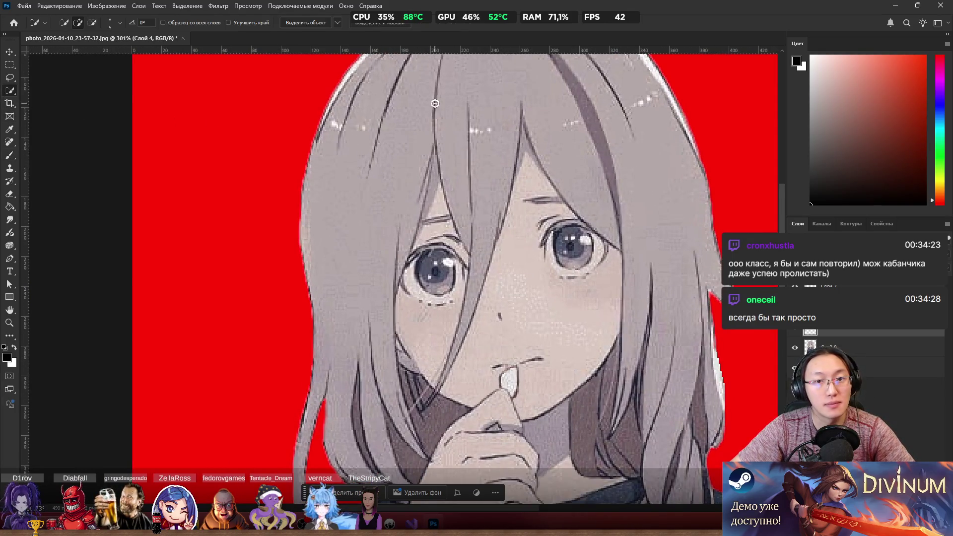
left_click(453, 210)
left_click_drag(474, 246, 475, 255)
left_click_drag(470, 306, 461, 332)
left_click_drag(451, 364, 425, 404)
scroll(514, 238, "down", 4)
scroll(514, 238, "up", 4)
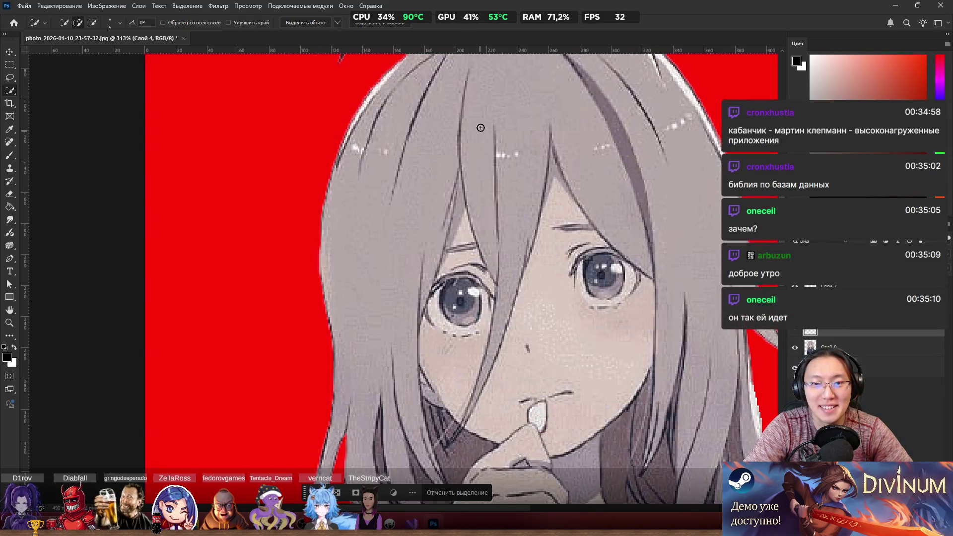
key("ctrl+d")
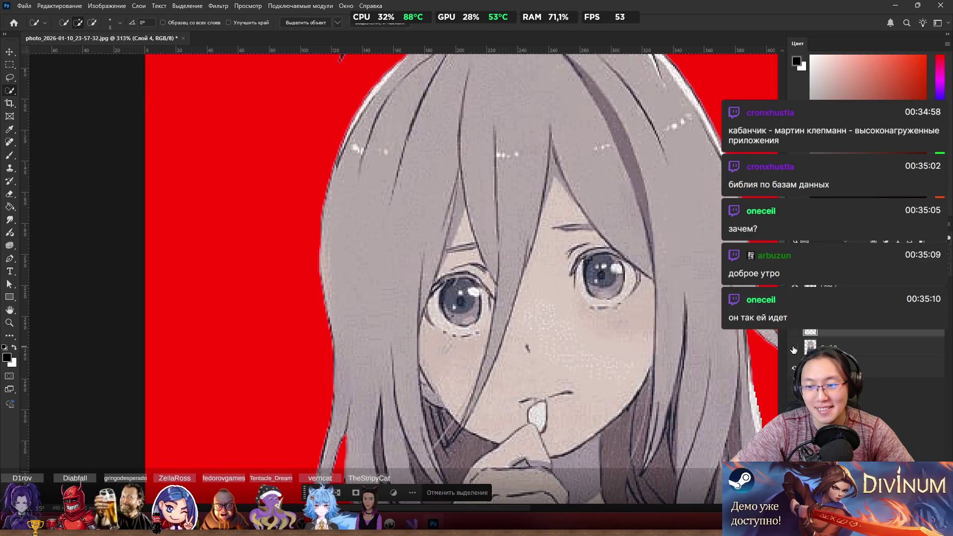
Step: Make the girl image layer active and quick-select the central bangs, trimming the chin bump
left_click(794, 350)
left_click(794, 350)
left_click(825, 347)
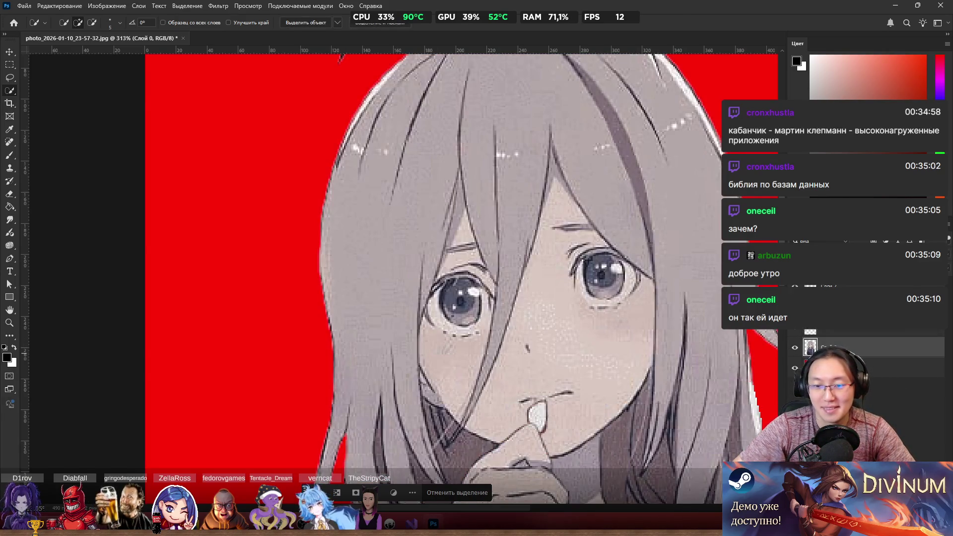
mouse_move(498, 142)
left_mouse_down()
mouse_move(516, 163)
mouse_move(512, 265)
left_mouse_up()
mouse_move(484, 384)
left_mouse_down()
mouse_move(450, 443)
mouse_move(497, 397)
left_mouse_up()
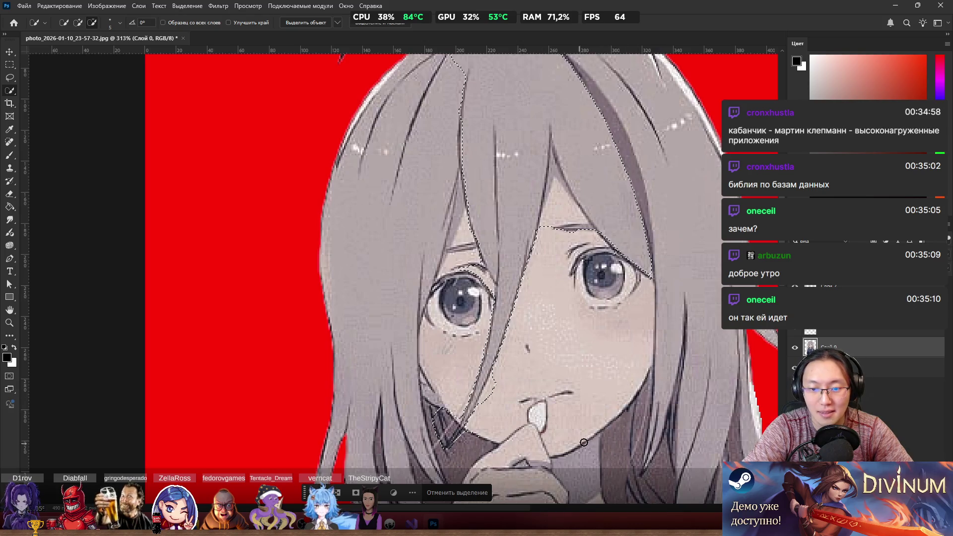
left_click_drag(494, 429, 497, 382)
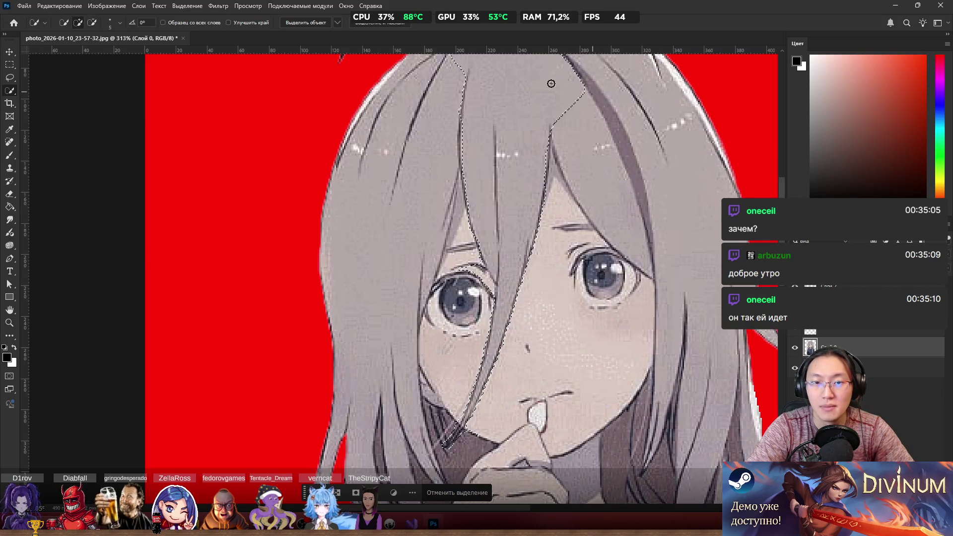
scroll(447, 107, "up", 3)
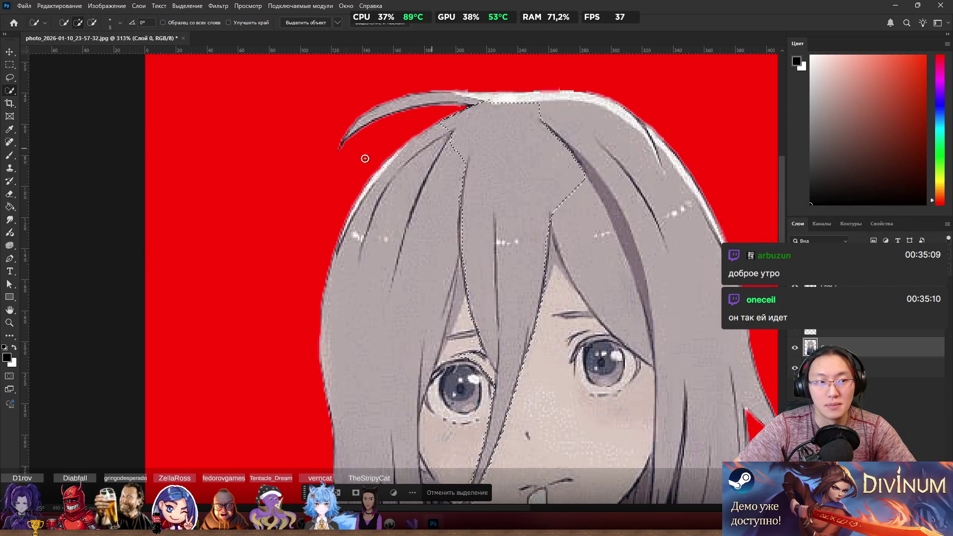
Step: Lasso-add the hair edges beside the left eye to the bangs selection
key("l")
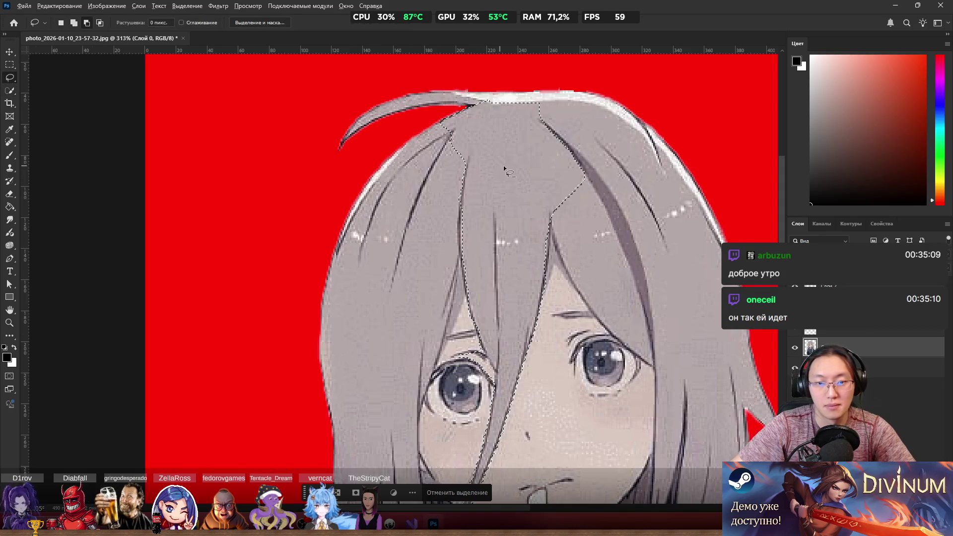
scroll(509, 177, "up", 1)
scroll(496, 347, "up", 3)
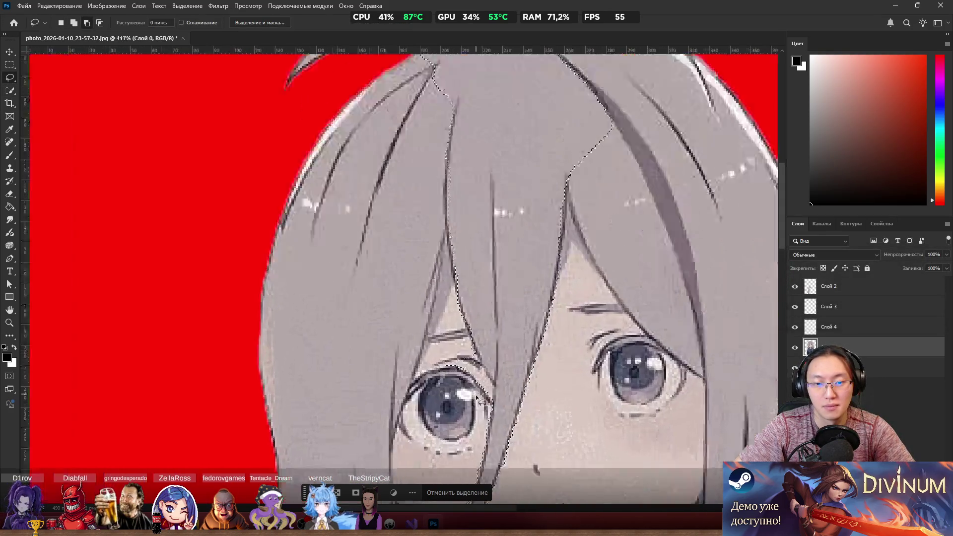
key("shift")
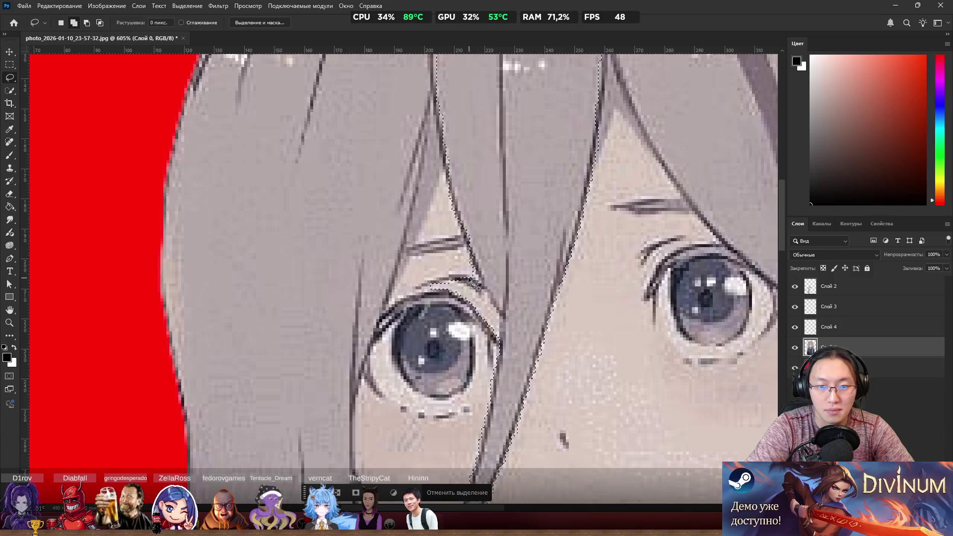
left_click_drag(471, 258, 501, 321)
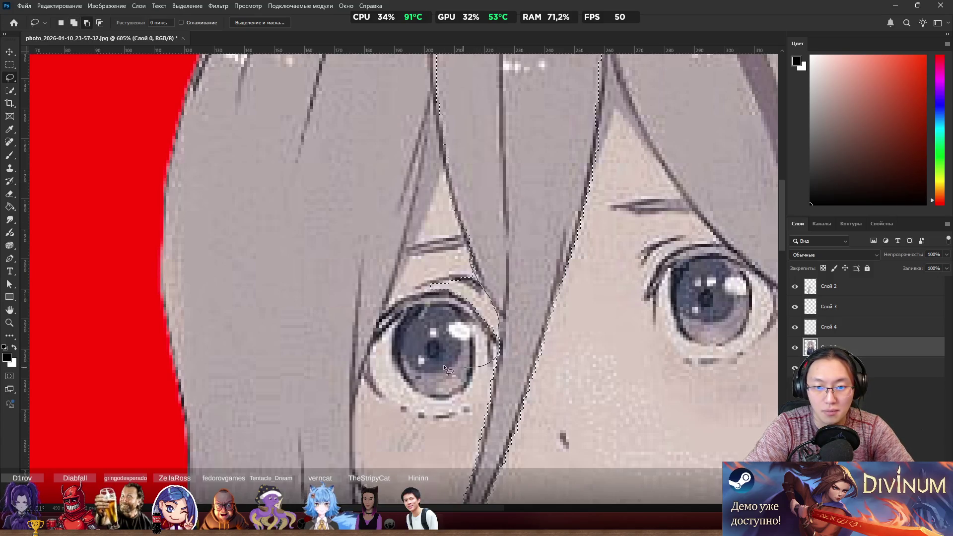
left_click_drag(447, 369, 462, 240)
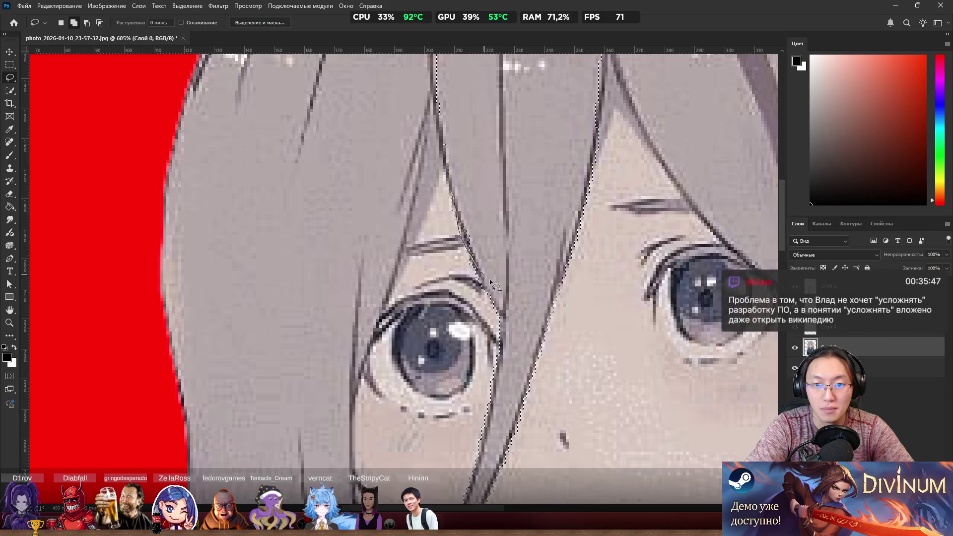
left_click_drag(463, 224, 500, 283)
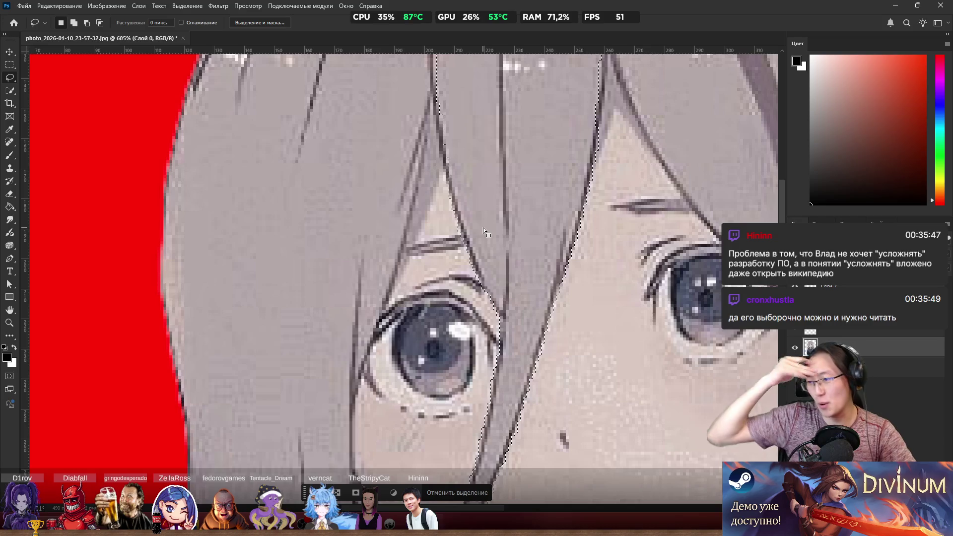
Step: Subtract the upper hair area from the selection, undoing an accidental extra piece
key("alt")
scroll(401, 269, "down", 5)
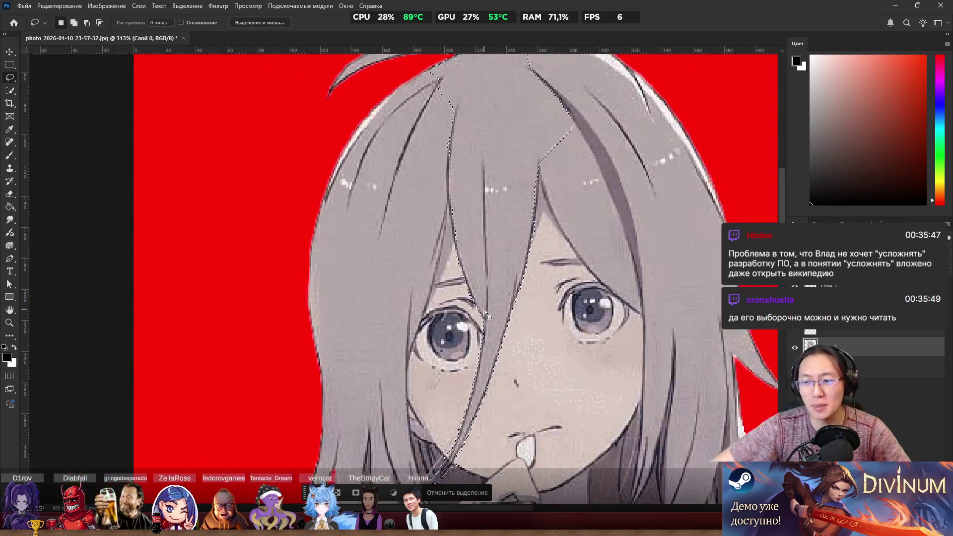
scroll(508, 189, "up", 1)
scroll(569, 174, "up", 4)
scroll(570, 174, "up", 1)
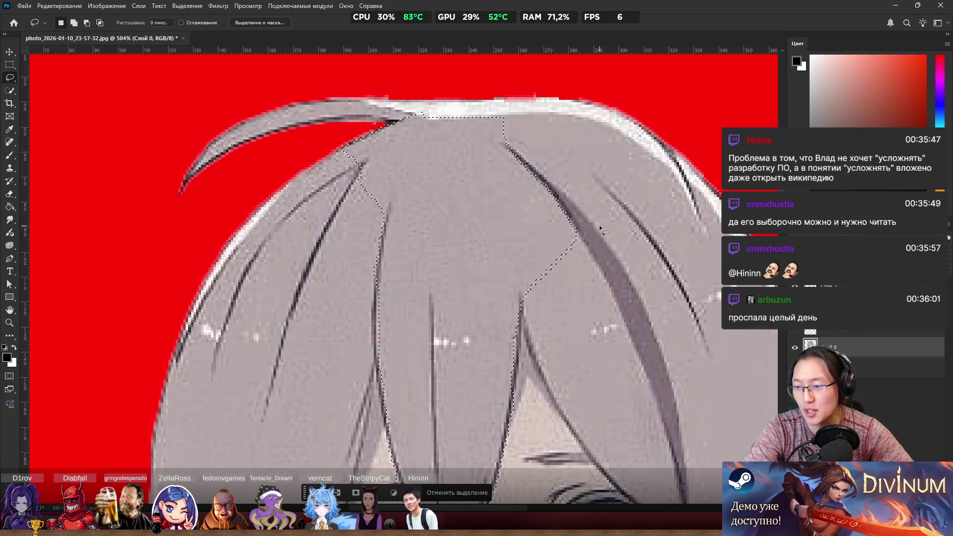
mouse_move(617, 18)
mouse_move(365, 229)
left_mouse_down()
mouse_move(437, 268)
mouse_move(644, 123)
mouse_move(342, 278)
mouse_move(371, 274)
mouse_move(373, 329)
mouse_move(411, 366)
mouse_move(405, 360)
left_mouse_up()
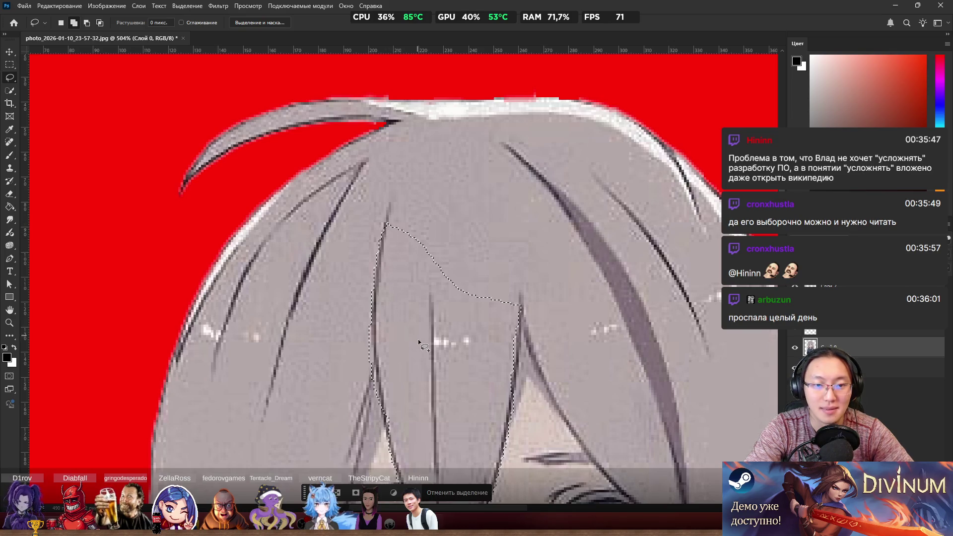
scroll(421, 342, "down", 4)
left_click_drag(558, 141, 551, 190)
key("ctrl+z")
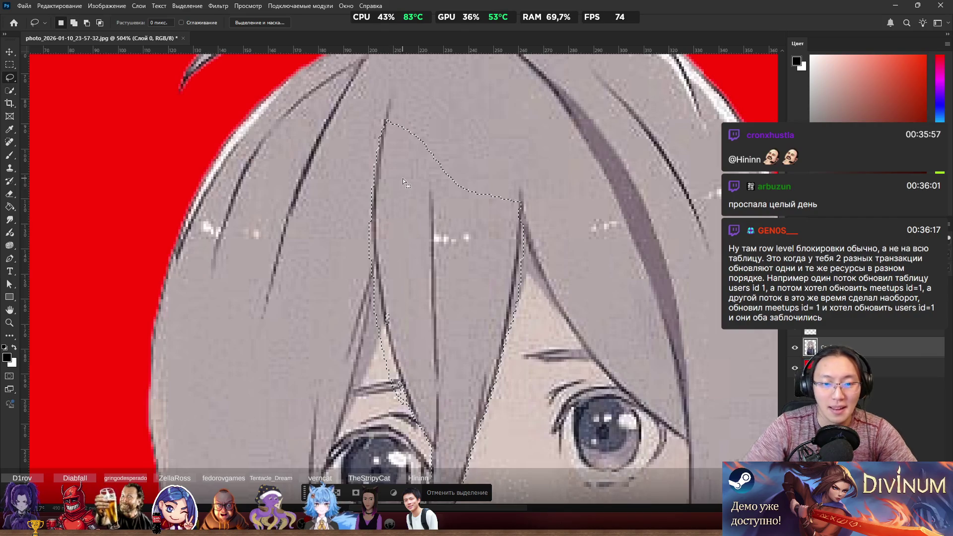
scroll(387, 243, "down", 2)
scroll(415, 301, "up", 4)
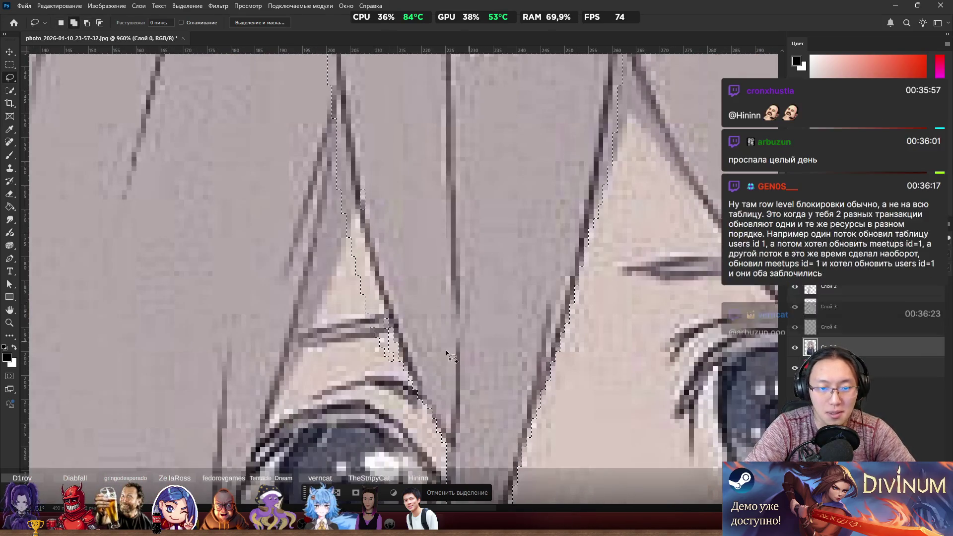
scroll(459, 302, "down", 2)
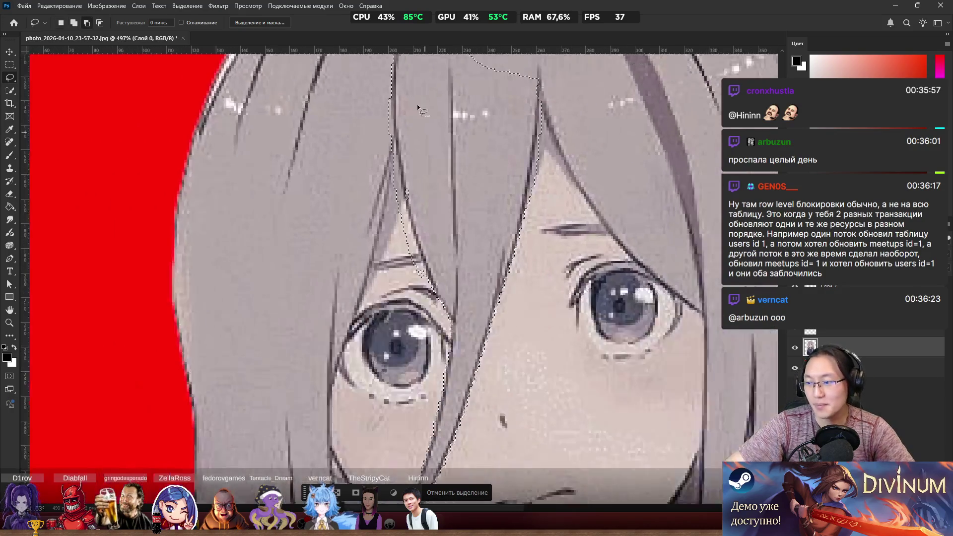
scroll(416, 100, "down", 1)
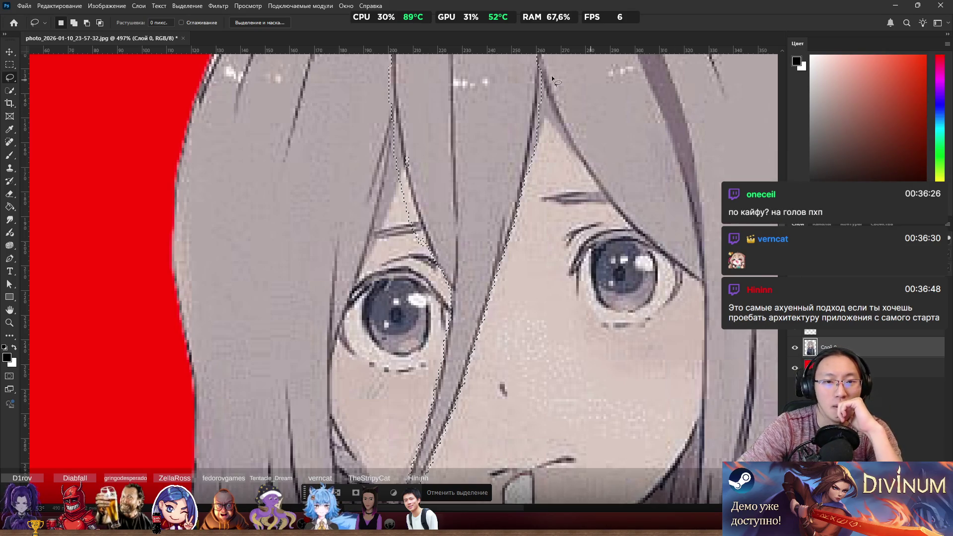
Step: Extend the lasso selection further down along the hair lock
left_click_drag(408, 147, 416, 182)
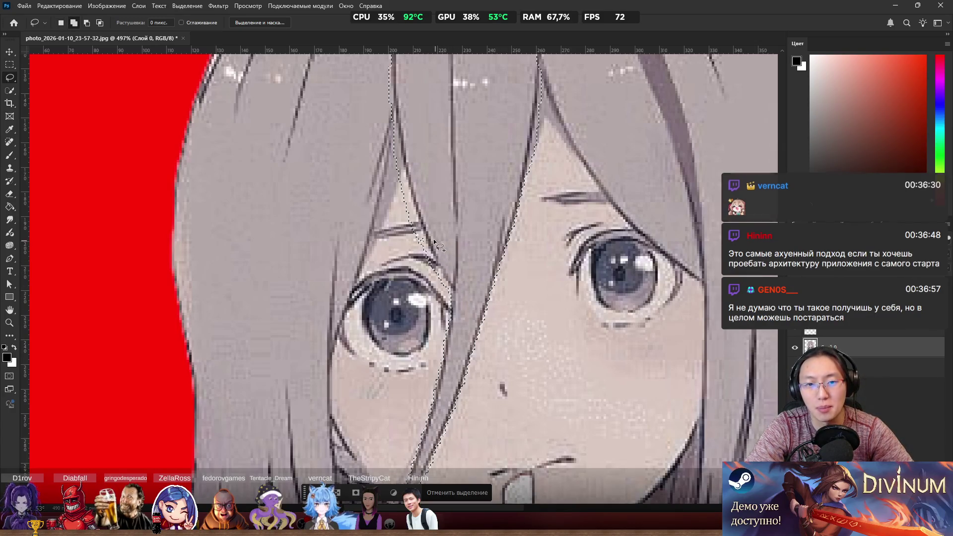
scroll(452, 283, "down", 2)
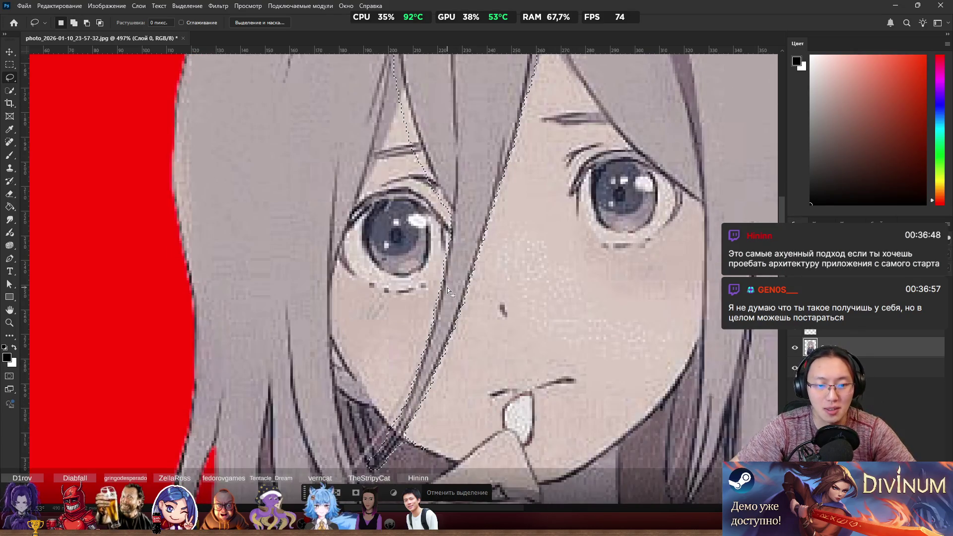
scroll(449, 287, "up", 1)
scroll(468, 287, "down", 2)
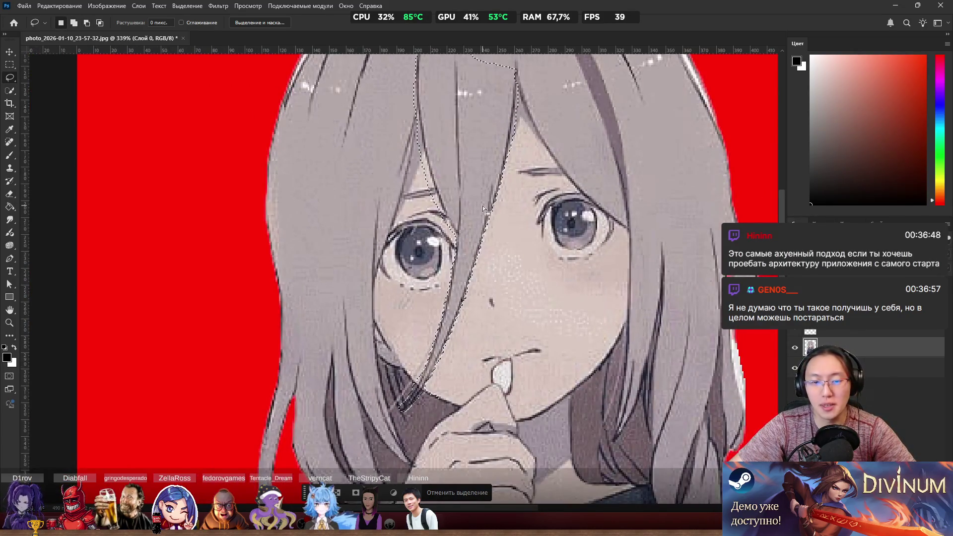
right_click(473, 160)
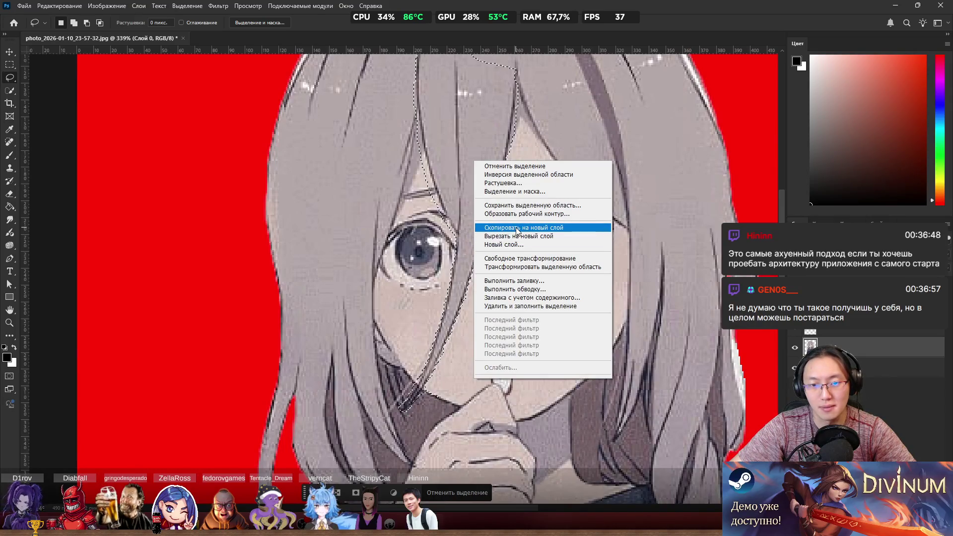
Step: Copy the selected hair lock to a new layer, Слой 5, and view it alone
left_click(517, 227)
left_click(795, 348, "alt")
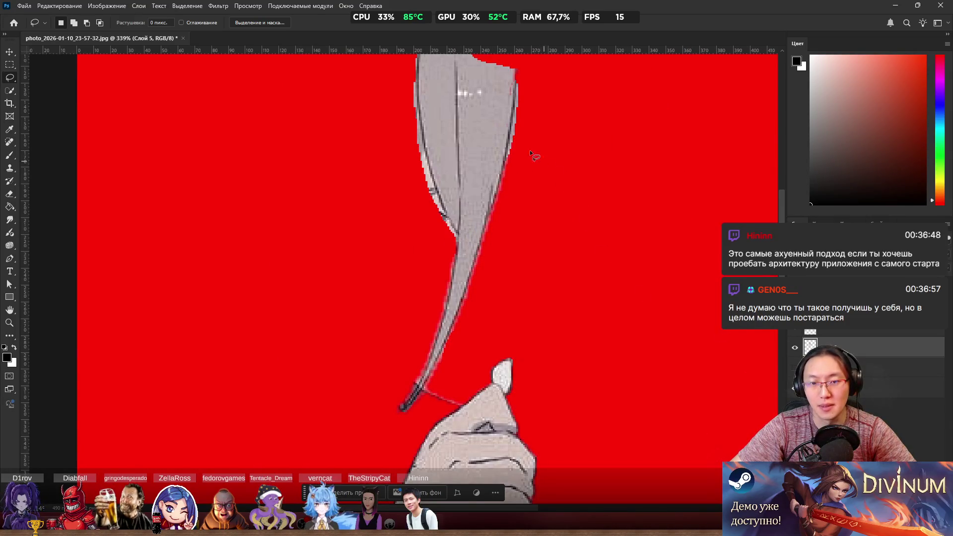
scroll(528, 147, "up", 3)
Step: Erase the grey and light fringe pixels along the lock's right, left and upper edges
key("e")
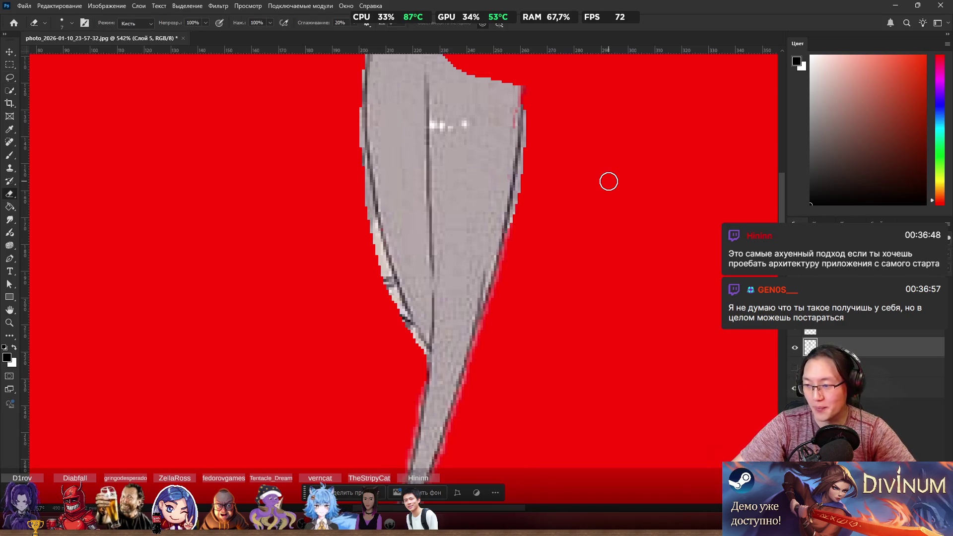
scroll(586, 211, "up", 3)
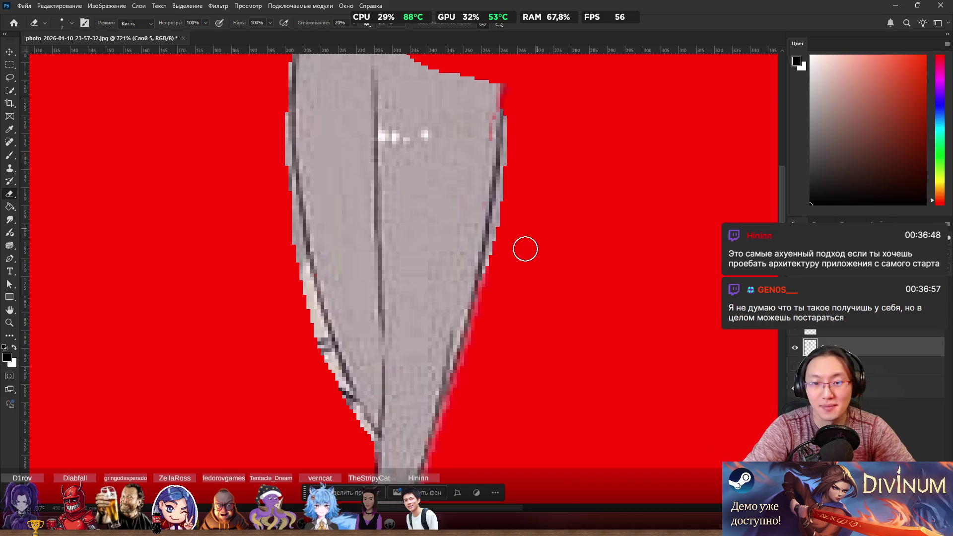
mouse_move(516, 183)
left_mouse_down()
mouse_move(515, 204)
mouse_move(517, 136)
mouse_move(516, 210)
mouse_move(507, 230)
mouse_move(517, 144)
mouse_move(518, 256)
left_mouse_up()
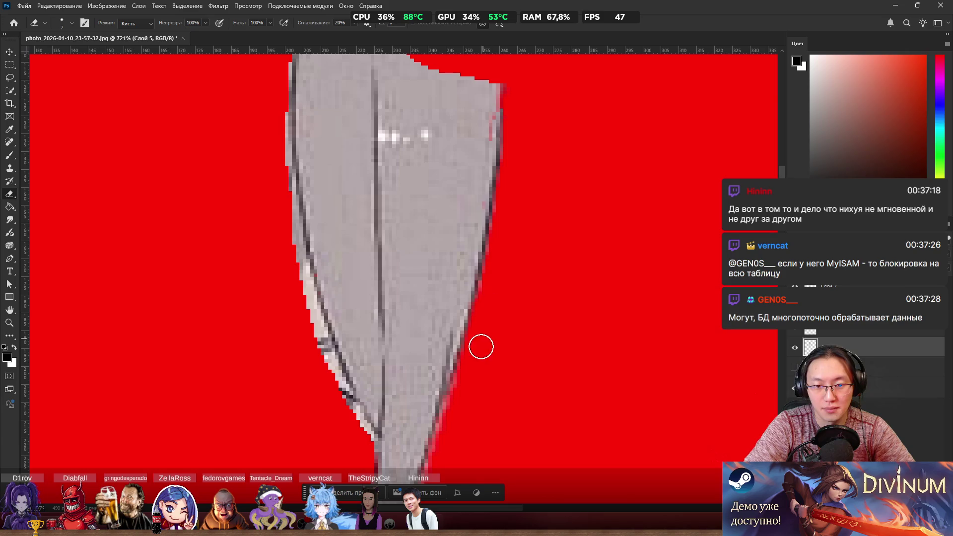
mouse_move(305, 398)
left_mouse_down()
mouse_move(326, 394)
mouse_move(286, 263)
mouse_move(303, 332)
left_mouse_up()
mouse_move(258, 180)
left_mouse_down()
mouse_move(273, 154)
mouse_move(289, 263)
mouse_move(274, 188)
mouse_move(277, 72)
mouse_move(268, 105)
left_mouse_up()
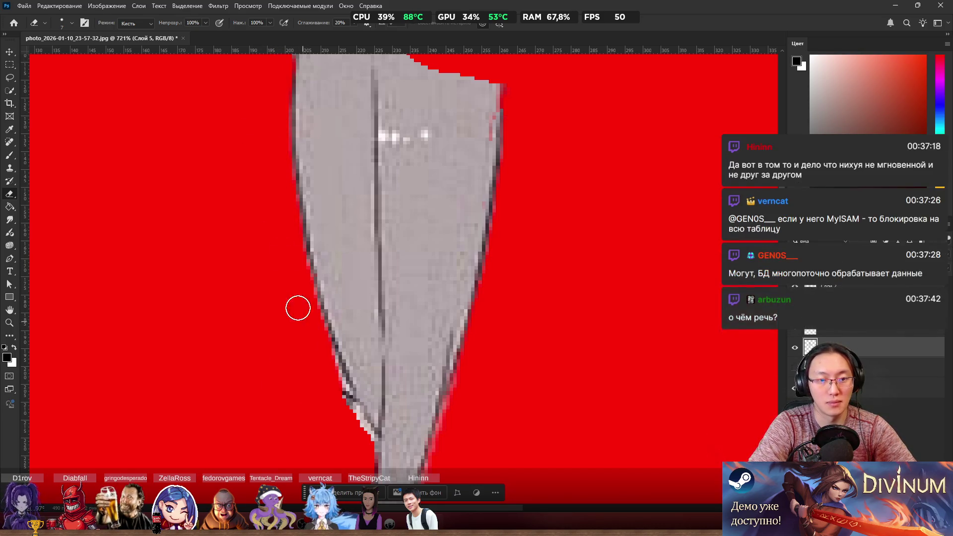
left_click_drag(302, 298, 325, 356)
mouse_move(348, 431)
left_mouse_down()
mouse_move(340, 409)
mouse_move(356, 430)
left_mouse_up()
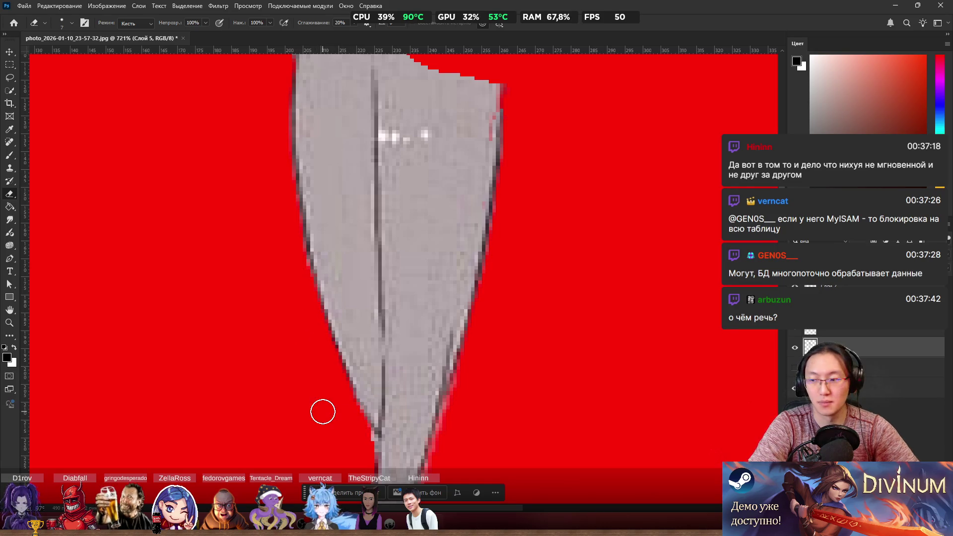
Step: Erase the remaining fringe down the left edge and near the finger, then hide Слой 5
scroll(400, 455, "down", 5)
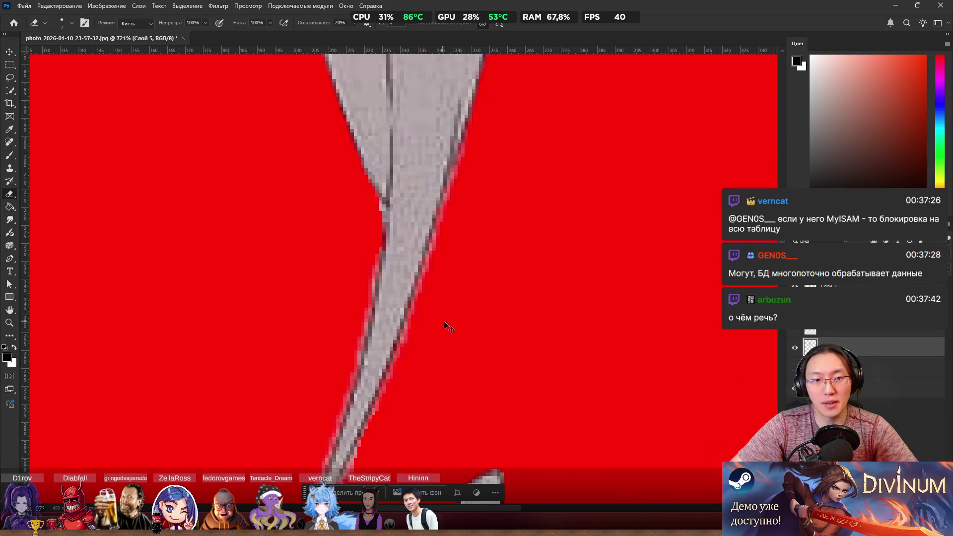
scroll(465, 324, "up", 1)
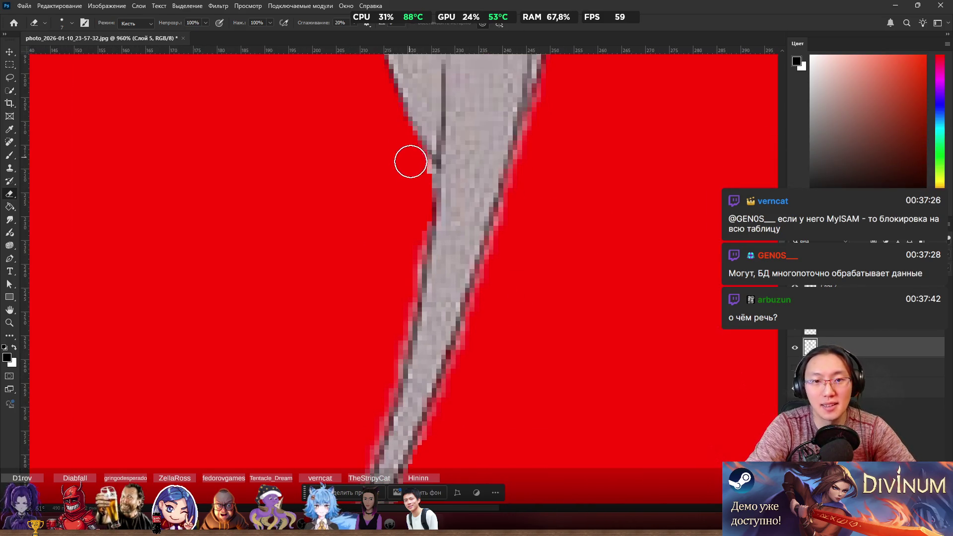
mouse_move(423, 173)
left_mouse_down()
mouse_move(383, 375)
mouse_move(394, 345)
left_mouse_up()
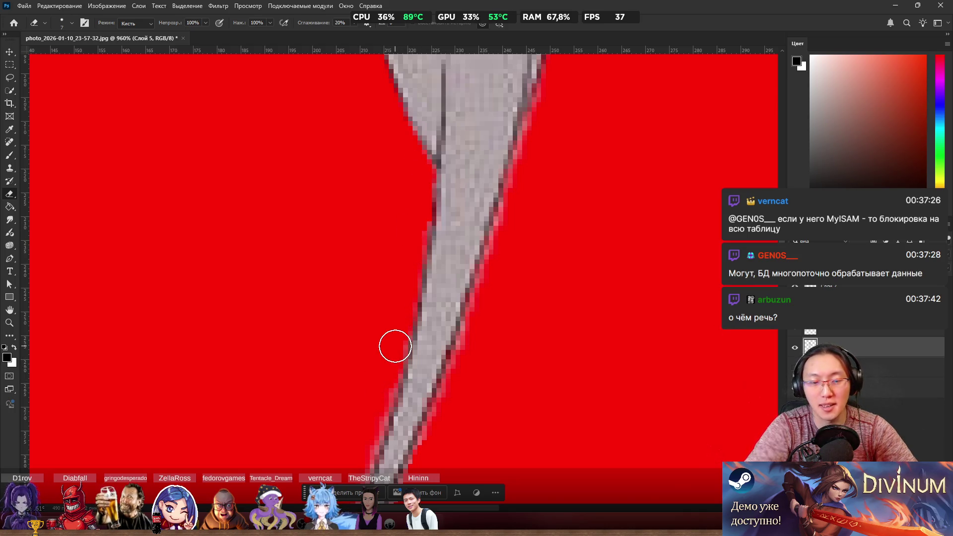
scroll(390, 254, "down", 1)
scroll(389, 254, "down", 5)
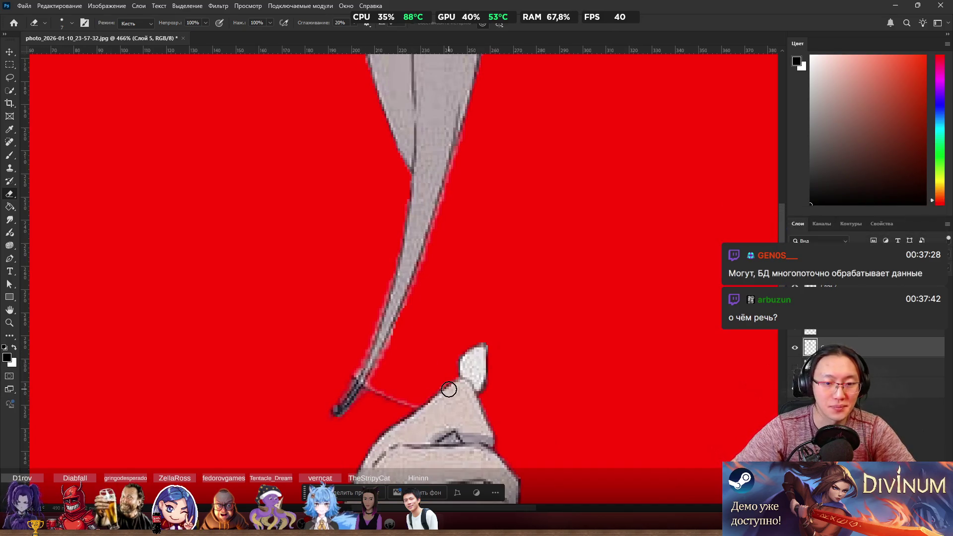
left_click_drag(403, 383, 415, 403)
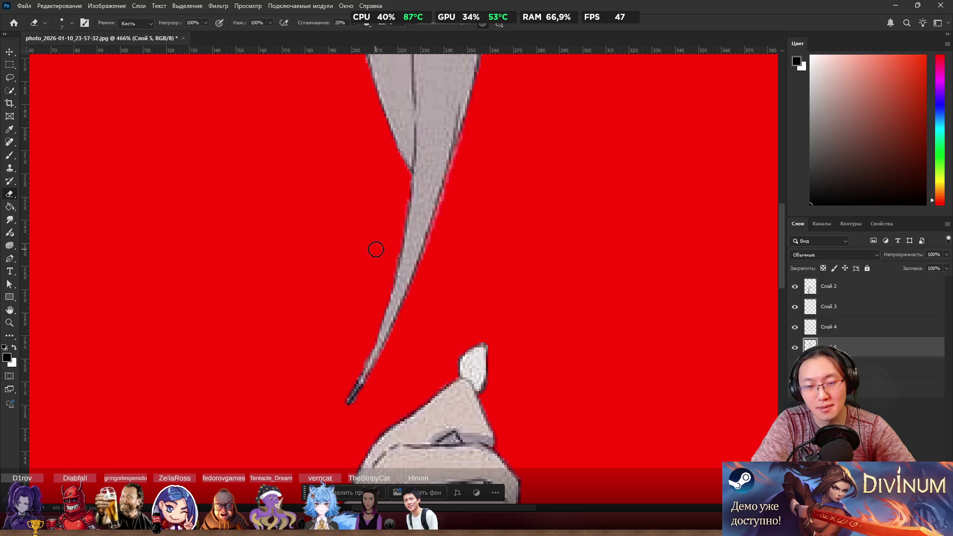
scroll(366, 211, "down", 5)
scroll(357, 230, "up", 4)
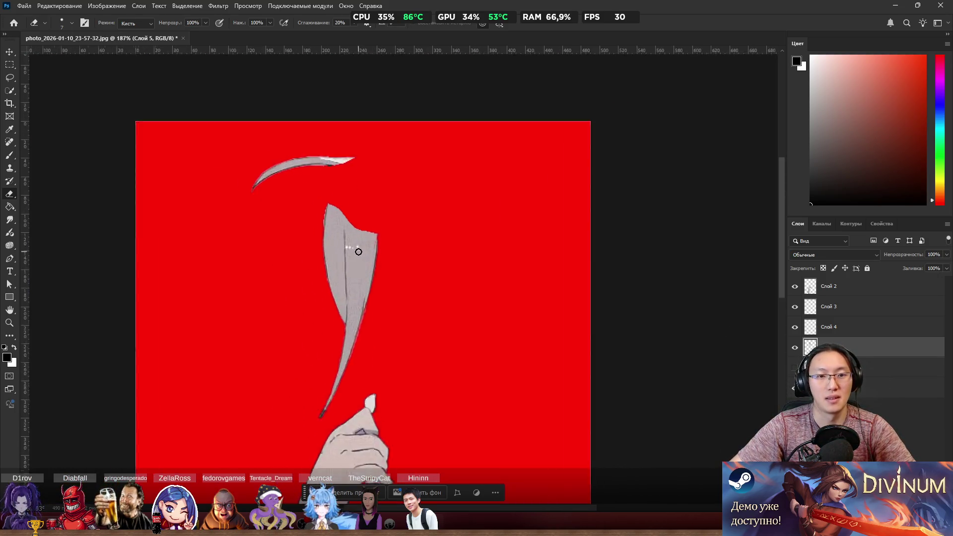
scroll(281, 164, "up", 4)
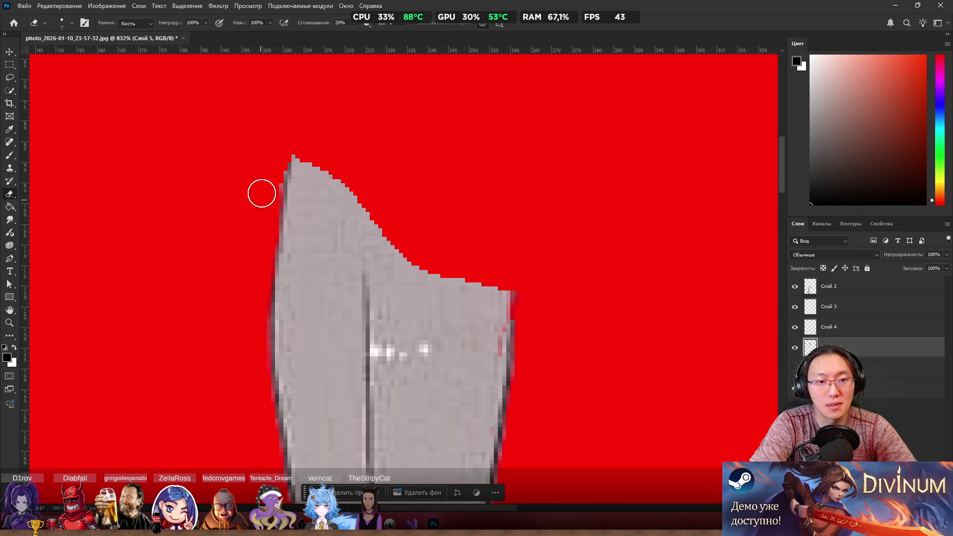
scroll(330, 292, "down", 5)
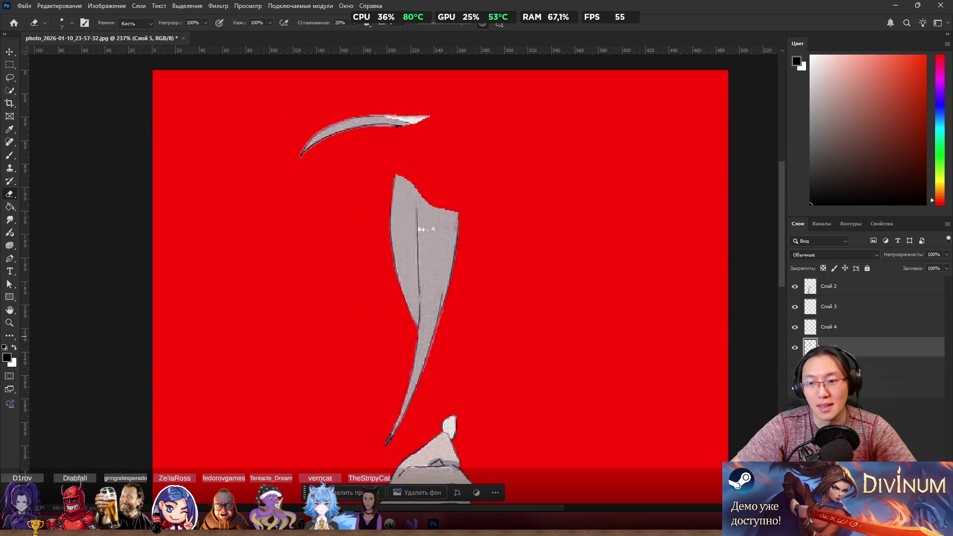
left_click(796, 348)
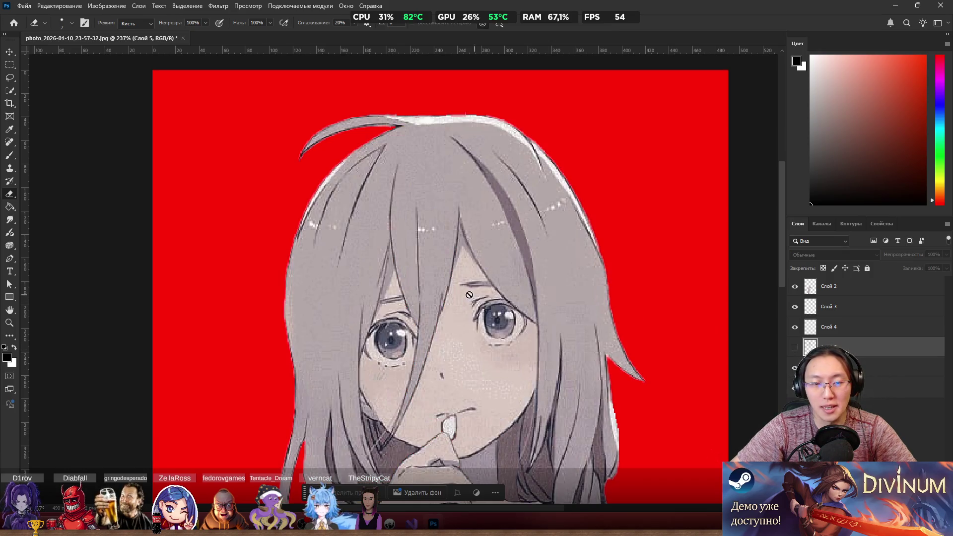
Step: On Слой 0, Clone Stamp clean skin over the dark hair lines crossing the cheek
scroll(470, 295, "up", 5)
key("s")
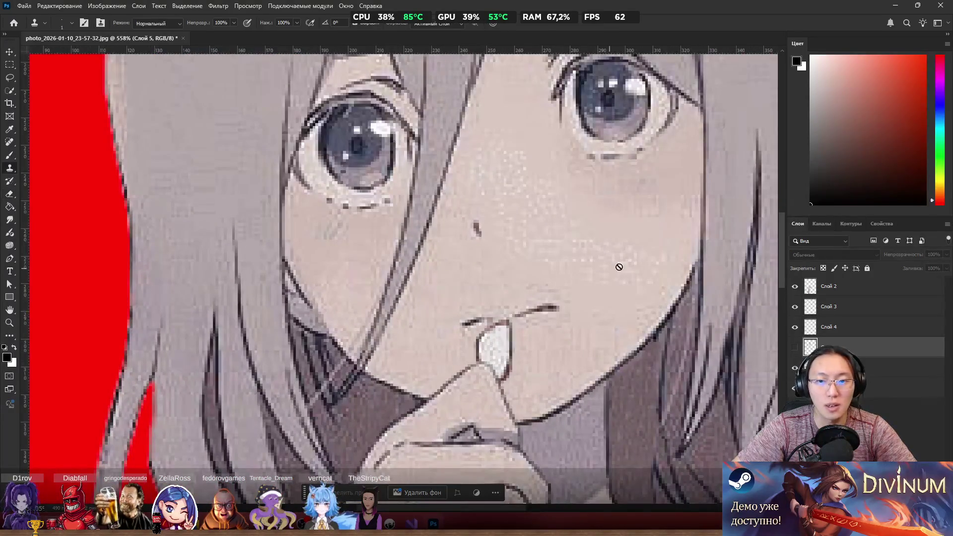
scroll(471, 287, "up", 4)
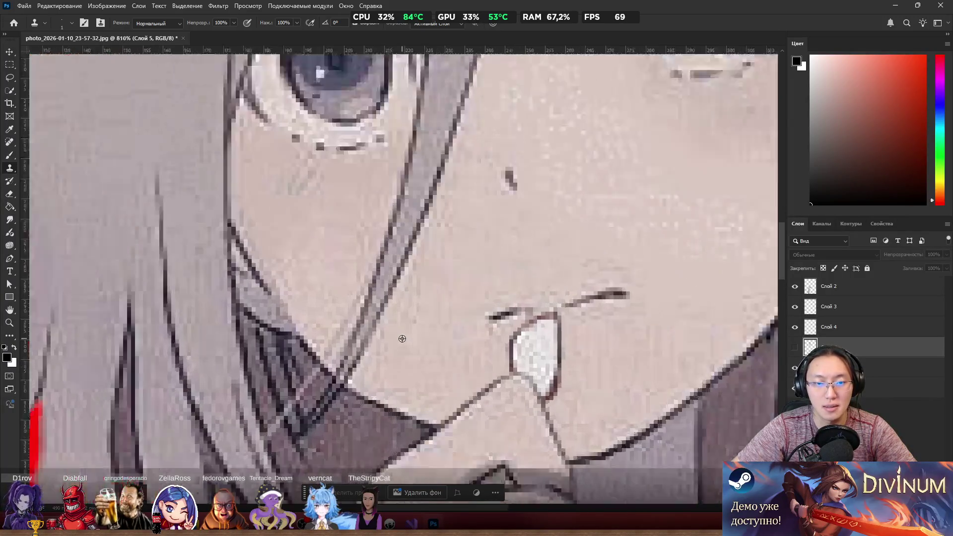
key("alt+bracketleft")
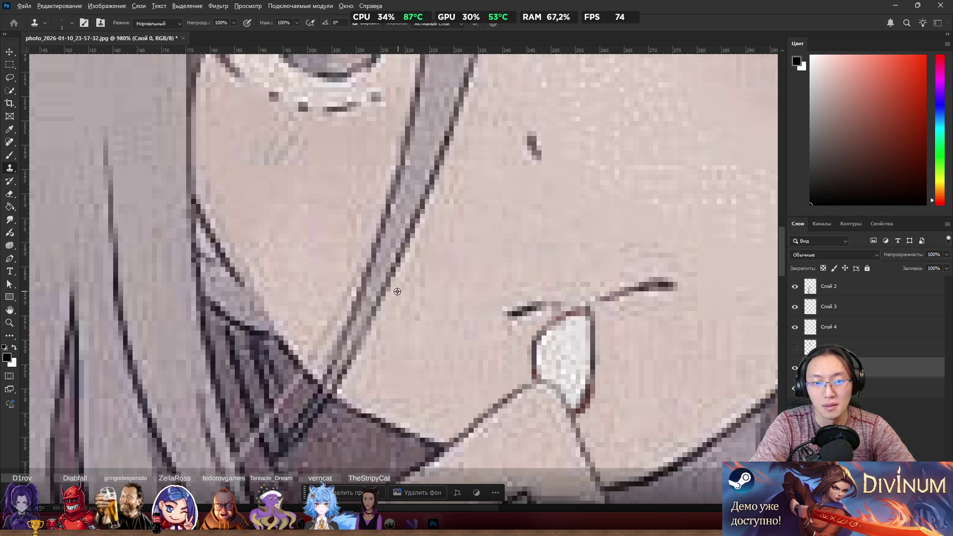
mouse_move(394, 273)
left_mouse_down()
mouse_move(382, 257)
mouse_move(381, 285)
mouse_move(434, 221)
mouse_move(395, 247)
mouse_move(414, 170)
mouse_move(424, 185)
mouse_move(323, 225)
mouse_move(364, 333)
left_mouse_up()
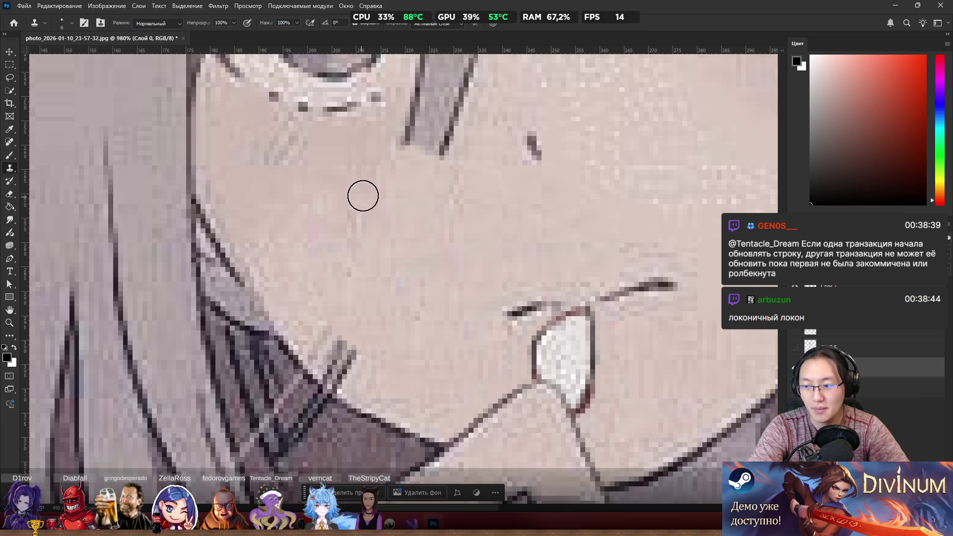
key("alt")
left_click_drag(338, 308, 356, 386)
key("alt")
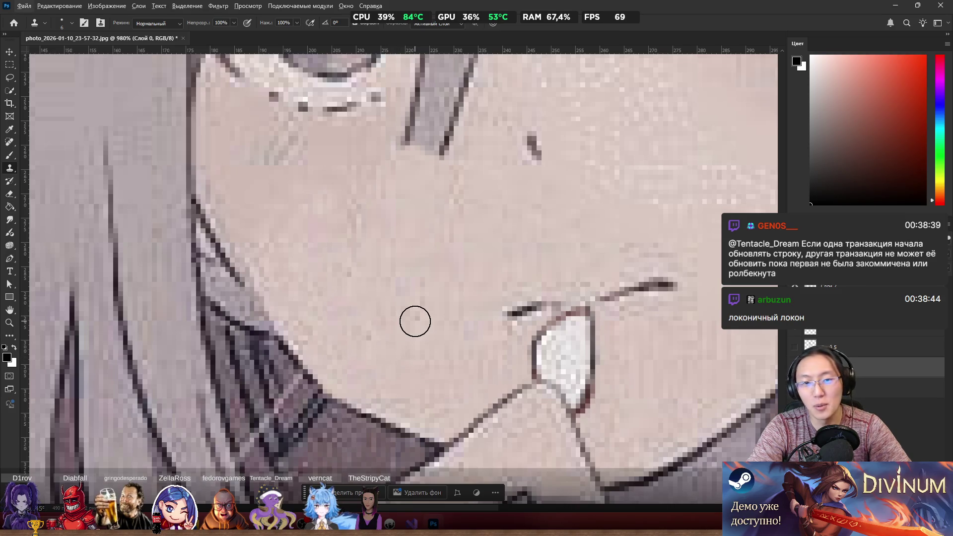
Step: Clone skin tone over the hair strand tip below the eye and its grey edges
scroll(416, 321, "down", 5)
scroll(397, 347, "up", 4)
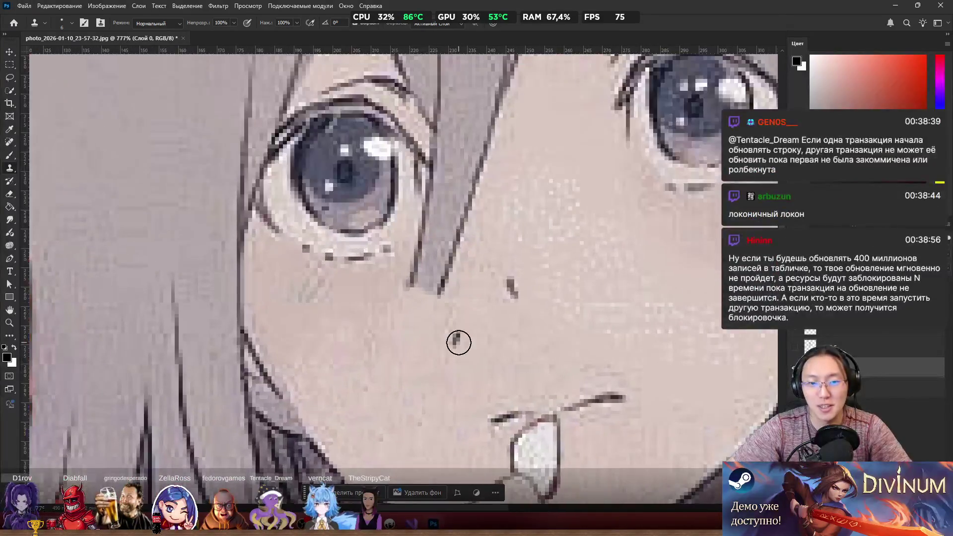
scroll(458, 343, "up", 2)
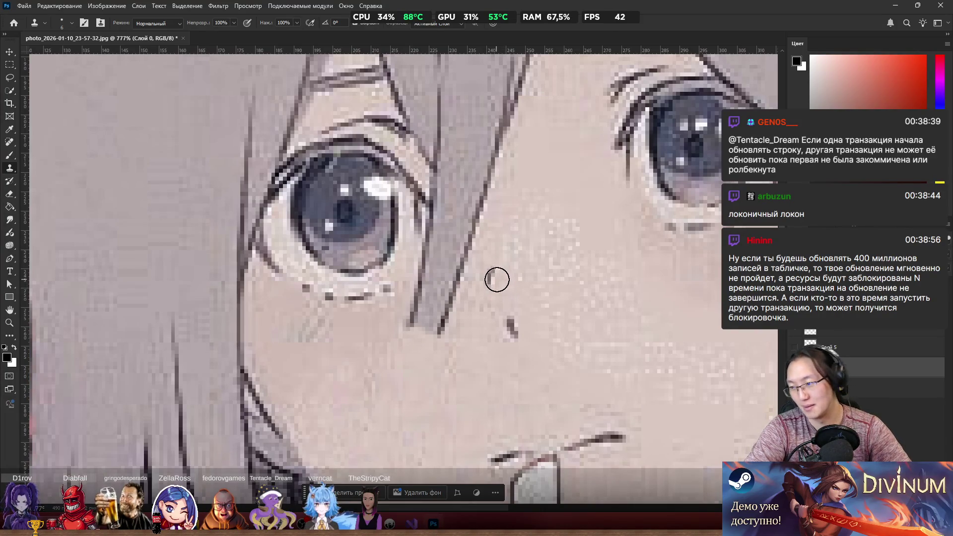
mouse_move(450, 328)
left_mouse_down()
mouse_move(460, 261)
mouse_move(415, 336)
mouse_move(458, 225)
mouse_move(472, 225)
mouse_move(487, 173)
mouse_move(457, 224)
mouse_move(446, 188)
left_mouse_up()
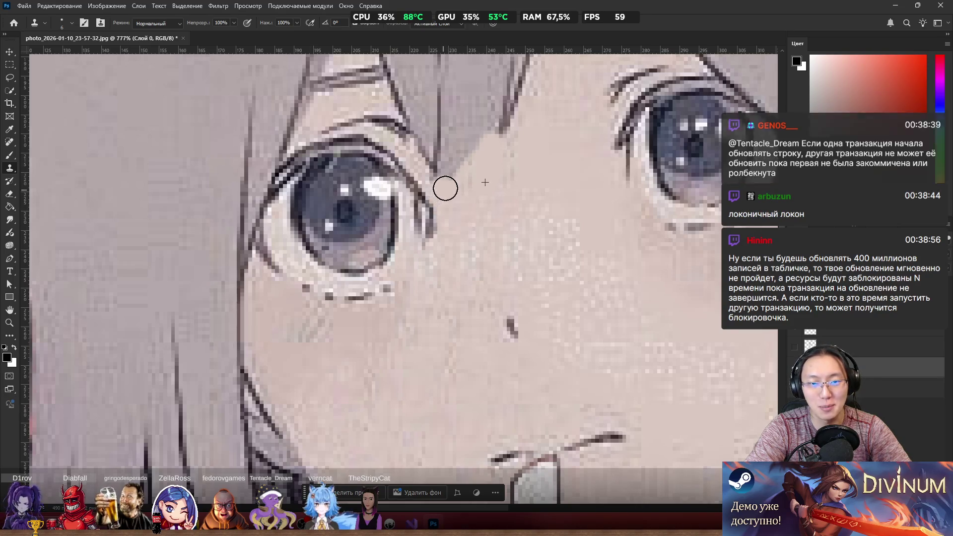
scroll(496, 189, "up", 5)
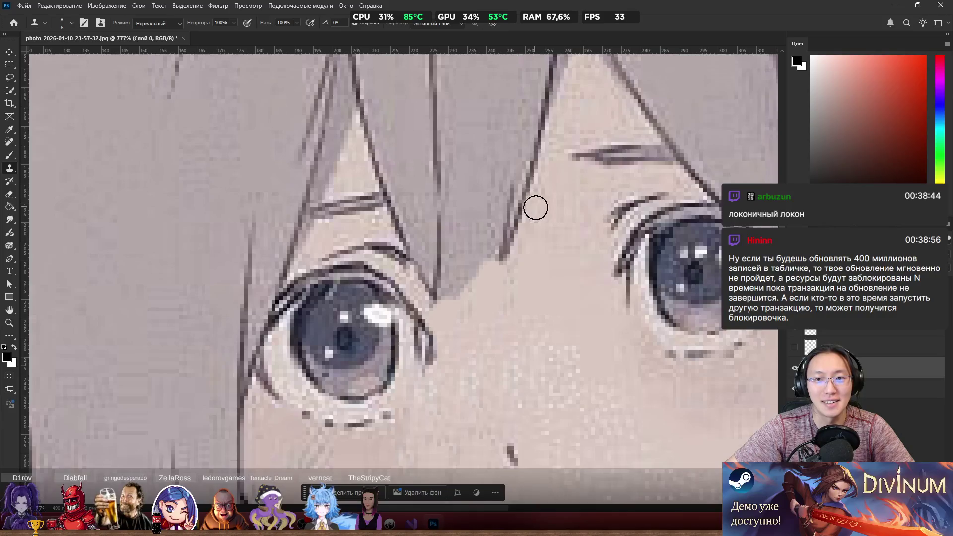
scroll(535, 208, "up", 2)
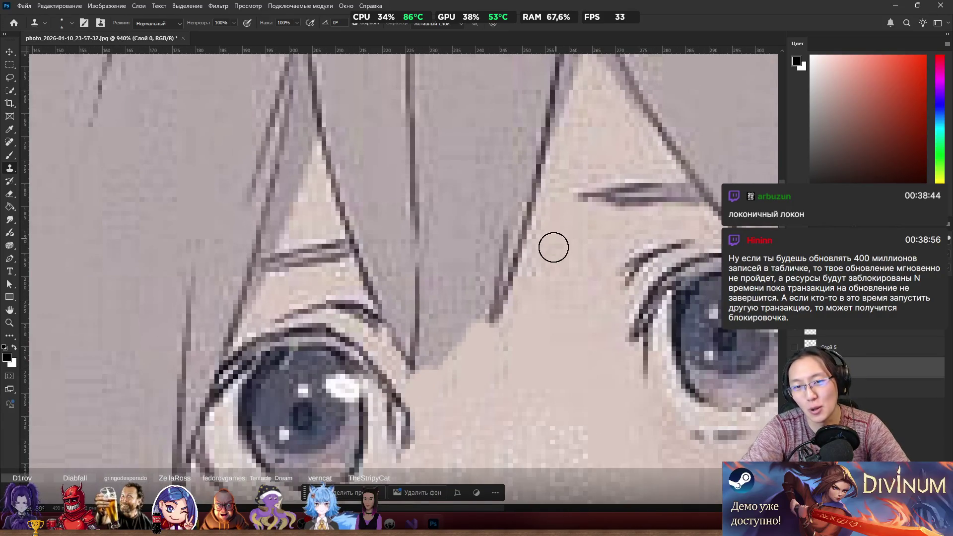
left_click_drag(502, 323, 485, 314)
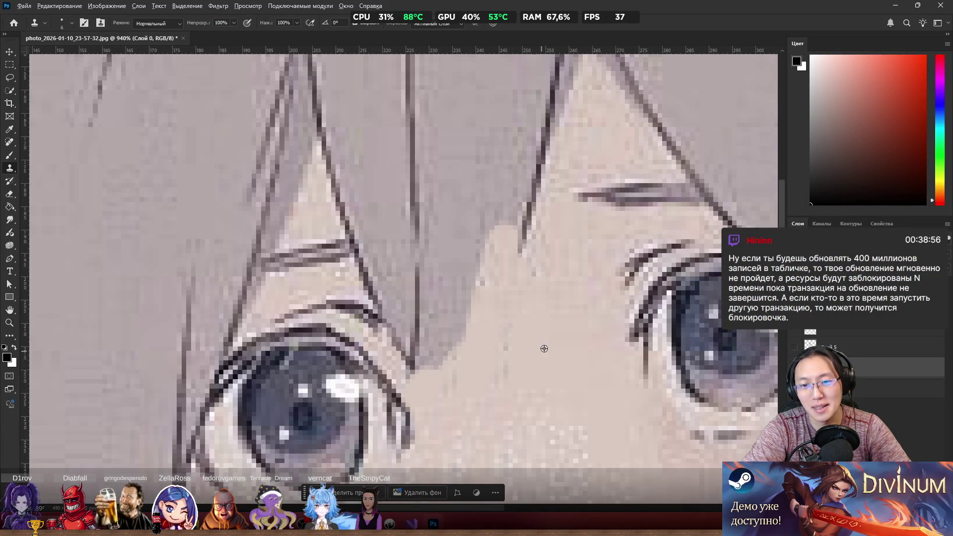
mouse_move(535, 286)
left_mouse_down()
mouse_move(528, 199)
mouse_move(541, 135)
left_mouse_up()
mouse_move(475, 338)
left_mouse_down()
mouse_move(464, 277)
mouse_move(490, 238)
mouse_move(454, 346)
left_mouse_up()
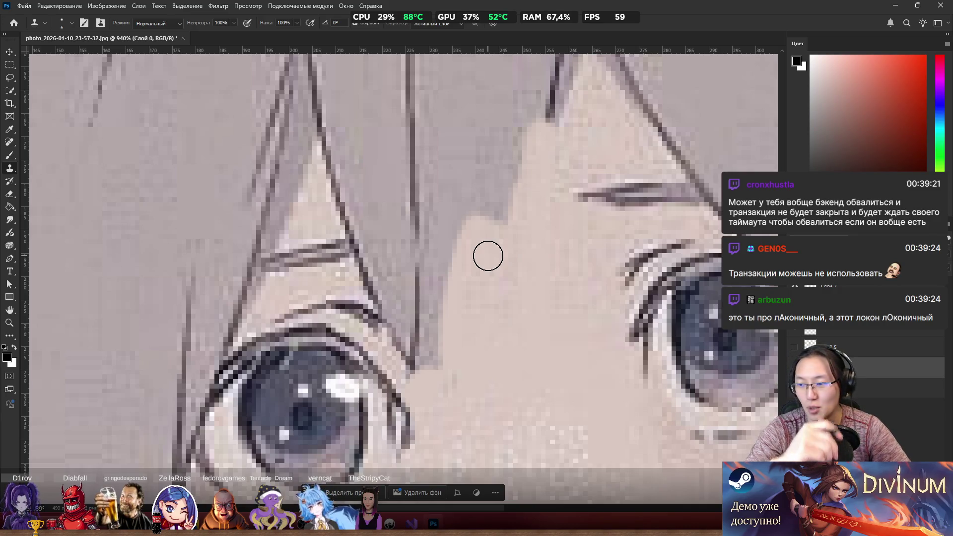
Step: Continue cloning skin up between the eyes to cover the remaining grey hair
scroll(488, 256, "up", 5)
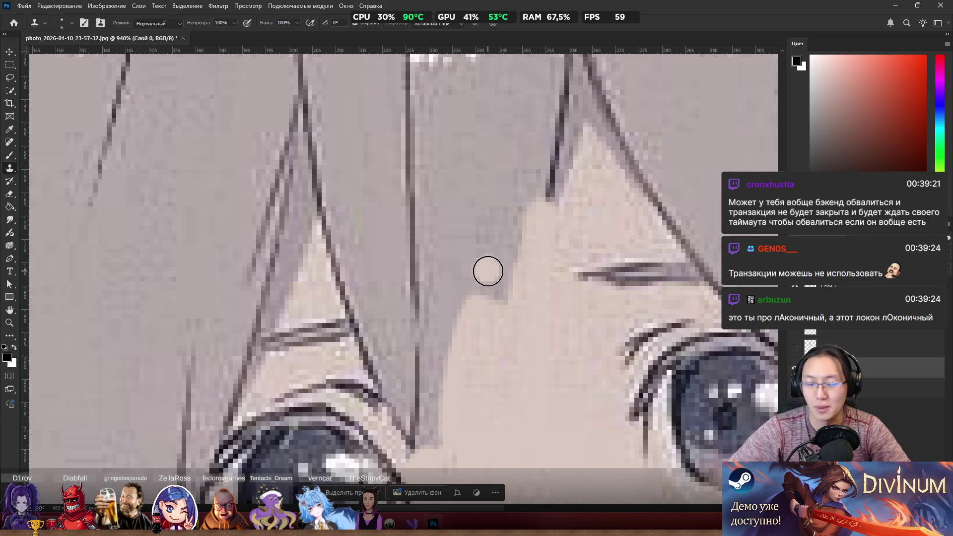
mouse_move(451, 406)
left_mouse_down()
mouse_move(447, 437)
mouse_move(422, 428)
mouse_move(396, 359)
mouse_move(451, 353)
mouse_move(485, 311)
left_mouse_up()
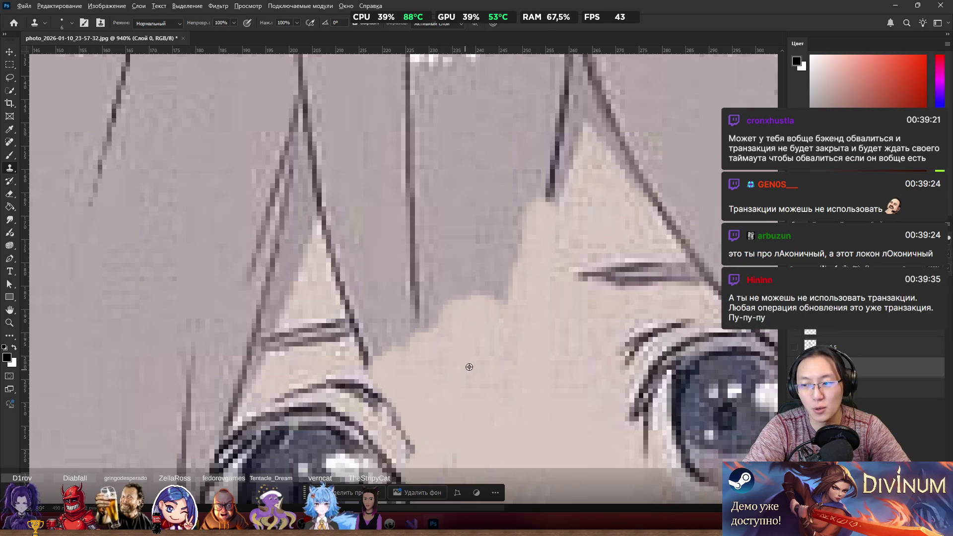
left_click_drag(422, 318, 448, 350)
mouse_move(389, 356)
left_mouse_down()
mouse_move(372, 336)
mouse_move(417, 332)
mouse_move(445, 308)
left_mouse_up()
mouse_move(499, 327)
left_mouse_down()
mouse_move(494, 223)
mouse_move(478, 256)
left_mouse_up()
mouse_move(477, 305)
left_mouse_down()
mouse_move(457, 292)
mouse_move(449, 253)
mouse_move(462, 228)
mouse_move(423, 223)
mouse_move(458, 270)
left_mouse_up()
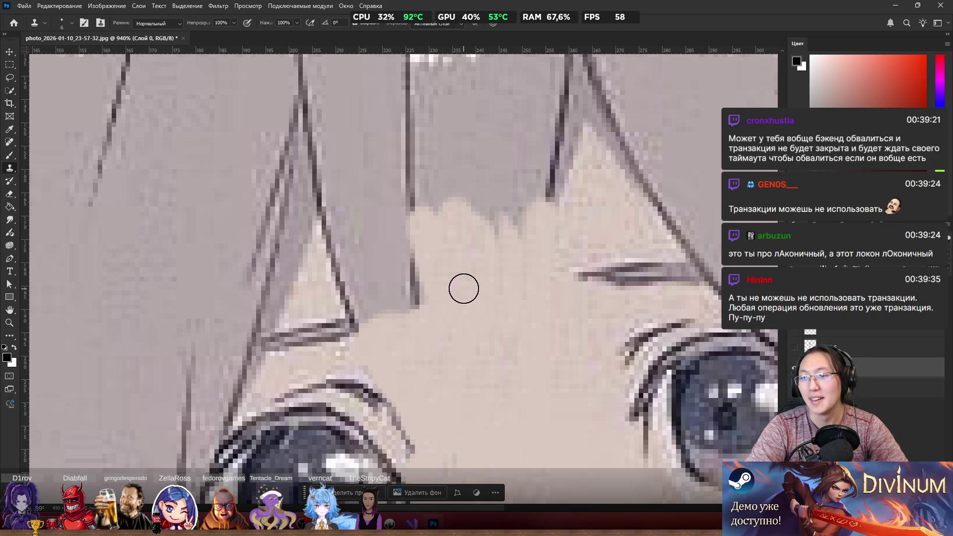
mouse_move(439, 315)
left_mouse_down()
mouse_move(420, 301)
mouse_move(409, 317)
mouse_move(368, 283)
mouse_move(374, 317)
mouse_move(353, 249)
mouse_move(345, 281)
mouse_move(345, 198)
mouse_move(347, 224)
mouse_move(336, 219)
mouse_move(355, 183)
mouse_move(409, 224)
mouse_move(394, 168)
mouse_move(370, 186)
mouse_move(371, 166)
mouse_move(419, 163)
mouse_move(450, 219)
mouse_move(489, 162)
mouse_move(504, 225)
mouse_move(532, 183)
mouse_move(559, 172)
mouse_move(564, 125)
mouse_move(529, 109)
mouse_move(530, 191)
mouse_move(504, 124)
mouse_move(445, 170)
mouse_move(428, 117)
mouse_move(411, 129)
left_mouse_up()
scroll(412, 129, "down", 5)
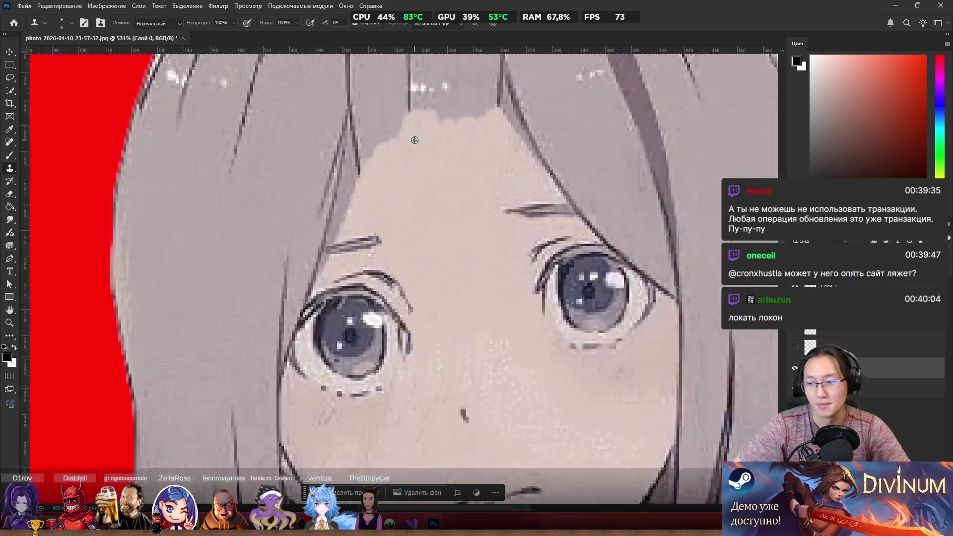
Step: Clone over the dark strand lines running through the bangs
scroll(402, 261, "up", 4)
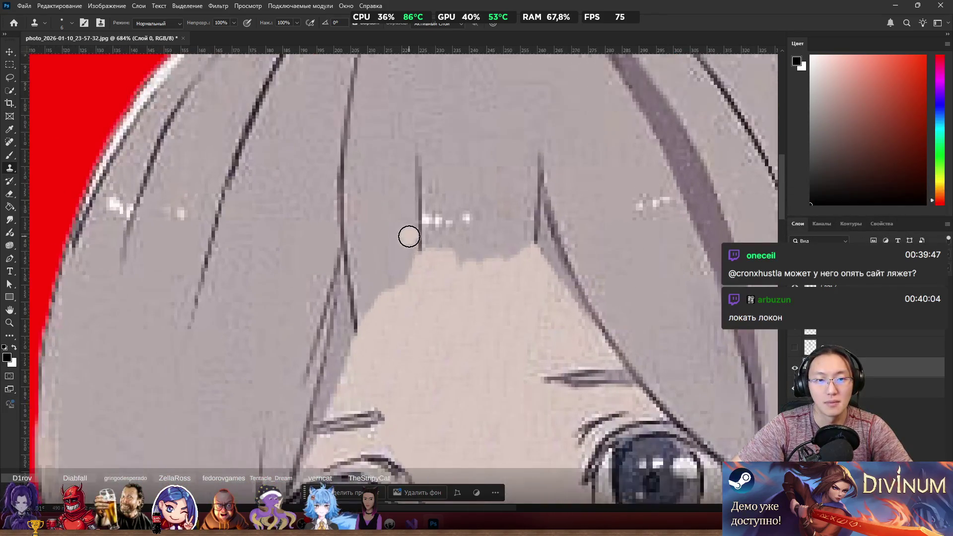
scroll(447, 170, "down", 4)
scroll(431, 179, "up", 5)
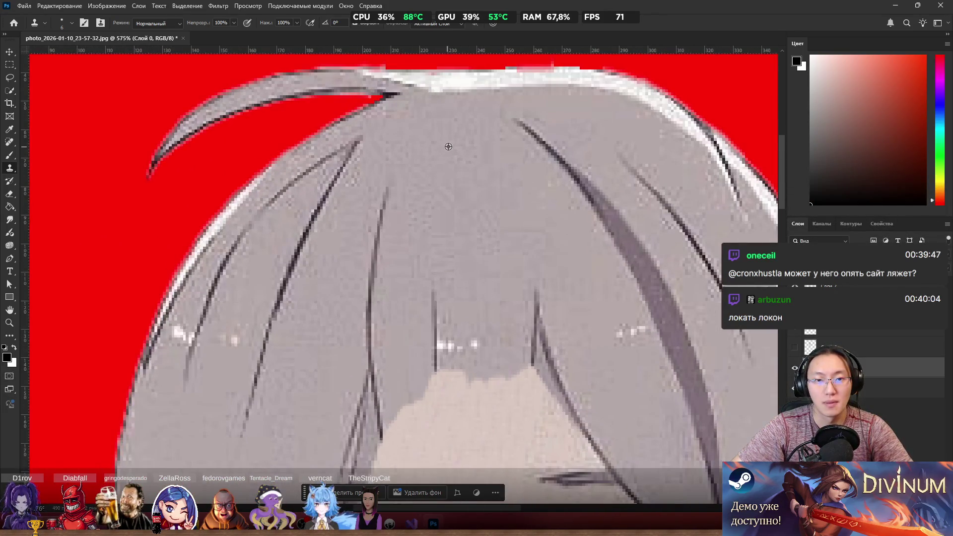
scroll(447, 150, "down", 2)
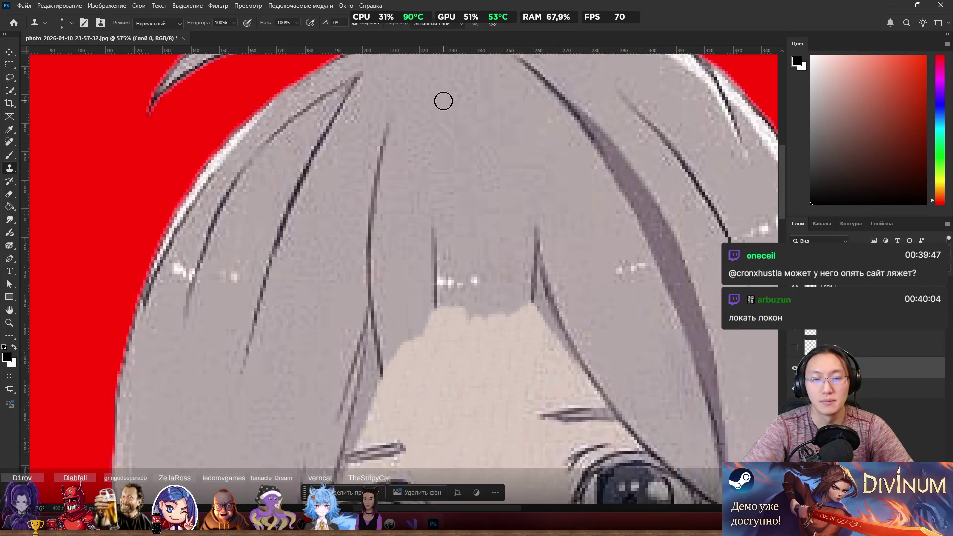
mouse_move(392, 138)
left_mouse_down()
mouse_move(379, 204)
mouse_move(386, 169)
left_mouse_up()
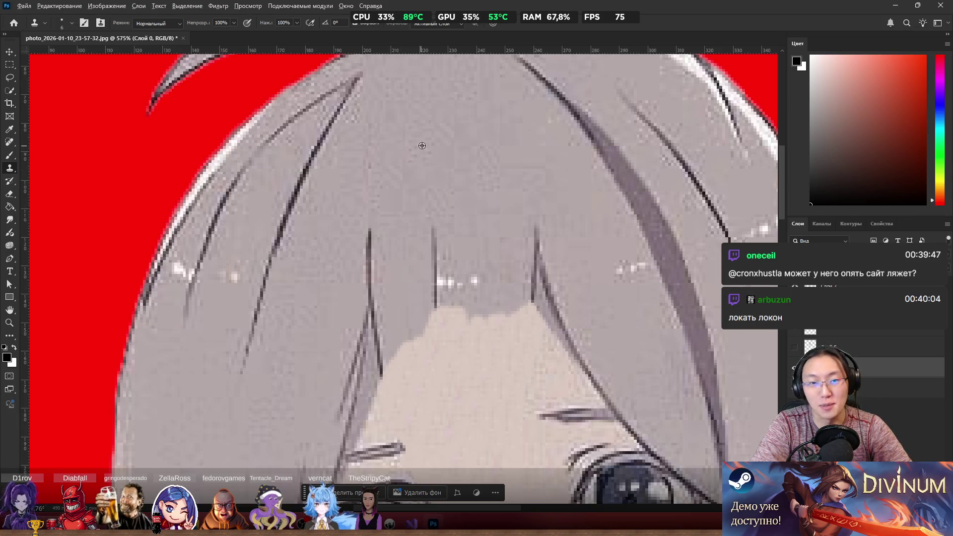
mouse_move(385, 246)
left_mouse_down()
mouse_move(381, 230)
mouse_move(371, 305)
left_mouse_up()
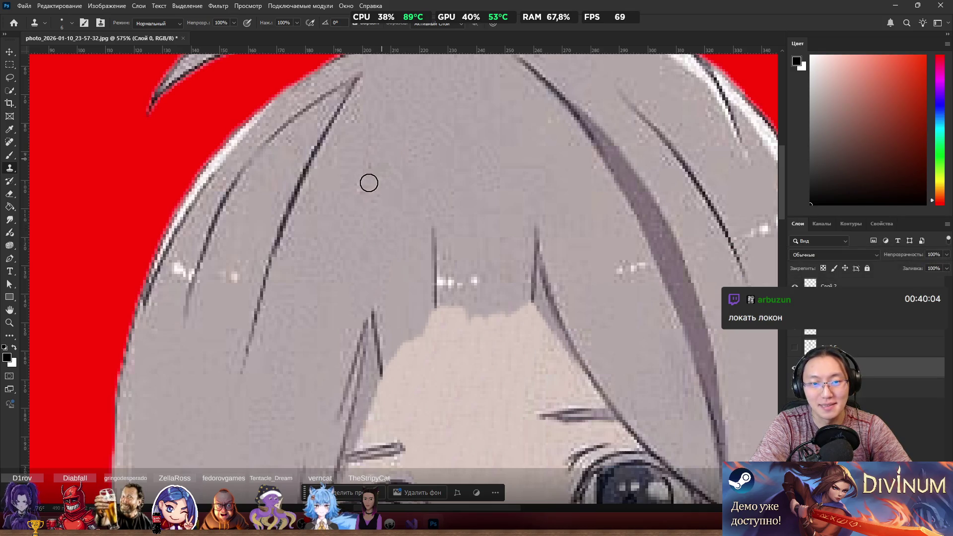
mouse_move(421, 223)
left_mouse_down()
mouse_move(453, 270)
mouse_move(501, 243)
mouse_move(553, 262)
mouse_move(536, 255)
left_mouse_up()
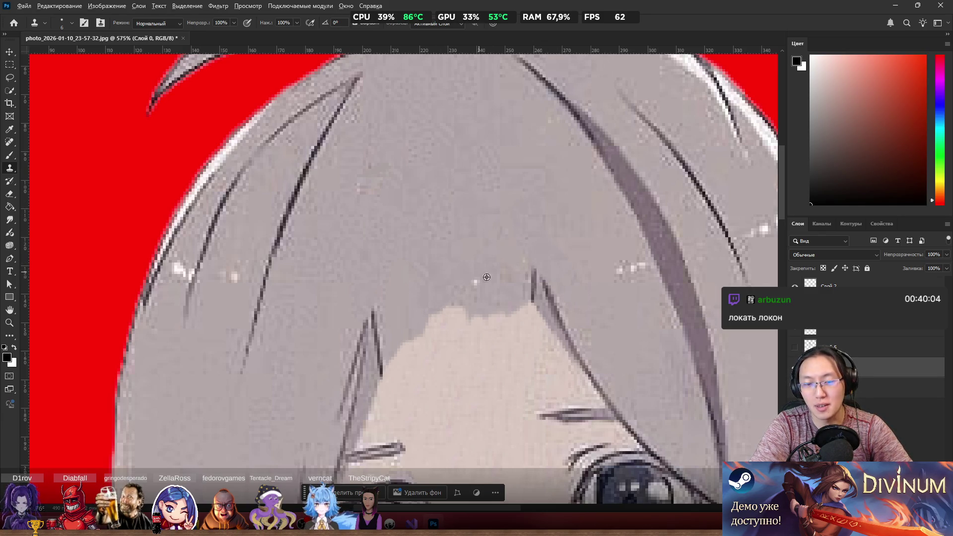
Step: Push the forehead skin up into the bangs, forming a smooth rounded peak
mouse_move(513, 354)
left_mouse_down()
mouse_move(523, 292)
mouse_move(552, 348)
left_mouse_up()
mouse_move(532, 306)
left_mouse_down()
mouse_move(566, 362)
mouse_move(514, 347)
left_mouse_up()
left_click_drag(420, 348, 404, 353)
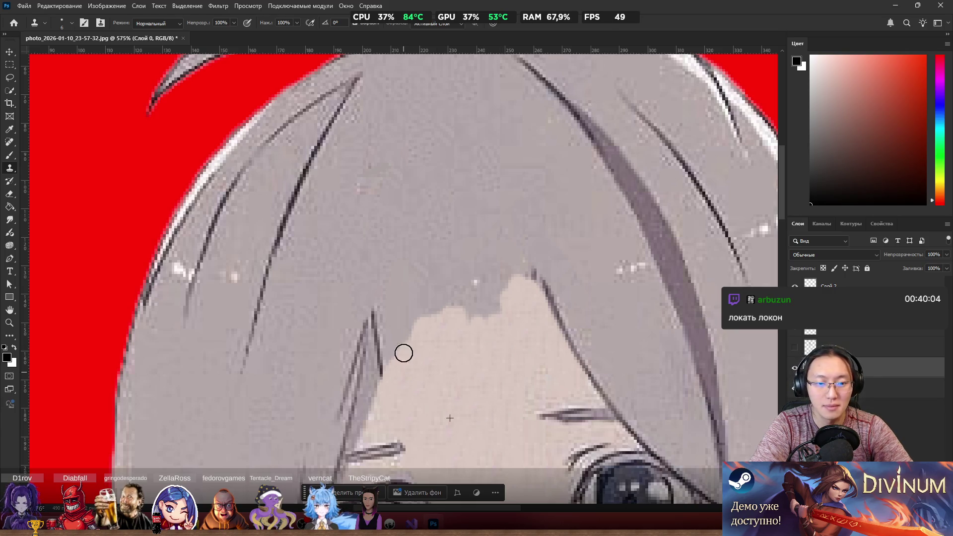
scroll(445, 383, "down", 5)
scroll(442, 310, "up", 6)
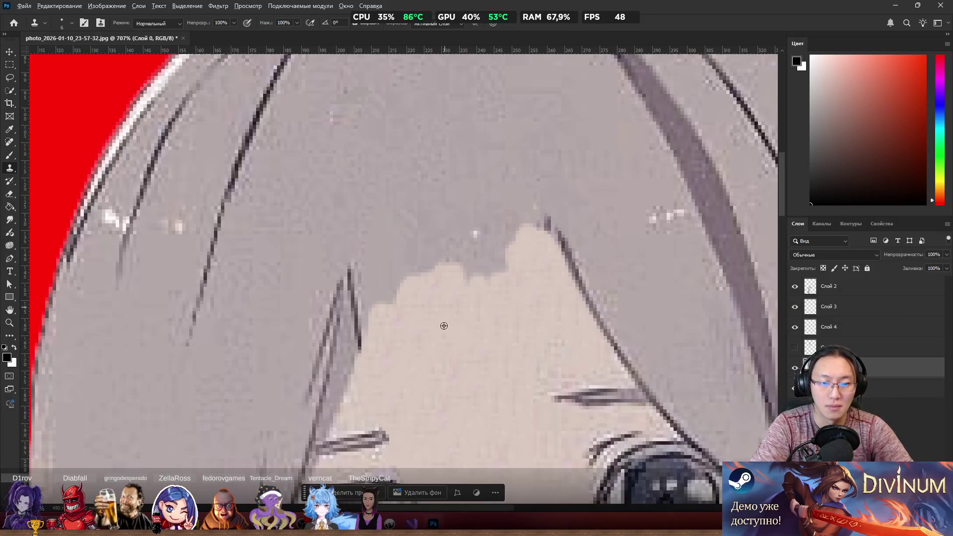
mouse_move(392, 344)
left_mouse_down()
mouse_move(392, 286)
mouse_move(437, 277)
left_mouse_up()
mouse_move(466, 331)
left_mouse_down()
mouse_move(498, 206)
mouse_move(532, 234)
mouse_move(495, 228)
mouse_move(460, 258)
mouse_move(442, 248)
mouse_move(446, 195)
mouse_move(421, 235)
left_mouse_up()
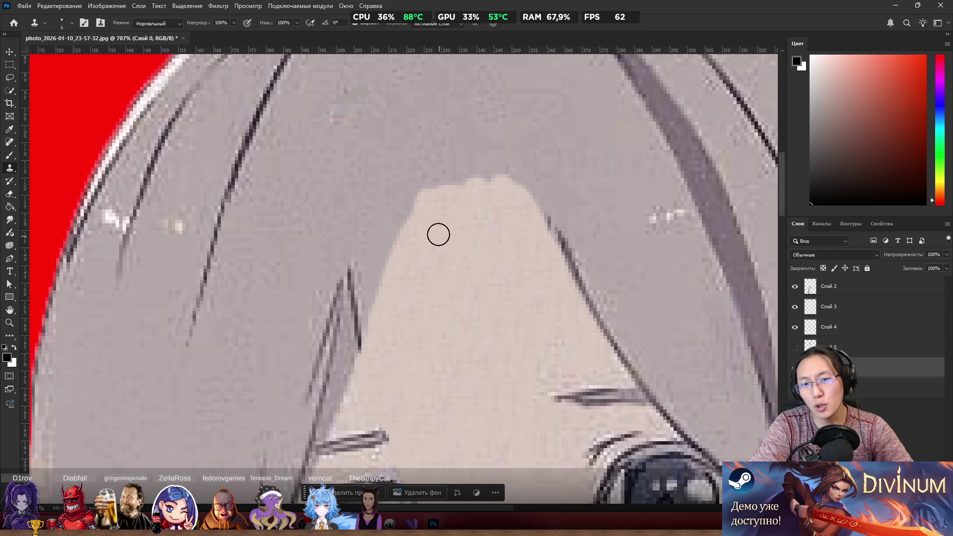
left_click_drag(460, 180, 487, 179)
mouse_move(439, 214)
left_mouse_down()
mouse_move(439, 189)
mouse_move(472, 167)
mouse_move(501, 201)
mouse_move(500, 193)
left_mouse_up()
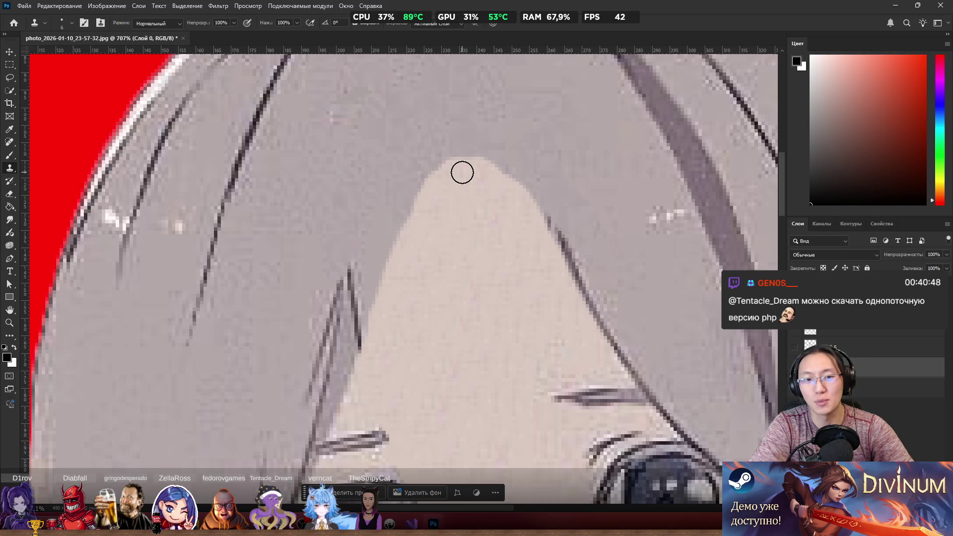
Step: Paint out the right dark line branch and zoom out to view the face
scroll(397, 136, "down", 2)
scroll(401, 275, "up", 3)
left_click(443, 129, "alt")
left_click_drag(360, 199, 360, 275)
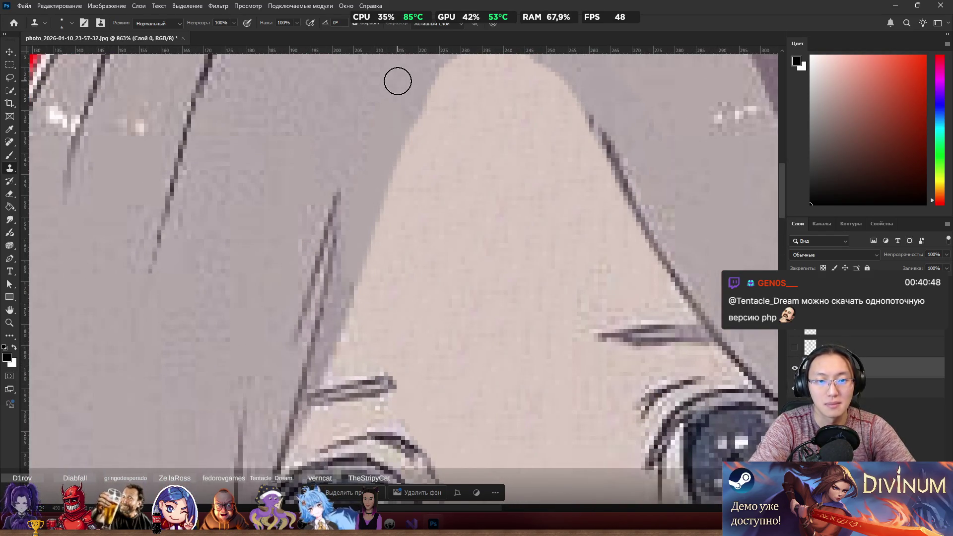
scroll(443, 174, "down", 5)
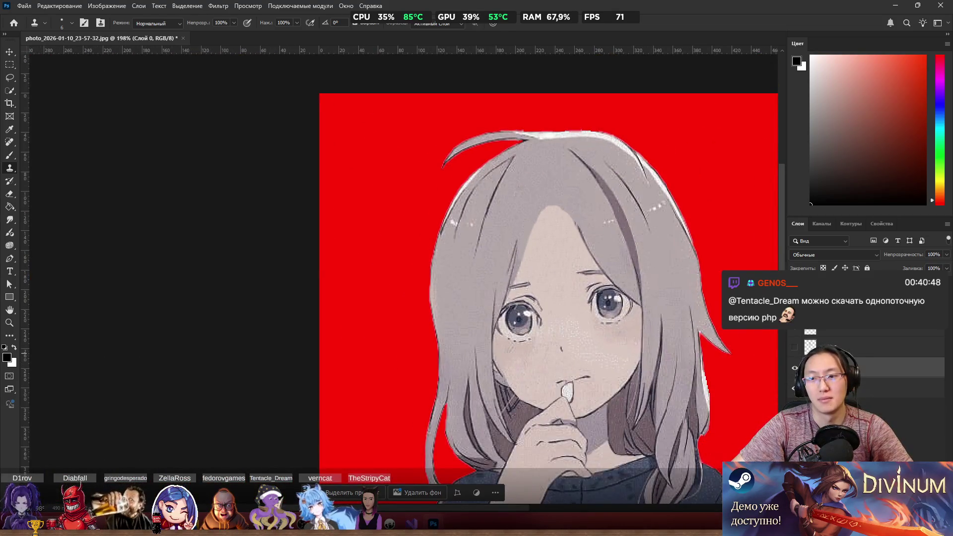
Step: Show Слой 5 again, compare with undo/redo and visibility toggles, leaving the strand visible
left_click(795, 347)
scroll(598, 294, "down", 3)
scroll(598, 294, "up", 2)
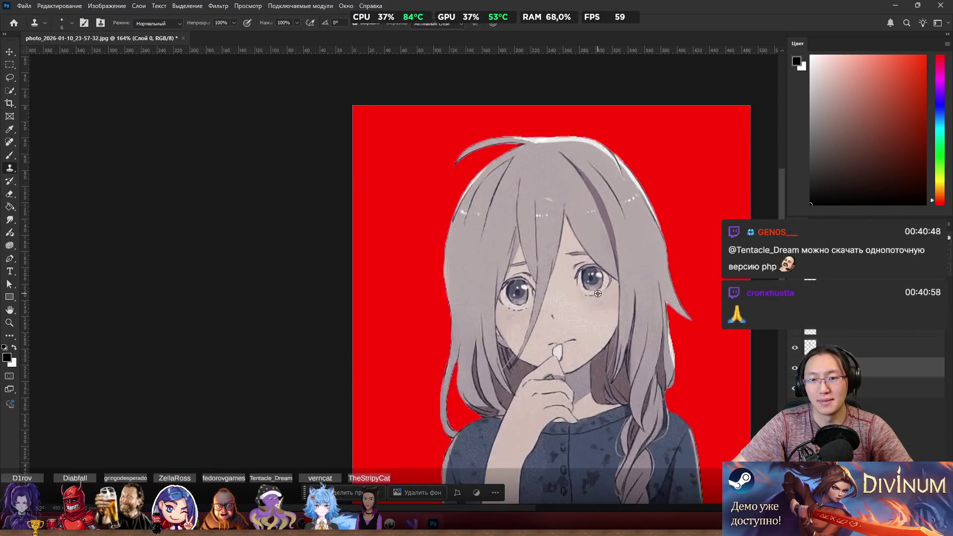
scroll(598, 293, "up", 3)
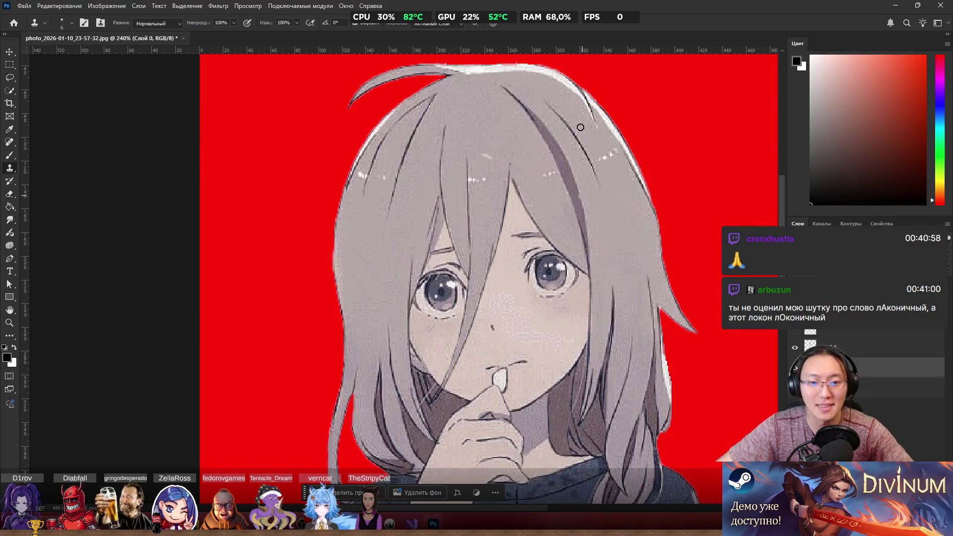
scroll(457, 269, "down", 5)
scroll(457, 269, "up", 5)
key("ctrl+z")
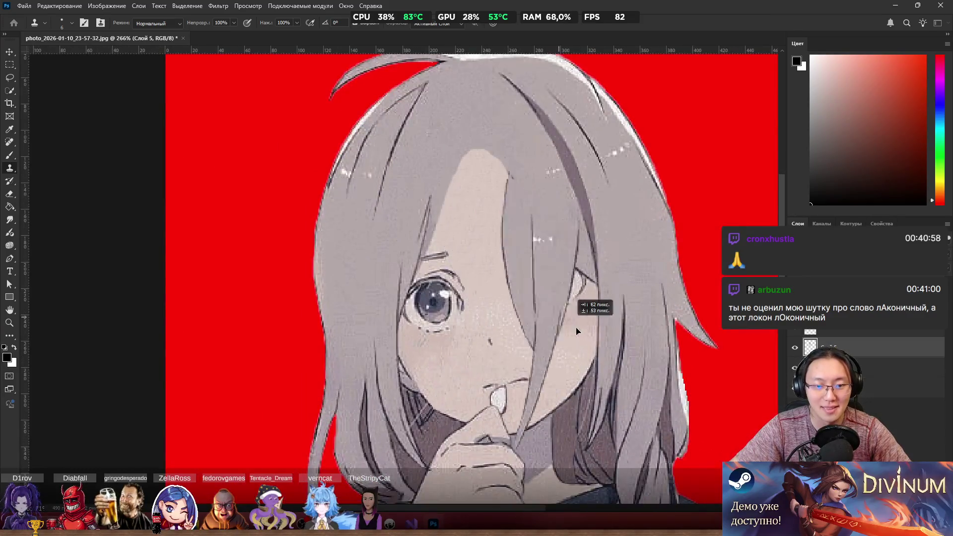
key("ctrl+shift+z")
key("ctrl+comma")
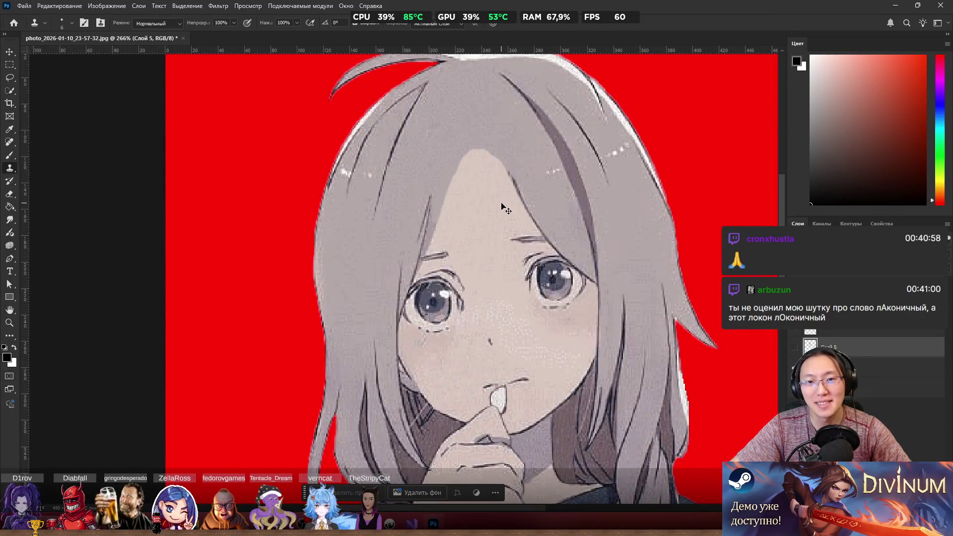
key("ctrl+comma")
scroll(459, 122, "up", 2)
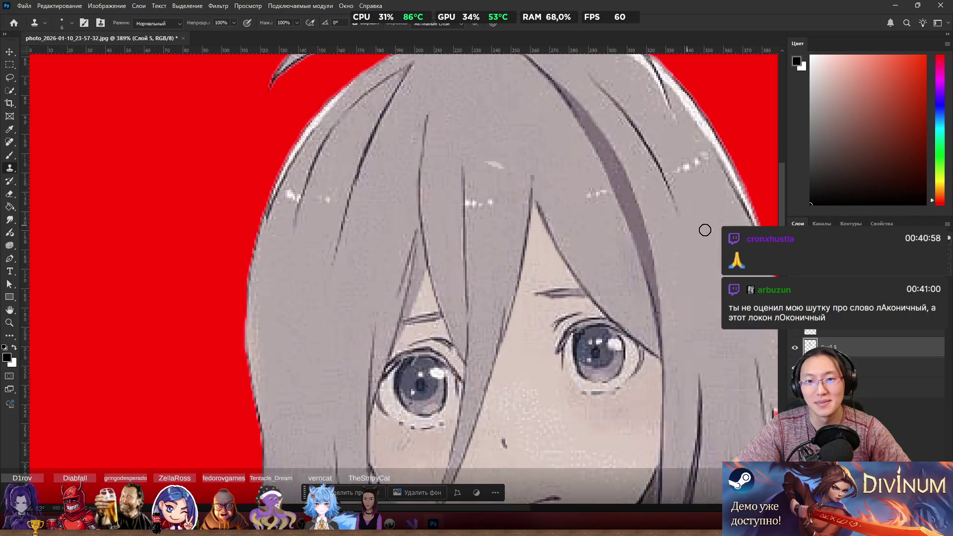
scroll(490, 162, "up", 2)
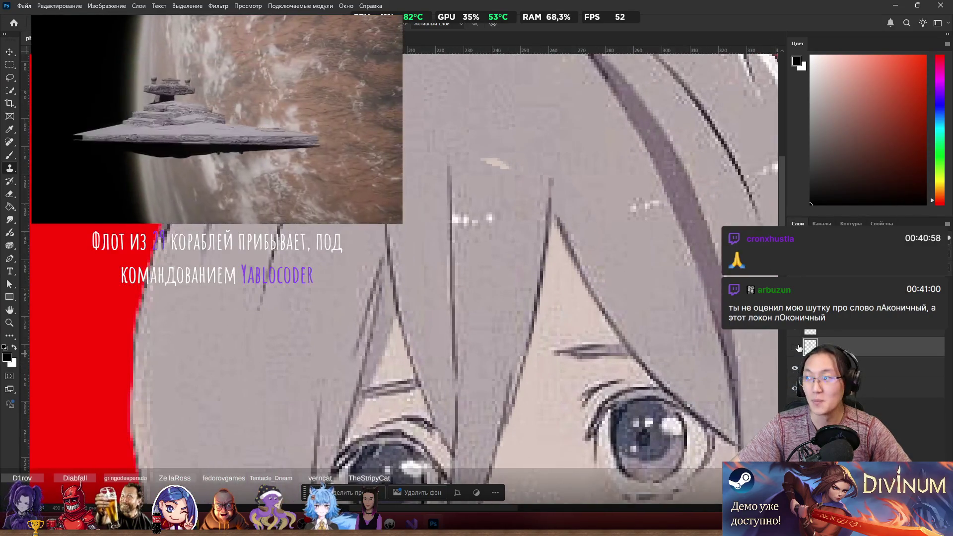
Step: Hide the hair strand, select Слой 0, and clone hair grey over the forehead's top edge
key("ctrl+comma")
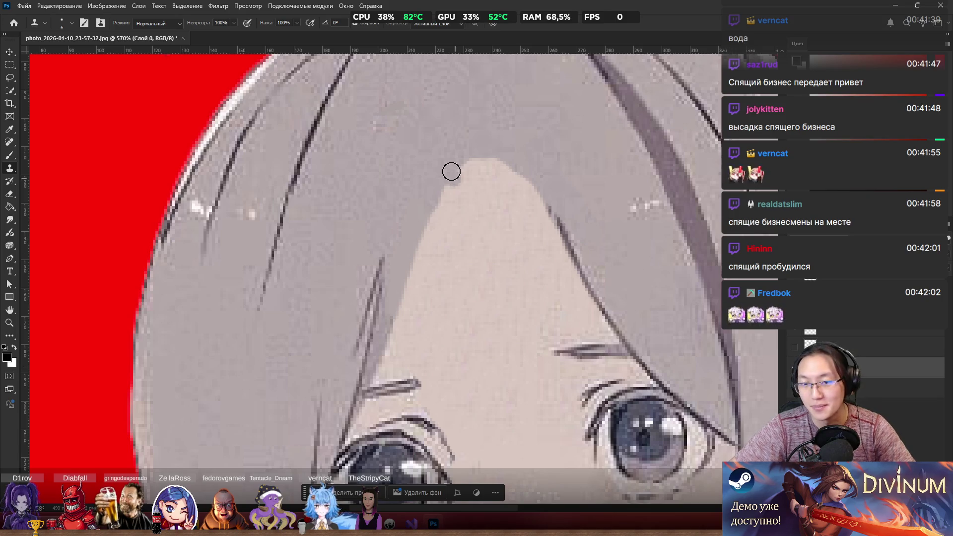
key("alt+bracketleft")
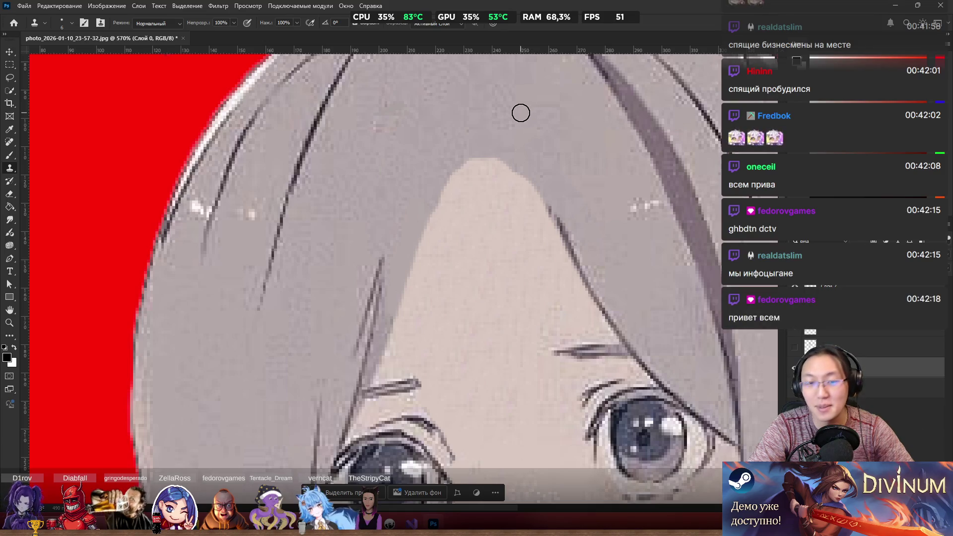
mouse_move(491, 147)
left_mouse_down()
mouse_move(449, 183)
mouse_move(492, 175)
mouse_move(549, 194)
mouse_move(539, 187)
left_mouse_up()
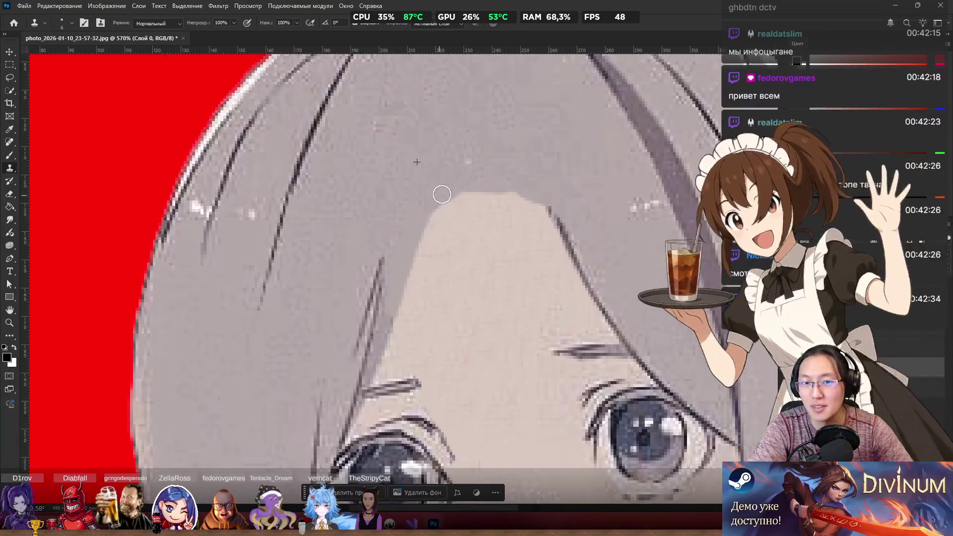
mouse_move(475, 183)
left_mouse_down()
mouse_move(547, 194)
mouse_move(538, 189)
left_mouse_up()
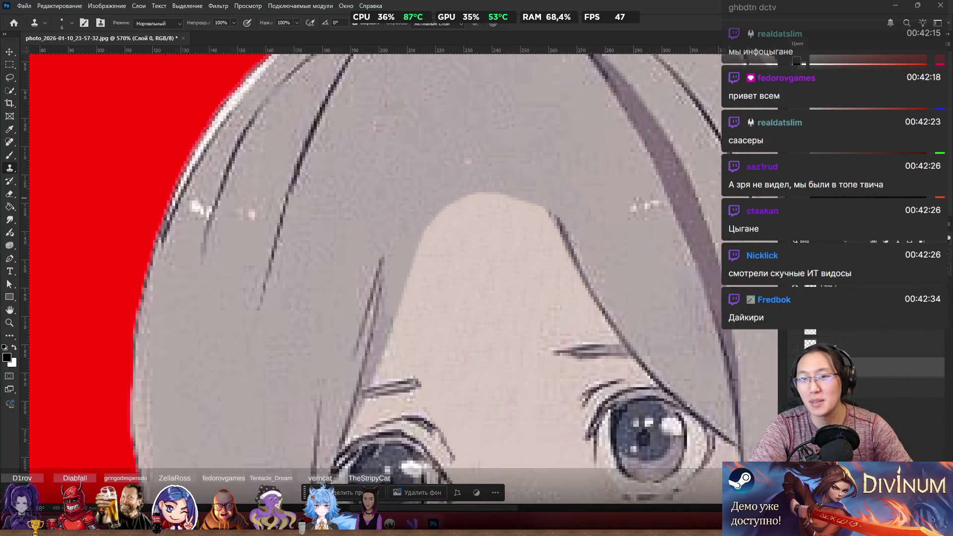
key("b")
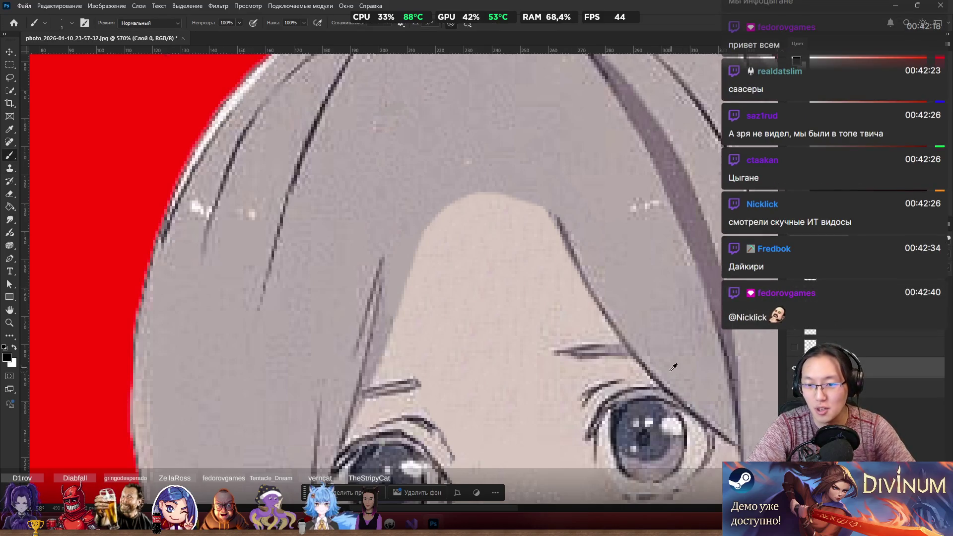
Step: Sample the dark line-art grey and brush an outline along the forehead's hairline edge
left_click(648, 364, "alt")
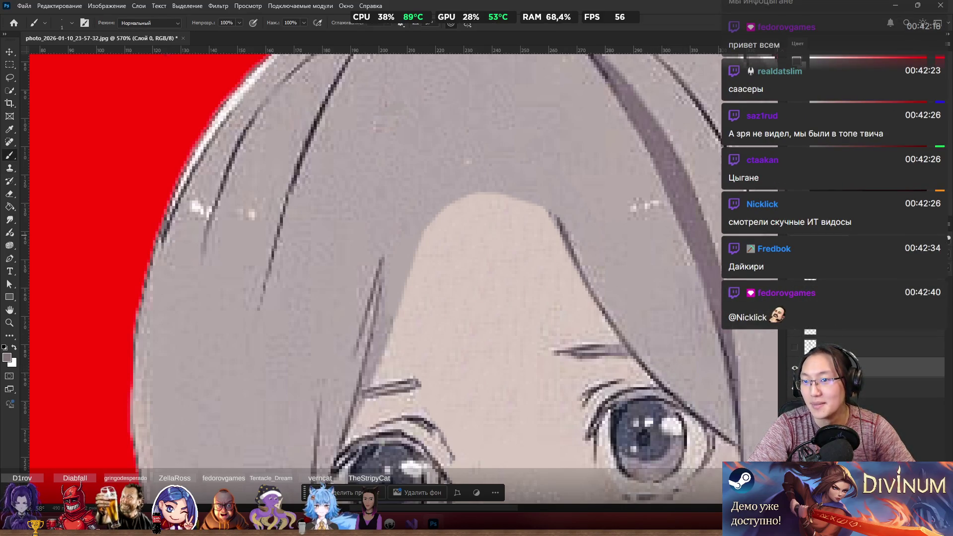
left_click(650, 372, "alt")
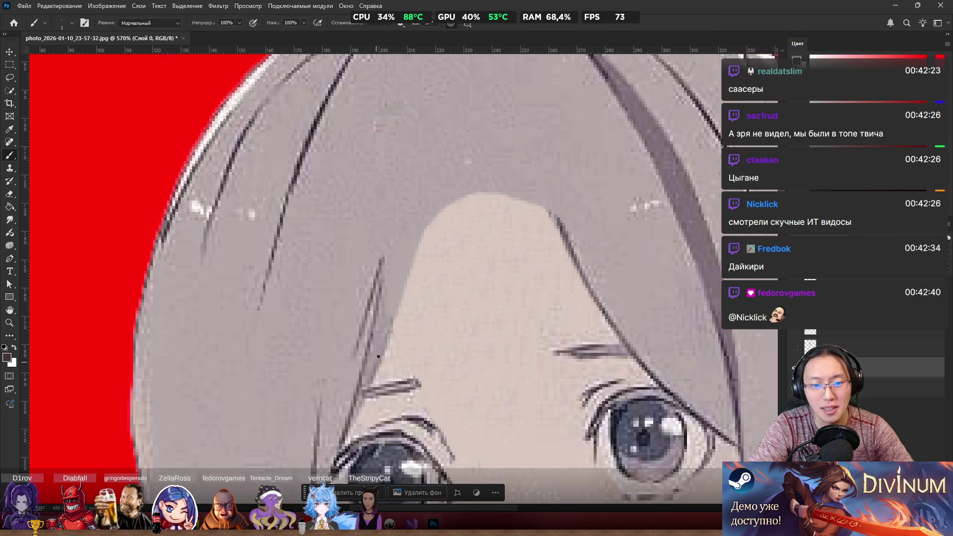
mouse_move(405, 282)
left_mouse_down()
mouse_move(395, 308)
mouse_move(416, 249)
mouse_move(445, 211)
mouse_move(465, 197)
mouse_move(499, 200)
left_mouse_up()
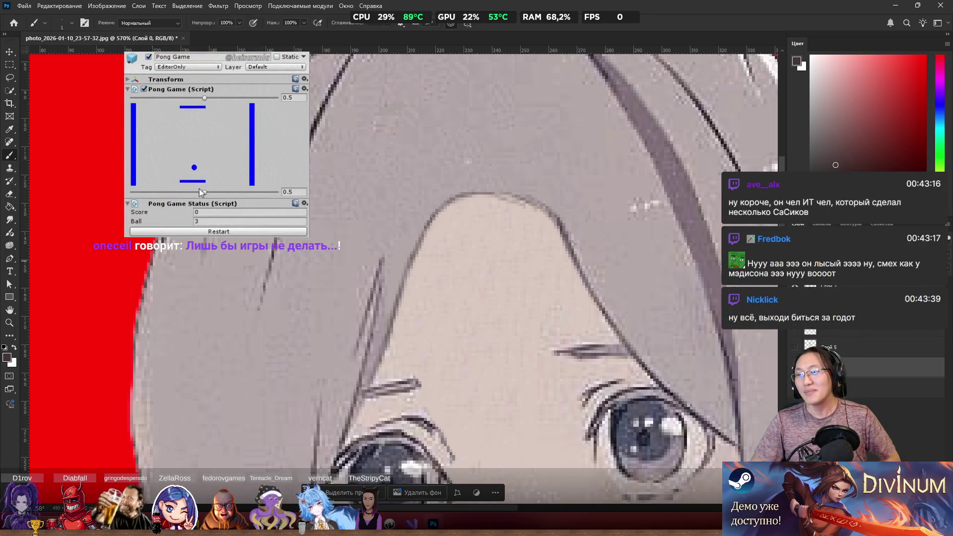
scroll(399, 189, "down", 1)
scroll(399, 189, "down", 5)
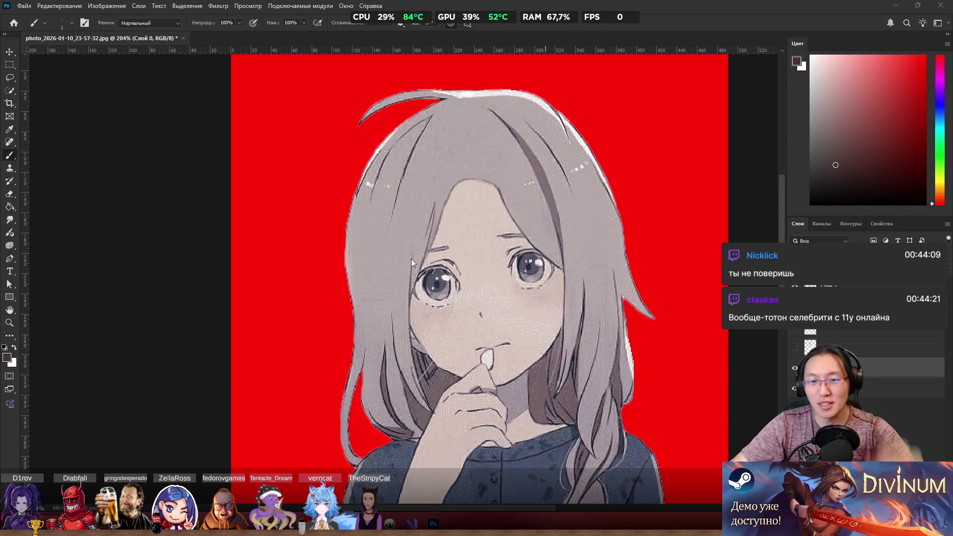
Step: Zoom in to about 688% on the pointed hair tip beside the right cheek
scroll(485, 126, "up", 5)
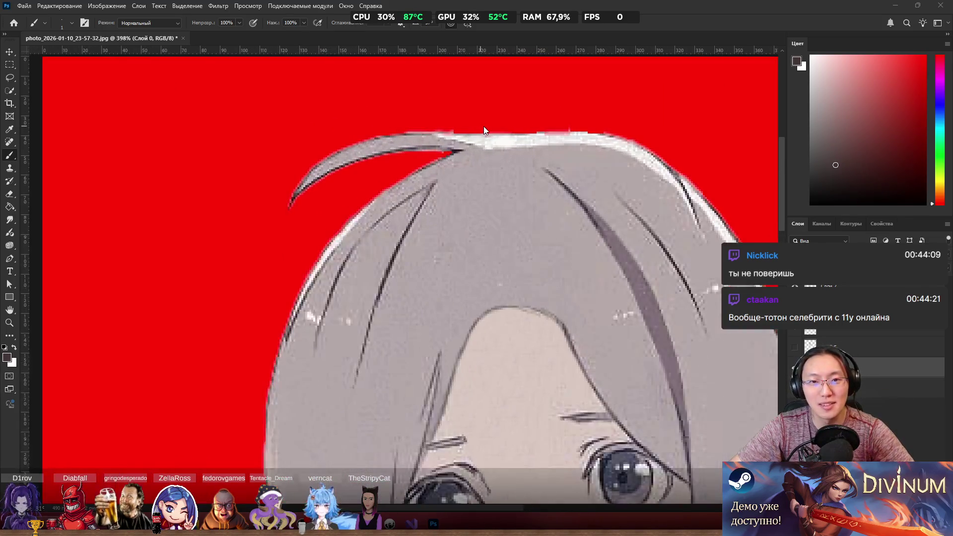
scroll(497, 115, "up", 2)
scroll(523, 142, "right", 2)
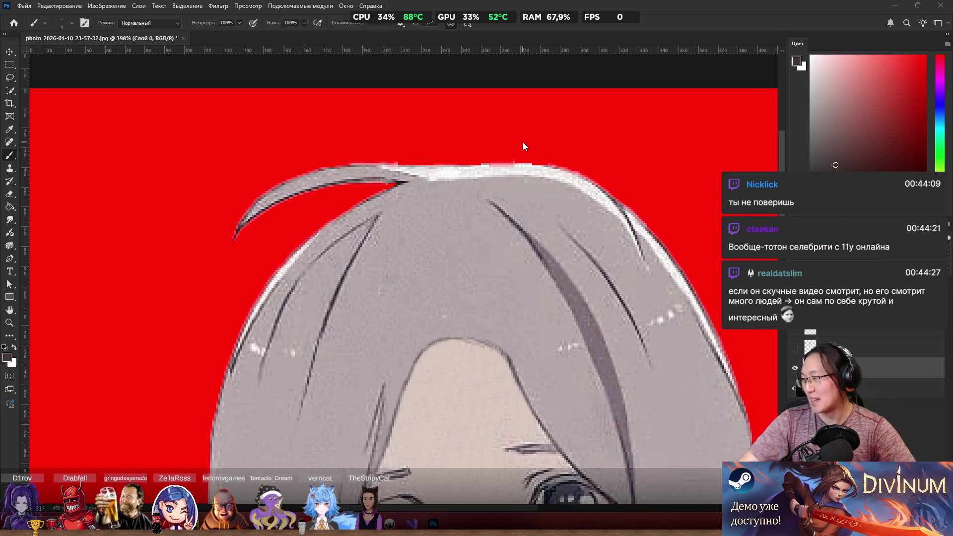
scroll(497, 198, "down", 4)
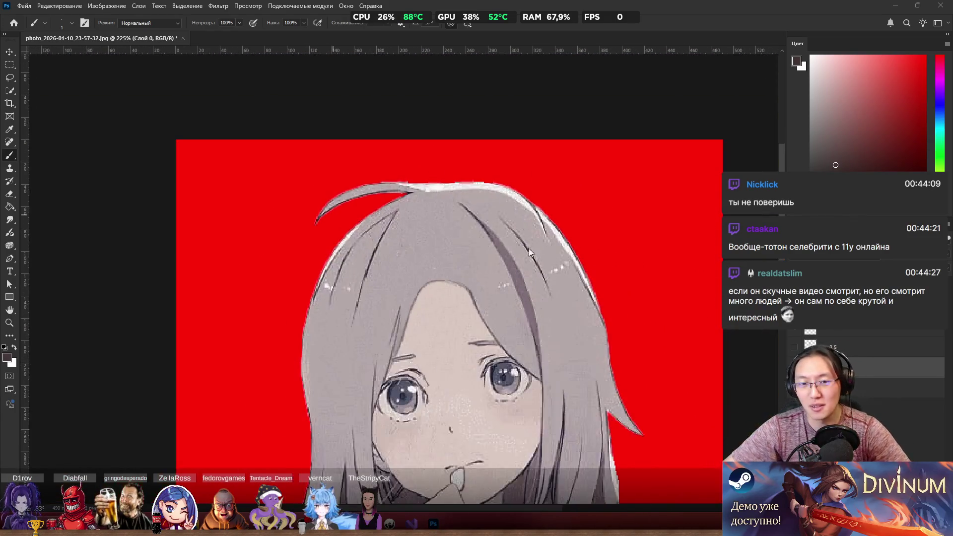
scroll(593, 273, "down", 2)
scroll(563, 269, "up", 8)
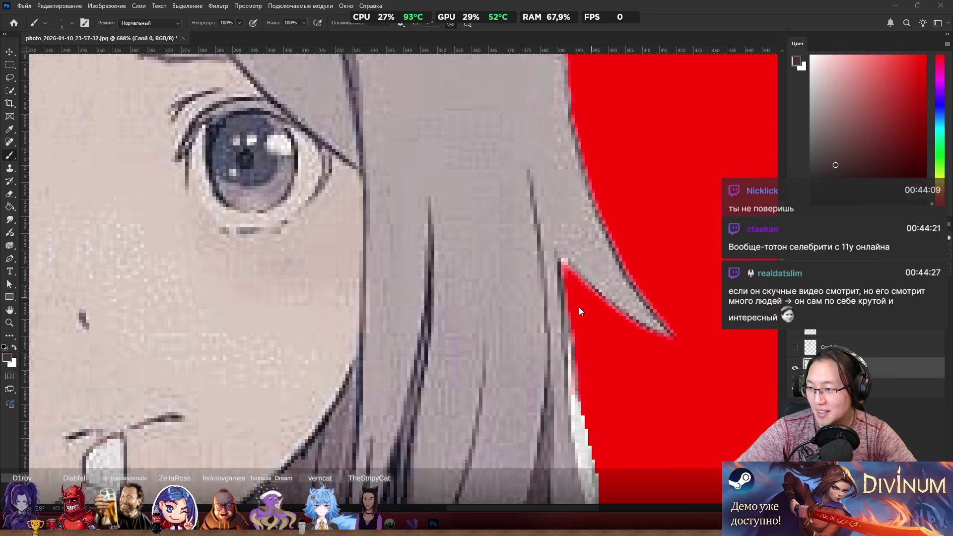
scroll(573, 307, "up", 2)
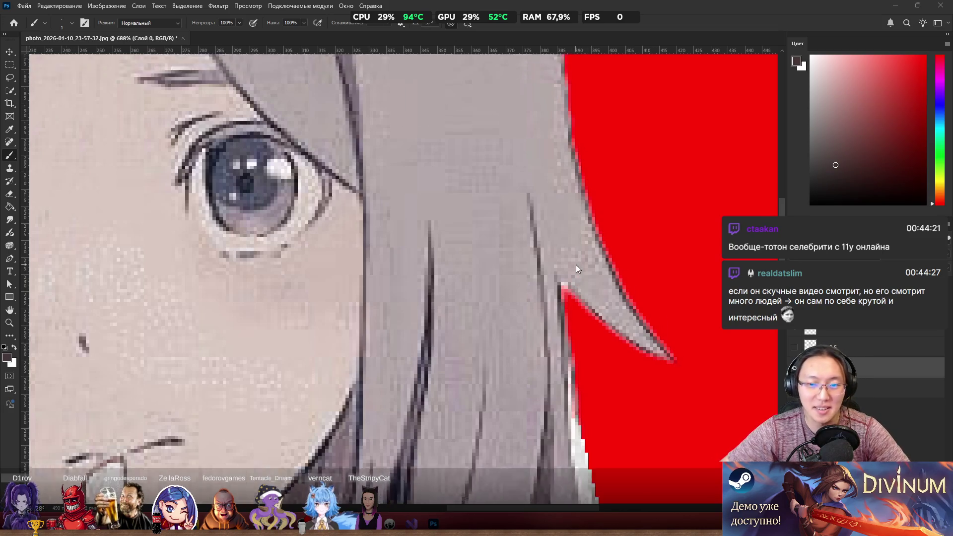
scroll(571, 304, "up", 2)
key("e")
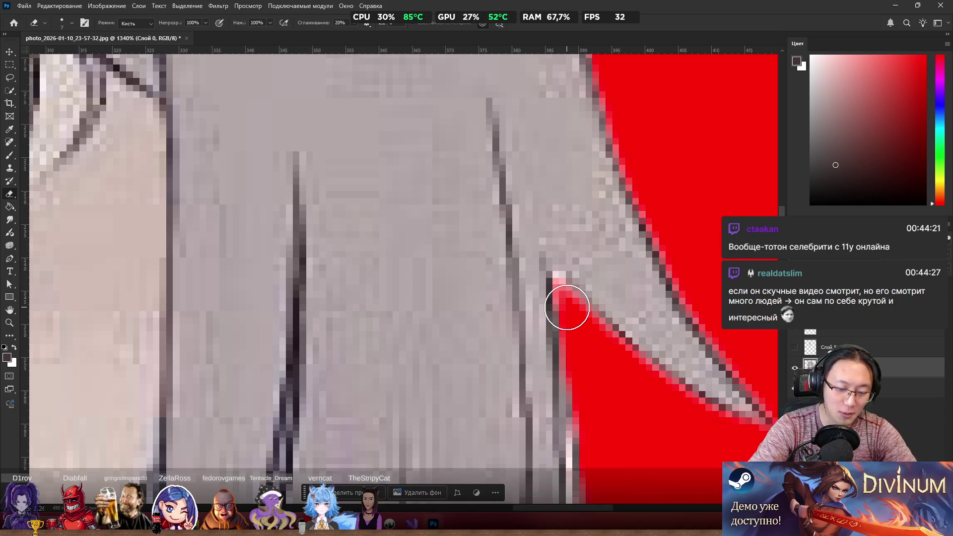
Step: Undo the stray erase, shrink the eraser to 1 px, and zoom out to 112%
key("ctrl+z")
left_click_drag(477, 315, 447, 315)
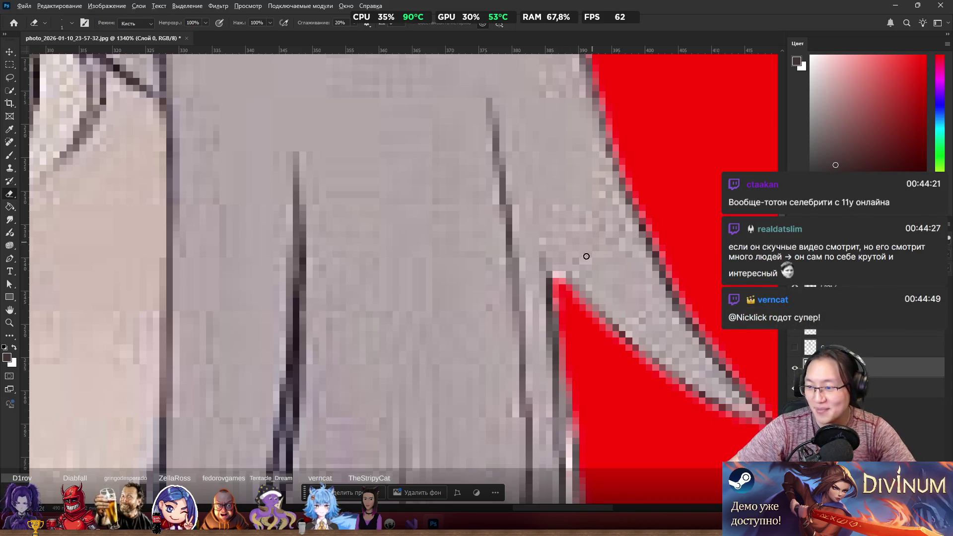
scroll(590, 260, "down", 8)
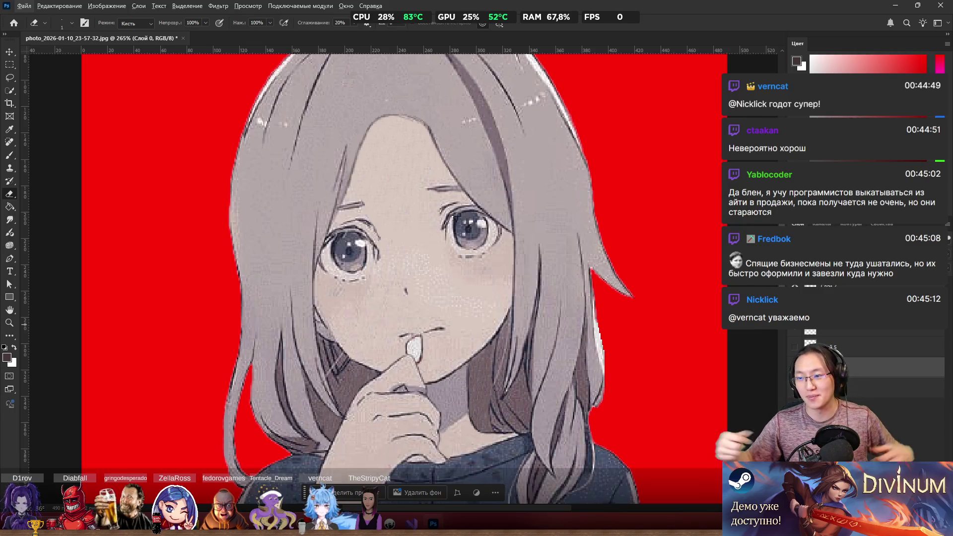
scroll(688, 275, "up", 2)
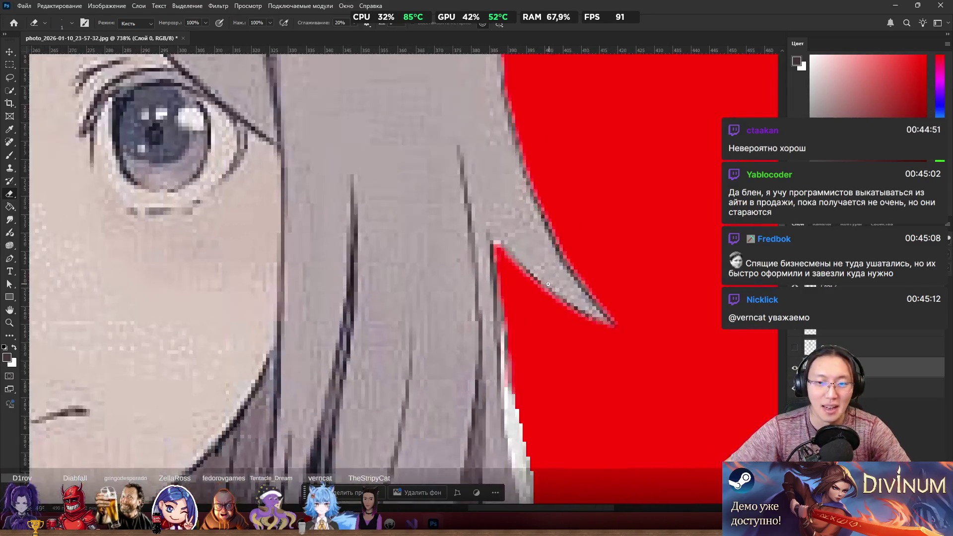
scroll(496, 260, "down", 5)
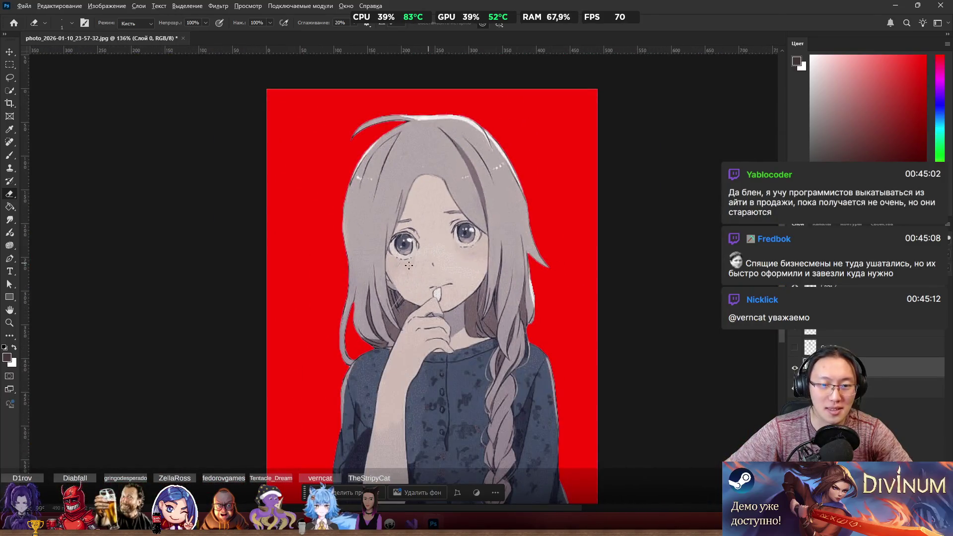
scroll(422, 284, "down", 1)
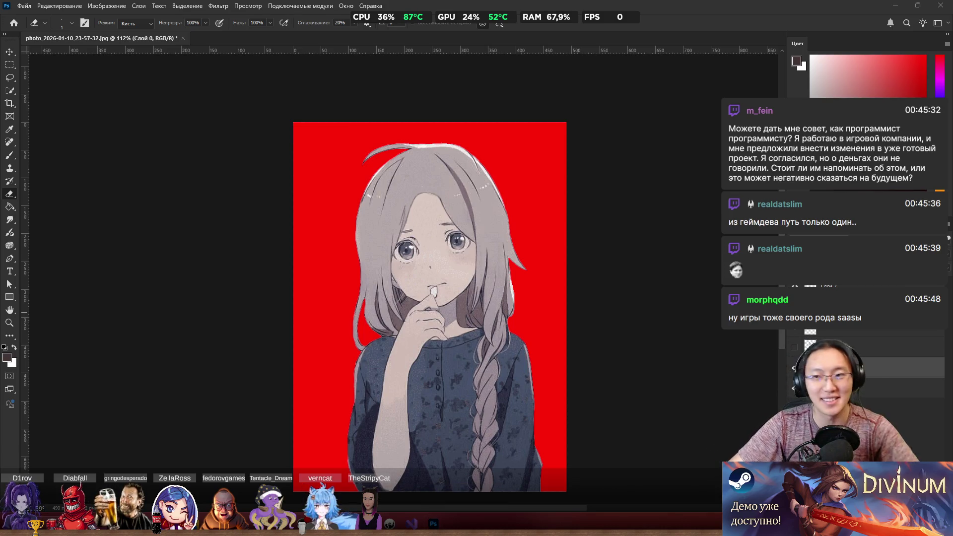
Step: On Слой 3, paint the pinkish fringe under the curled top strand red, undoing the extra stroke
scroll(418, 123, "up", 10)
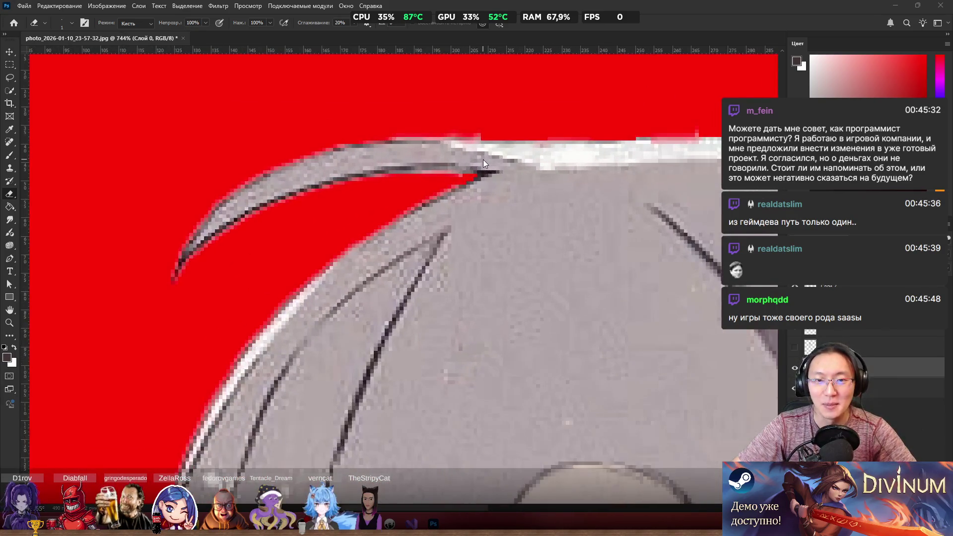
scroll(434, 126, "up", 4)
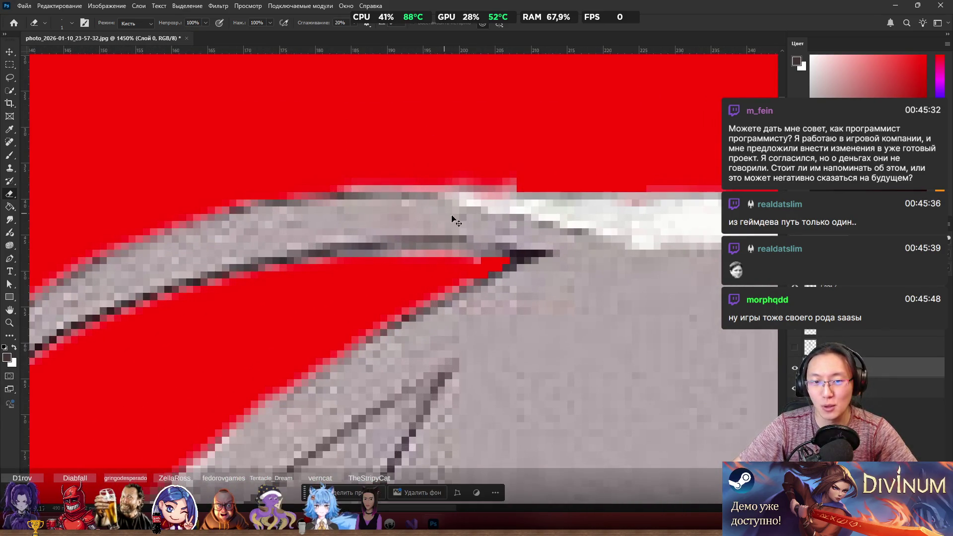
key("ctrl+shift+alt+n")
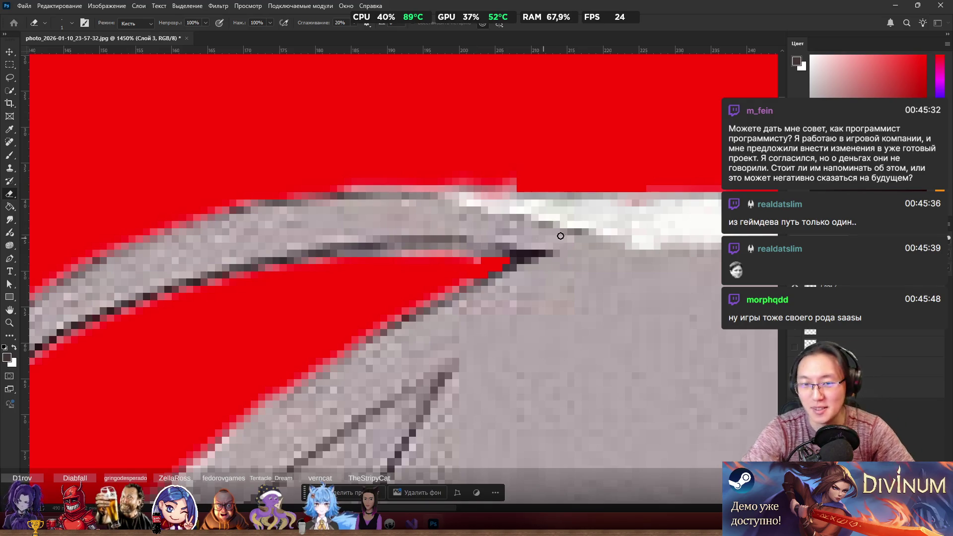
left_click_drag(343, 188, 515, 185)
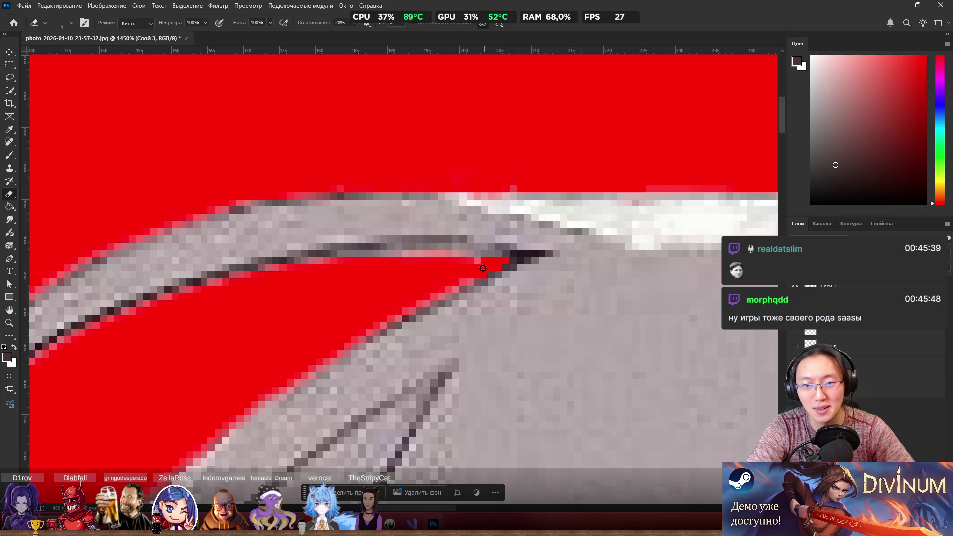
left_click_drag(516, 188, 358, 183)
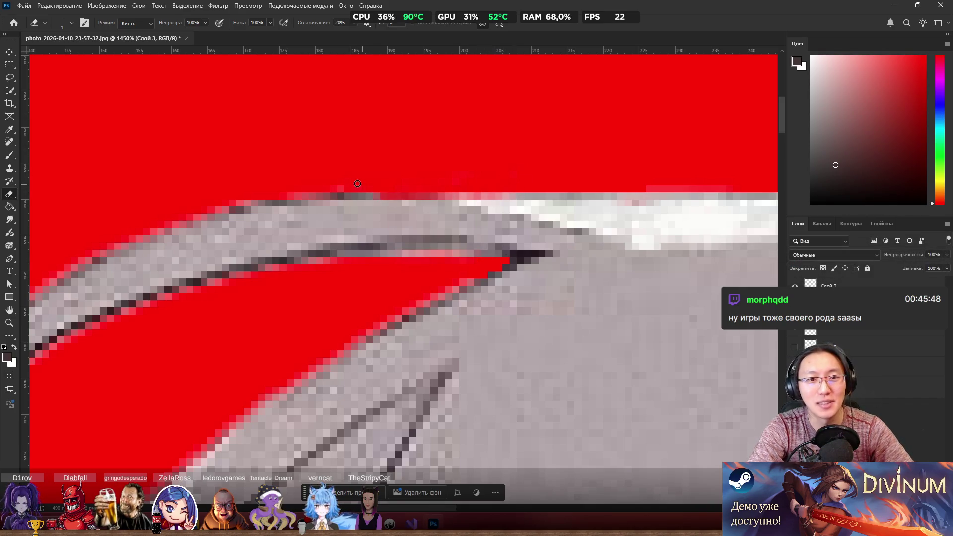
key("ctrl+z")
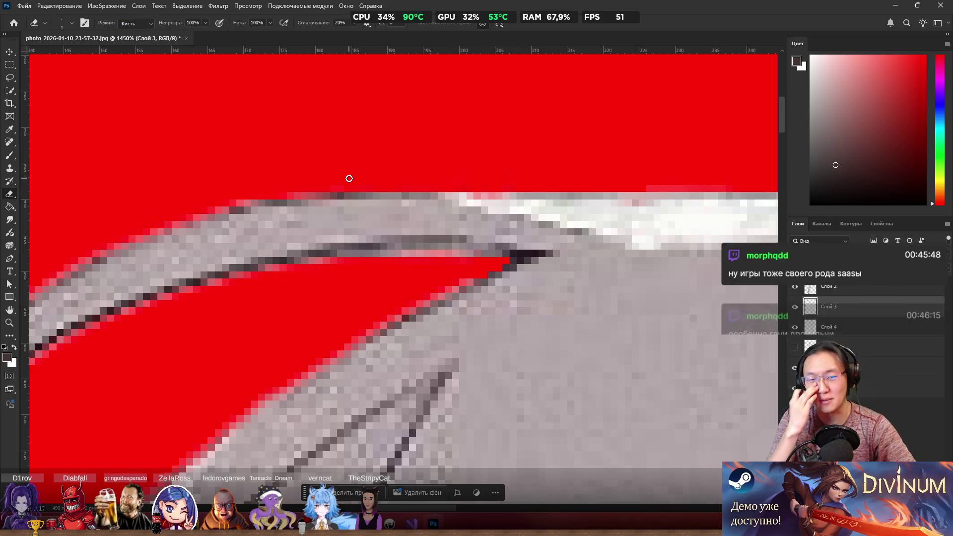
scroll(398, 167, "down", 5)
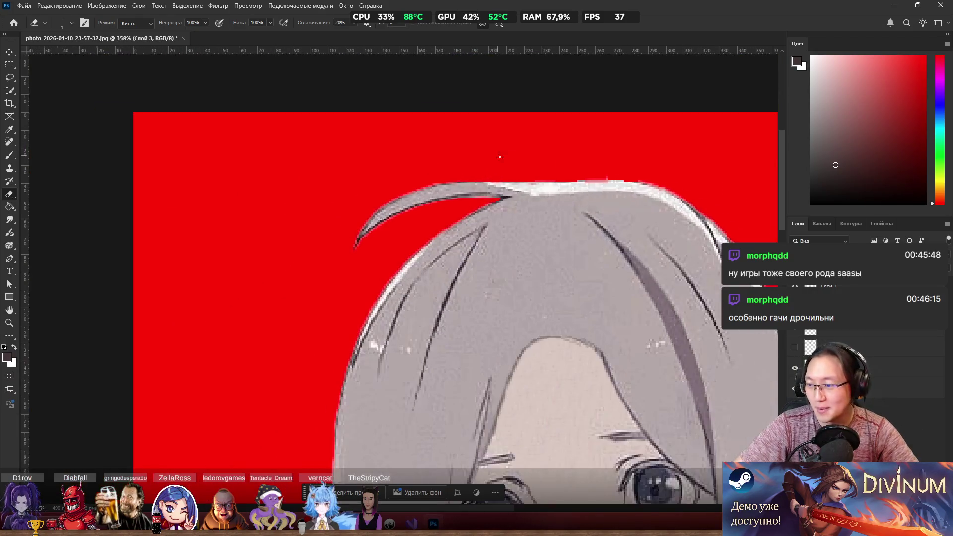
scroll(519, 159, "down", 4)
scroll(480, 126, "up", 5)
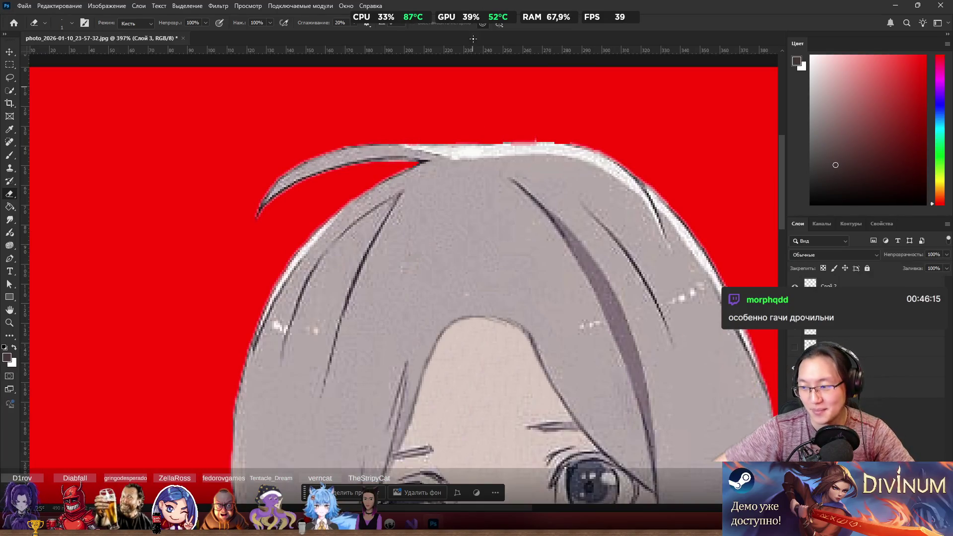
scroll(479, 126, "down", 5)
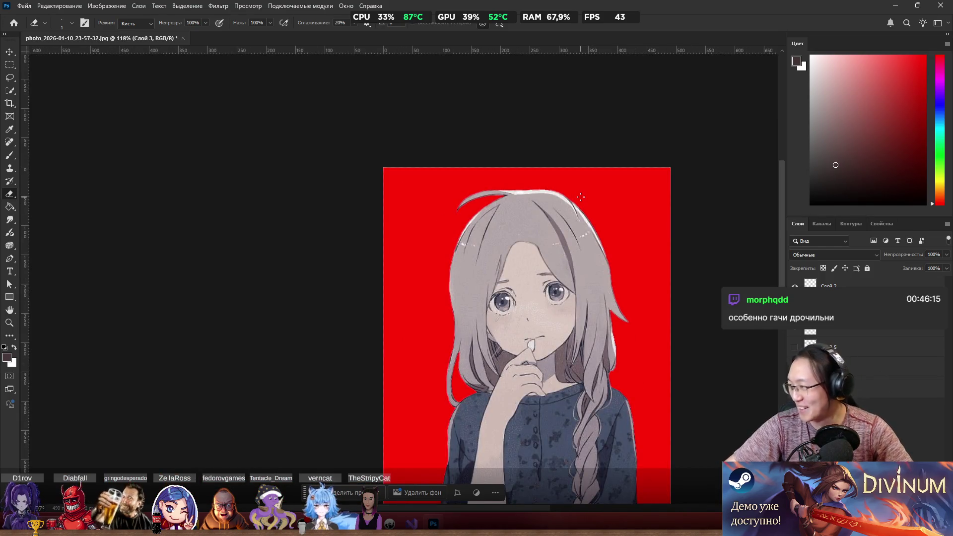
Step: Select layer Слой 5 and hide the hair strand covering the girl's eye
scroll(621, 189, "down", 3)
scroll(621, 188, "down", 1)
scroll(631, 286, "up", 5)
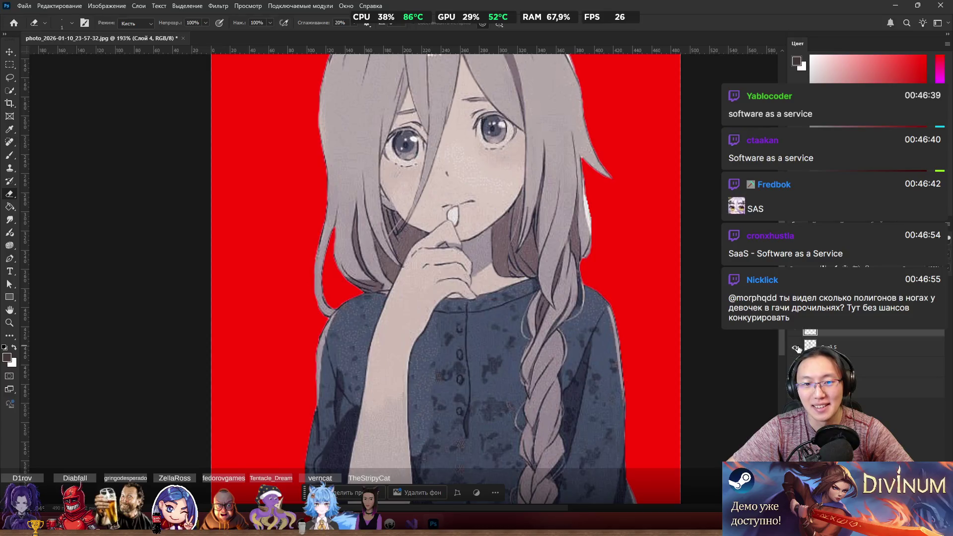
left_click(797, 349)
scroll(485, 148, "down", 2)
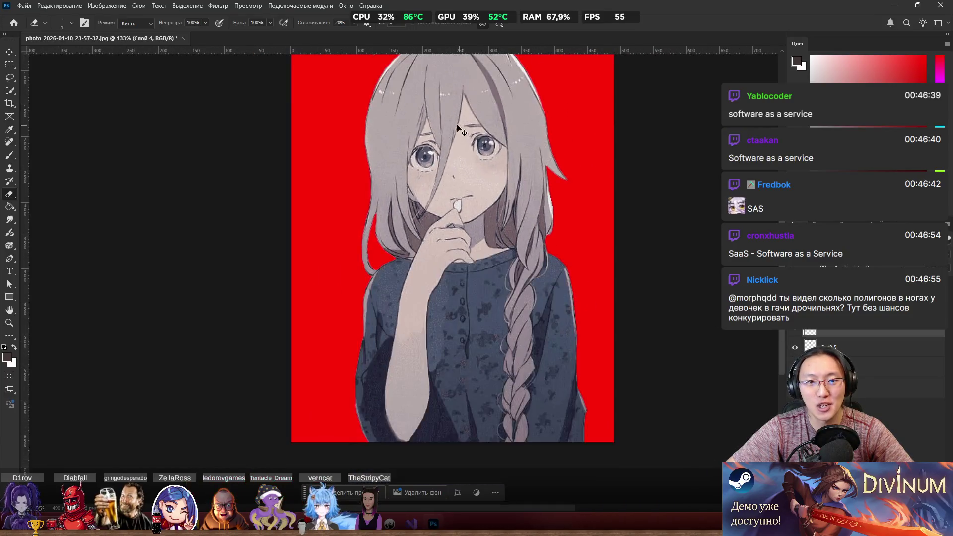
left_click(484, 152)
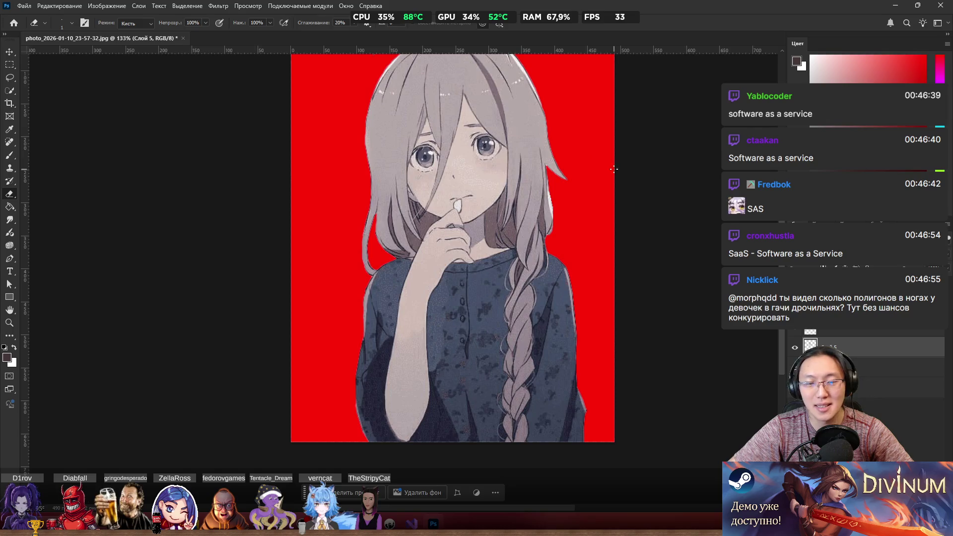
Step: Briefly solo the arm and hair-strand layer, then hide the red background layer
left_click(795, 348, "alt")
left_click(795, 347, "alt")
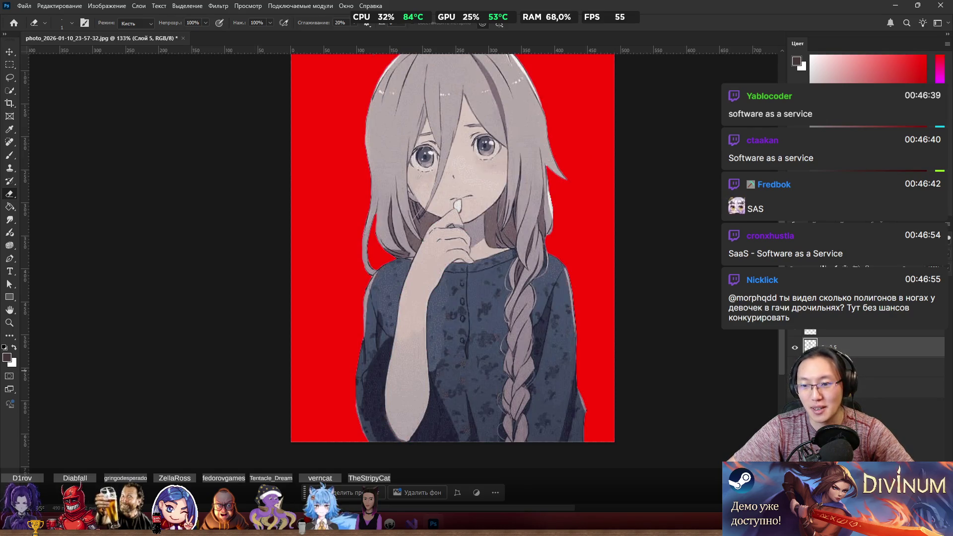
left_click(795, 382)
scroll(639, 319, "down", 3)
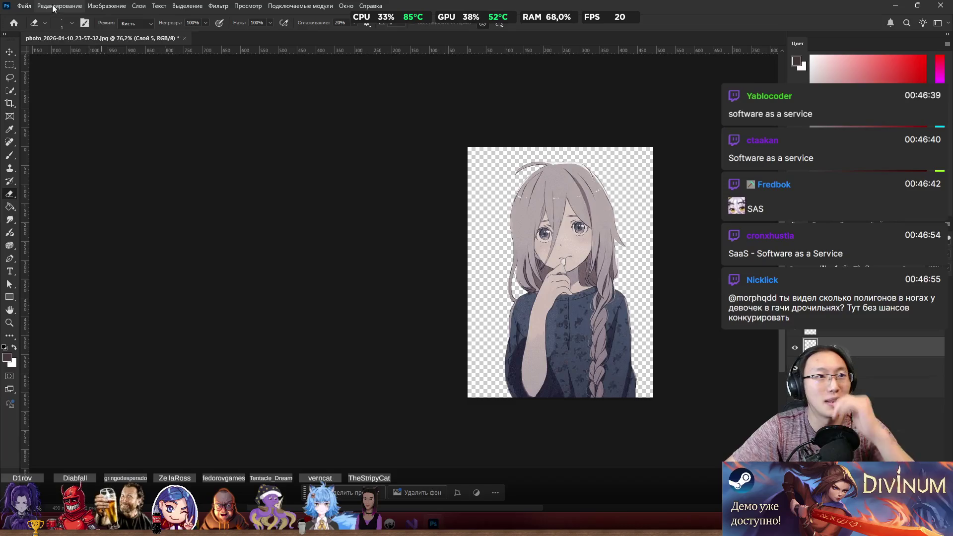
Step: Start Save As for photo_2026-01-10_23-57-32 as Large Document Format (PSB) on the Desktop
left_click(53, 7)
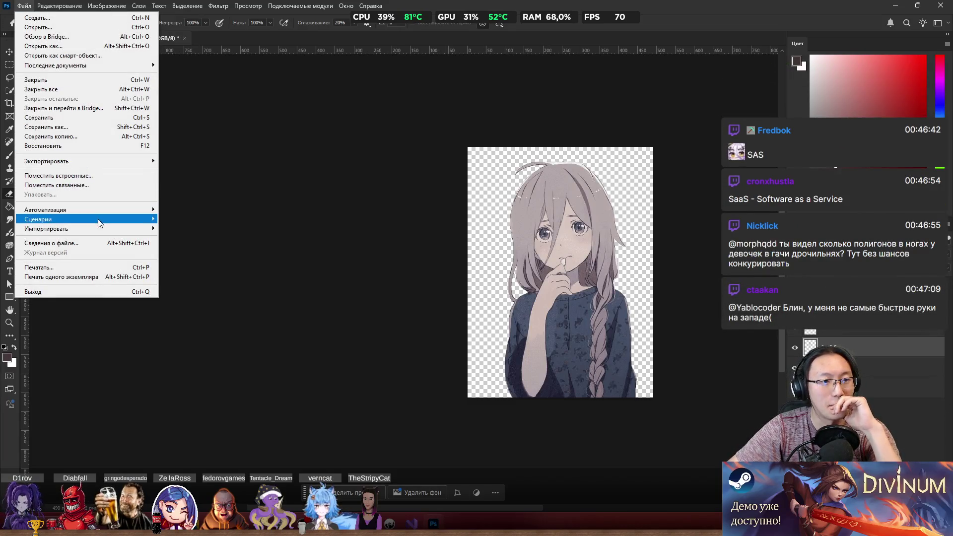
left_click(131, 128)
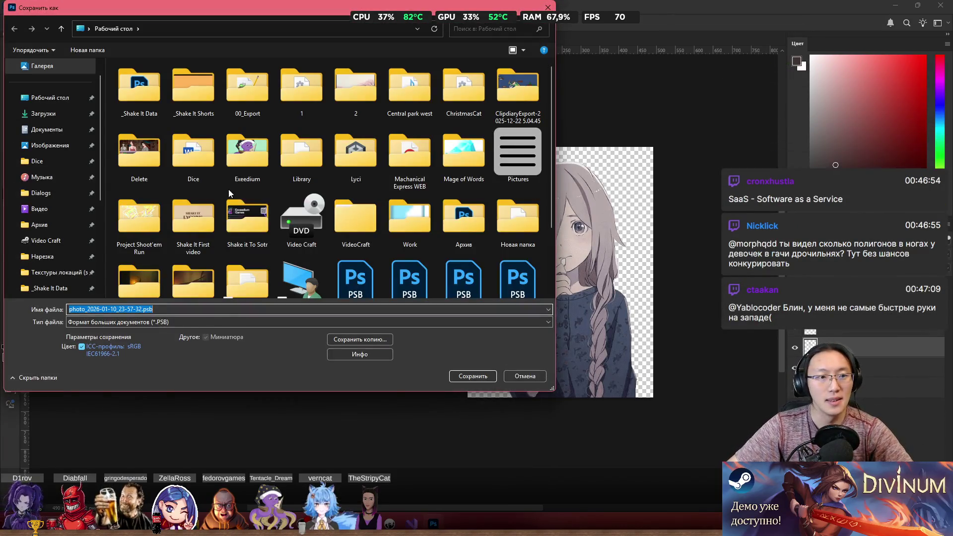
scroll(441, 271, "down", 2)
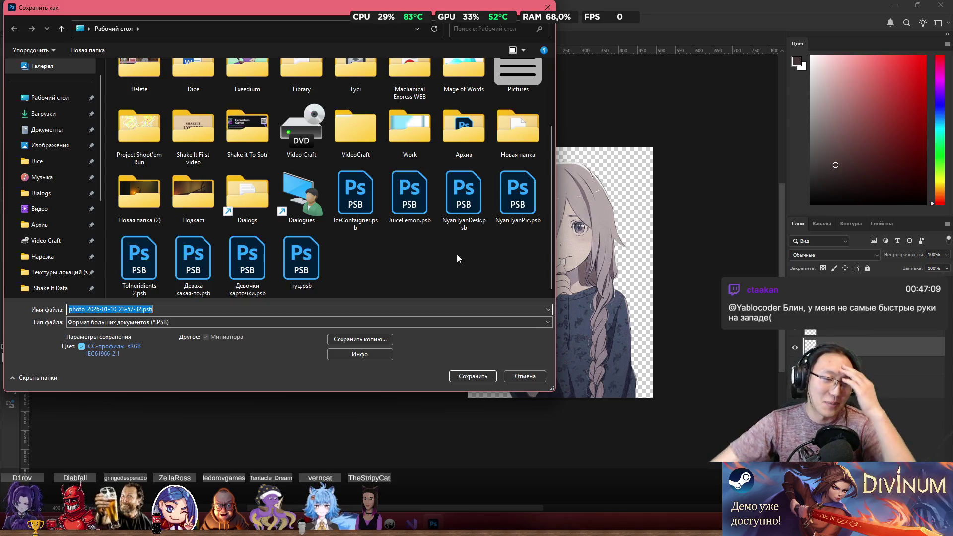
scroll(370, 275, "up", 2)
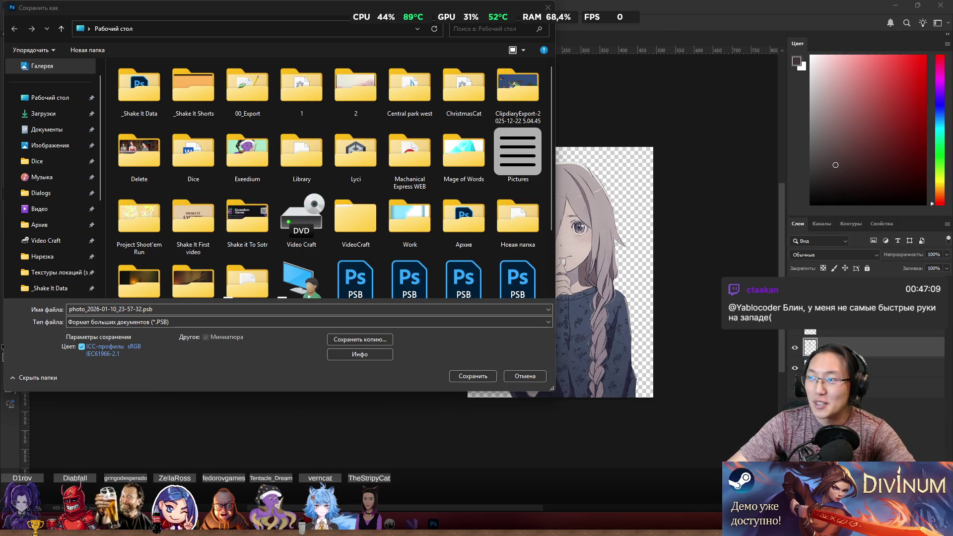
Step: Load YouTube, search 'алгоритмика алматы', and browse that channel's videos before returning home
type("y")
key("Return")
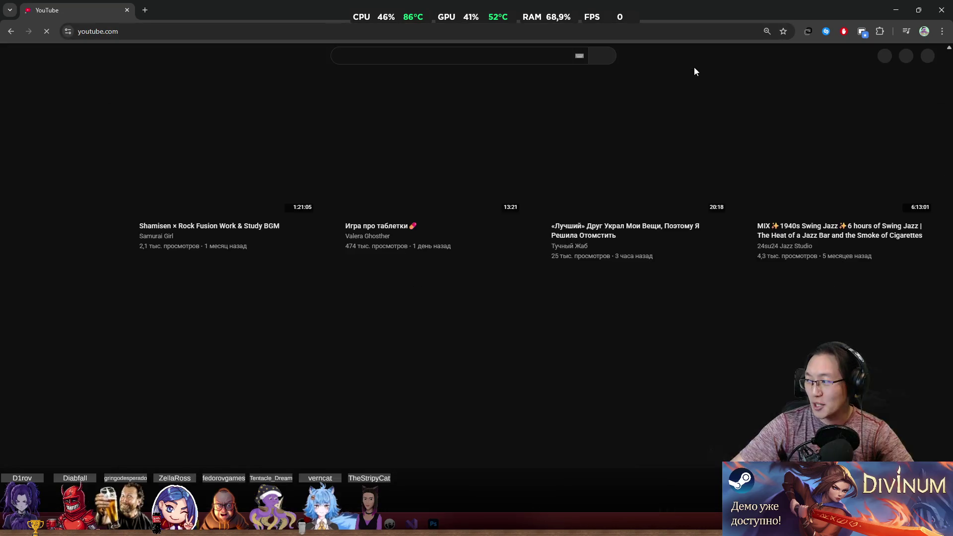
left_click(443, 62)
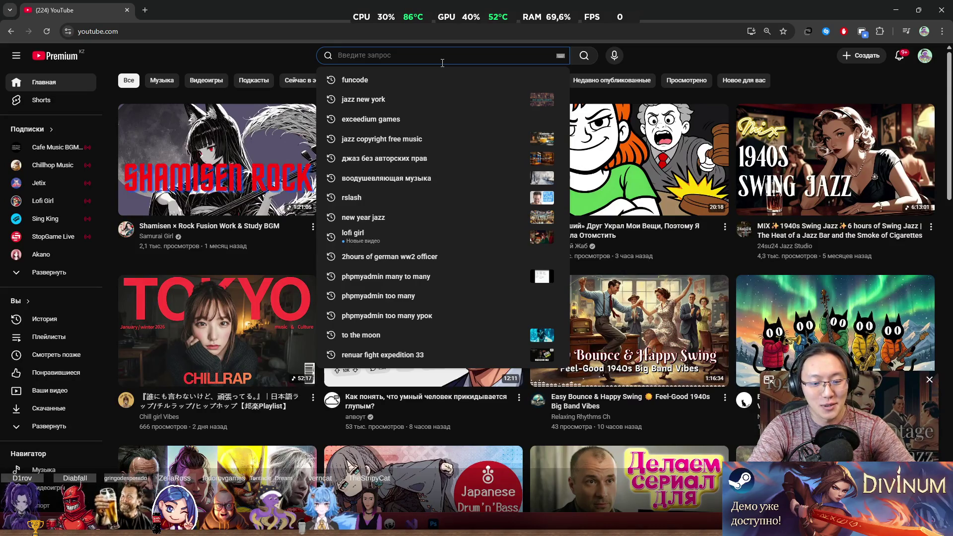
type("алгоритмика алматы")
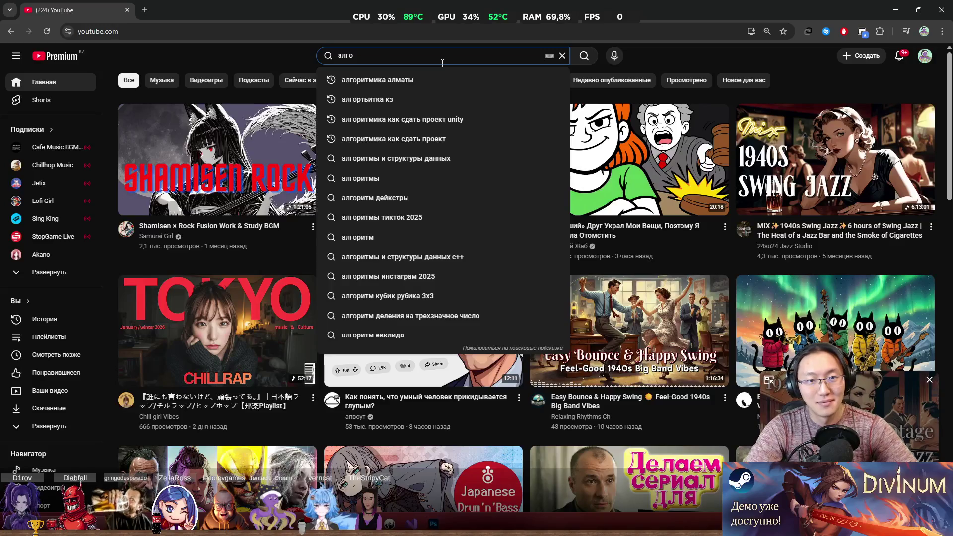
key("Return")
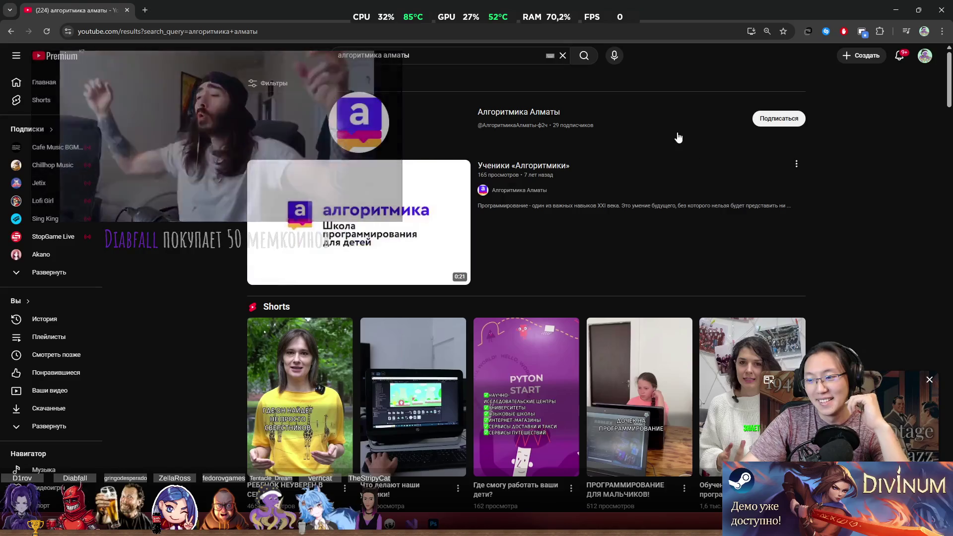
left_click(512, 113)
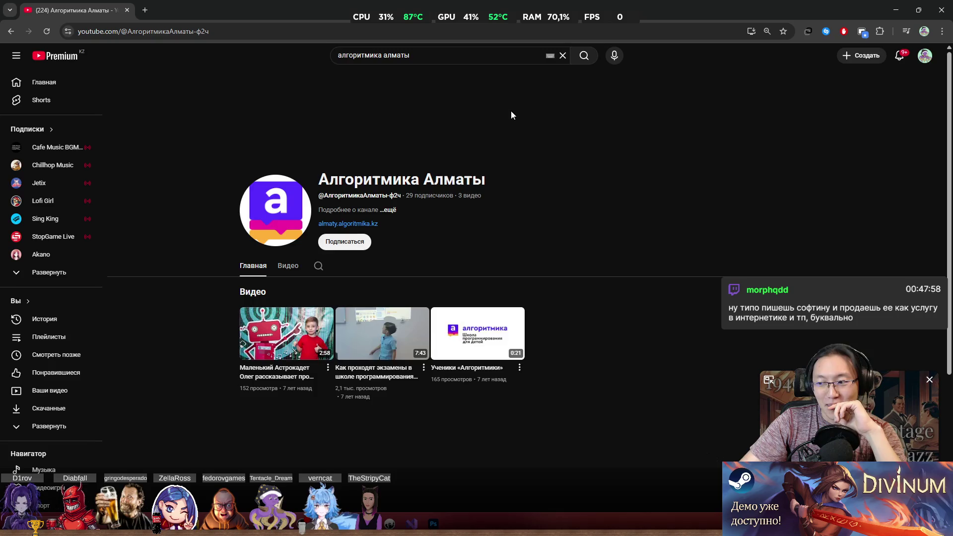
left_click(289, 267)
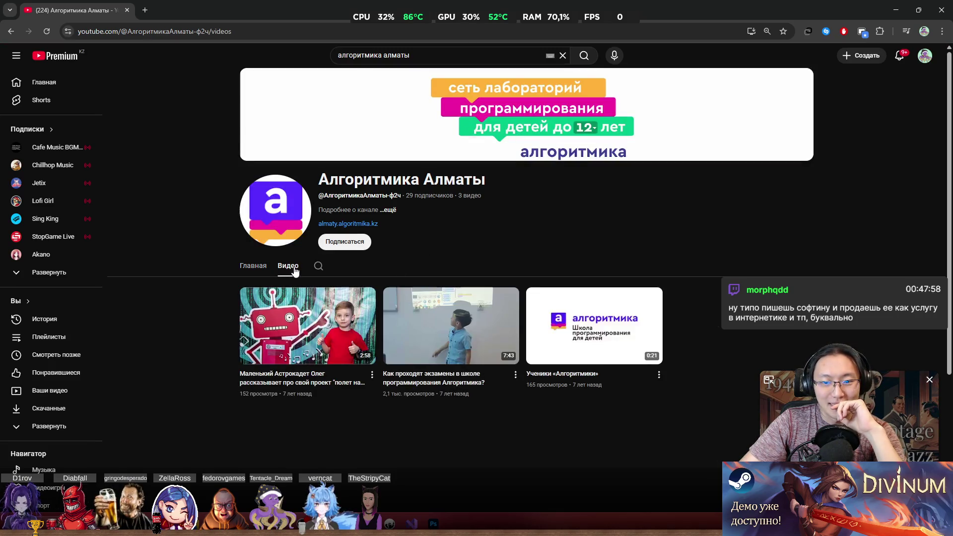
left_click(12, 32)
left_click(12, 32)
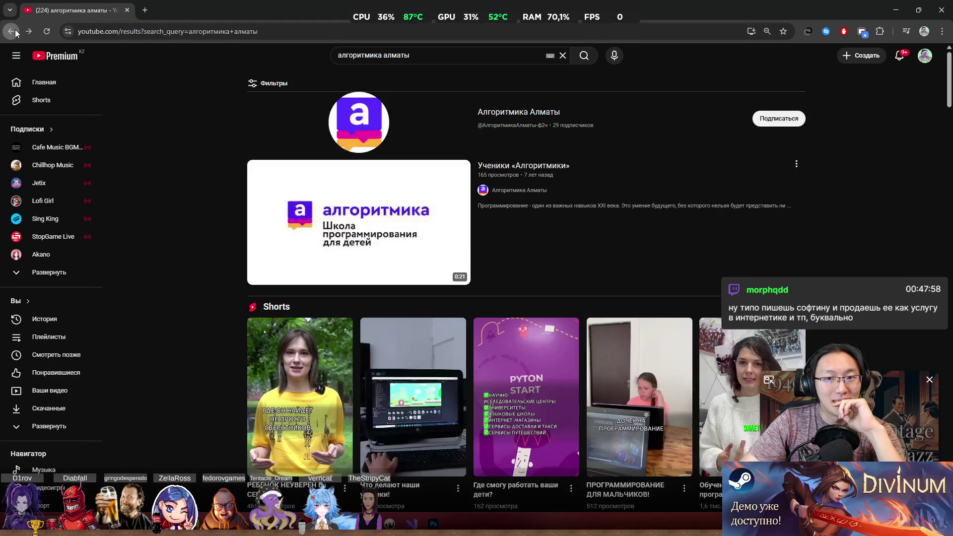
left_click(15, 32)
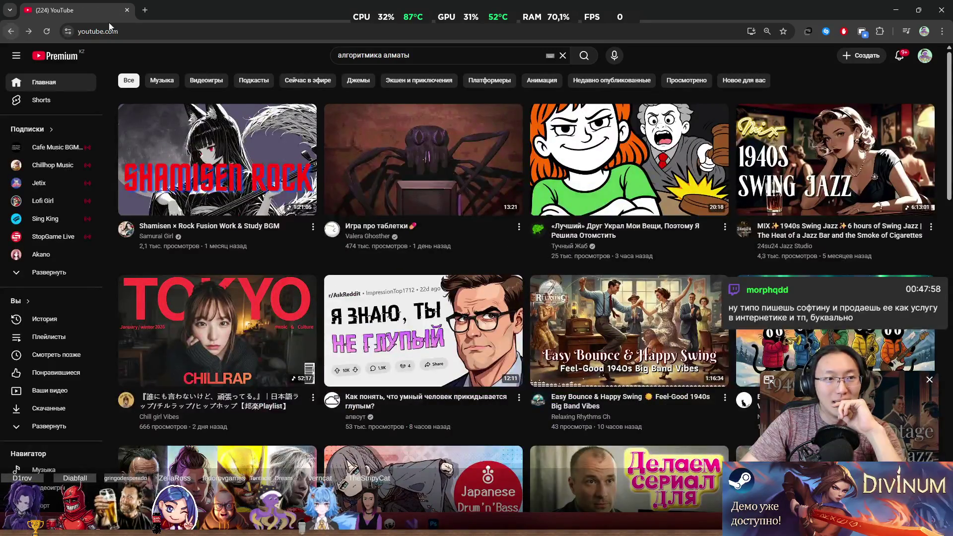
Step: Search YouTube for 'funcode' and open the FunCode channel, glancing at its playlists
left_click(383, 57)
key("Return")
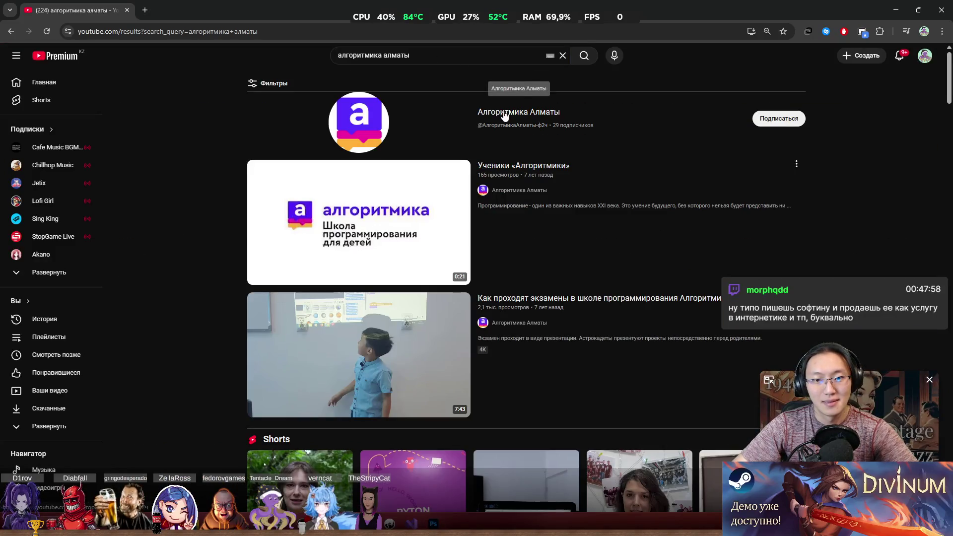
scroll(500, 115, "down", 8)
scroll(514, 123, "up", 8)
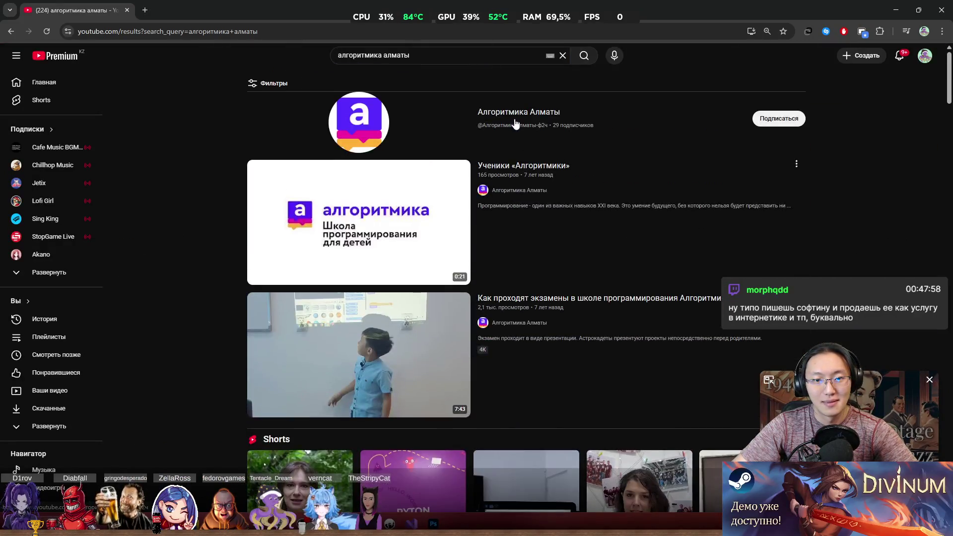
triple_click(387, 53)
type("funcode")
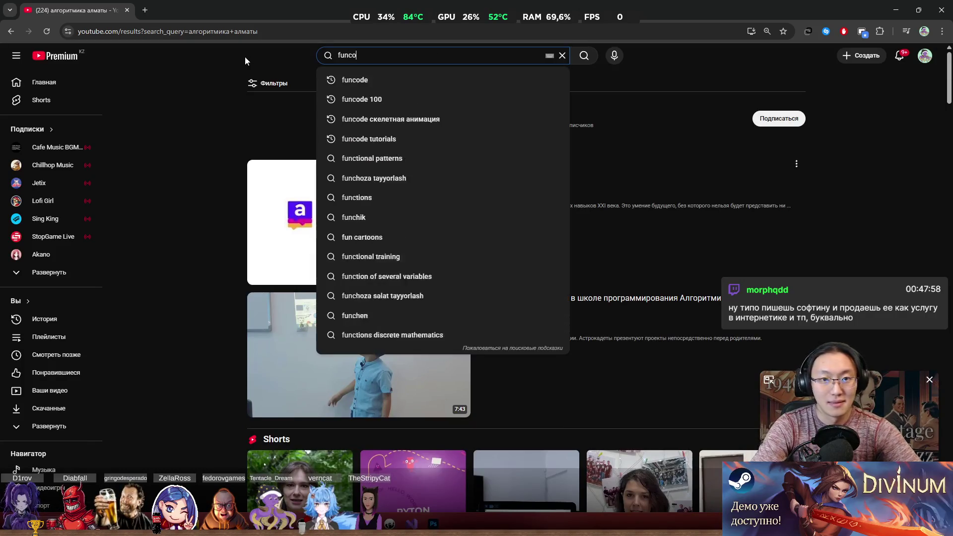
key("Return")
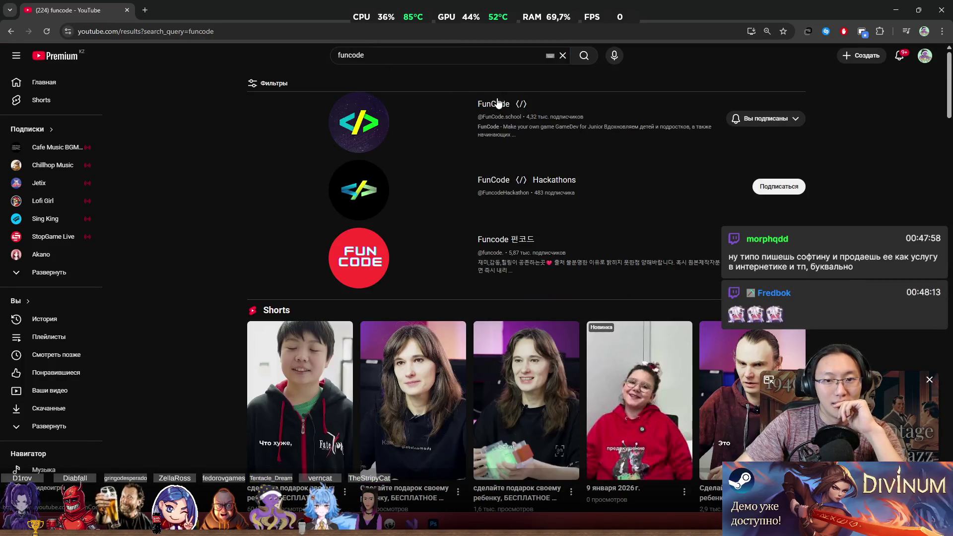
left_click(509, 105)
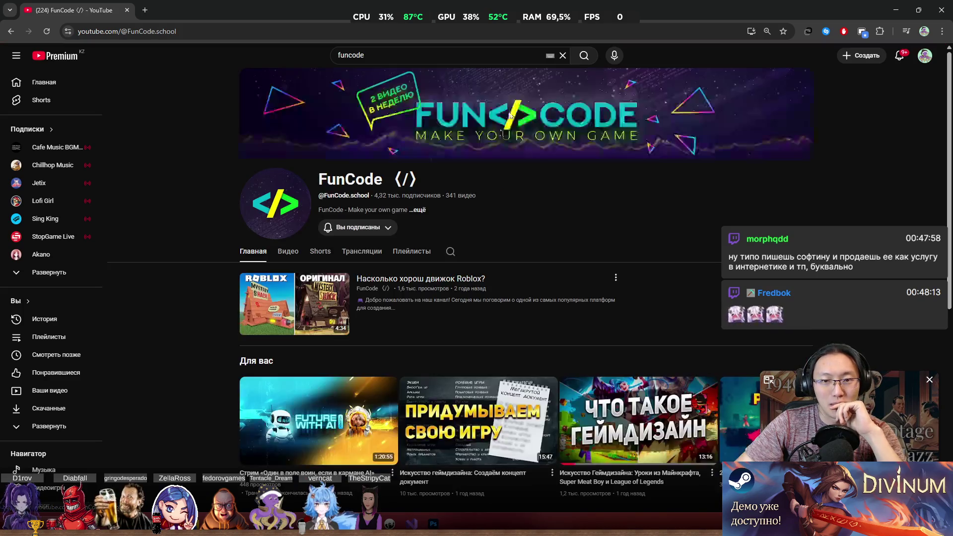
left_click(408, 254)
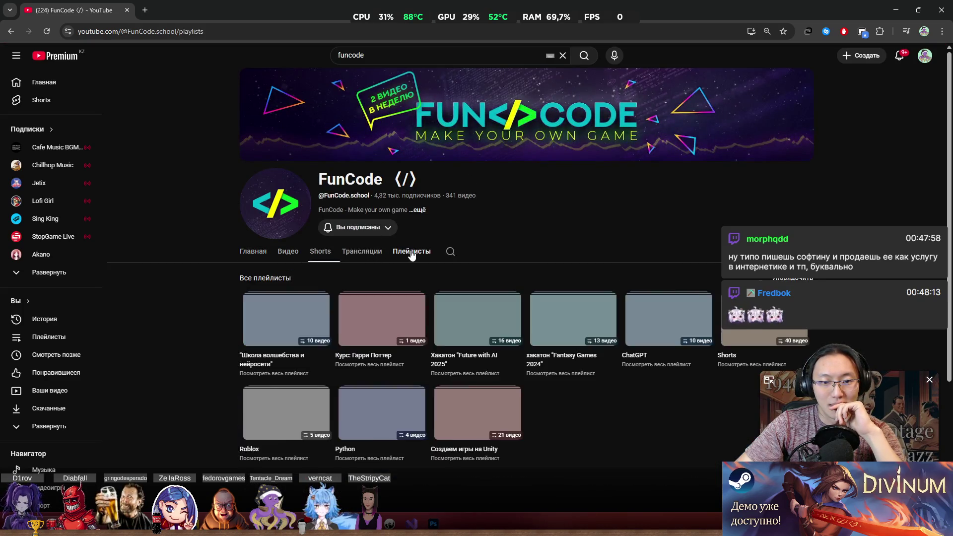
scroll(416, 256, "down", 2)
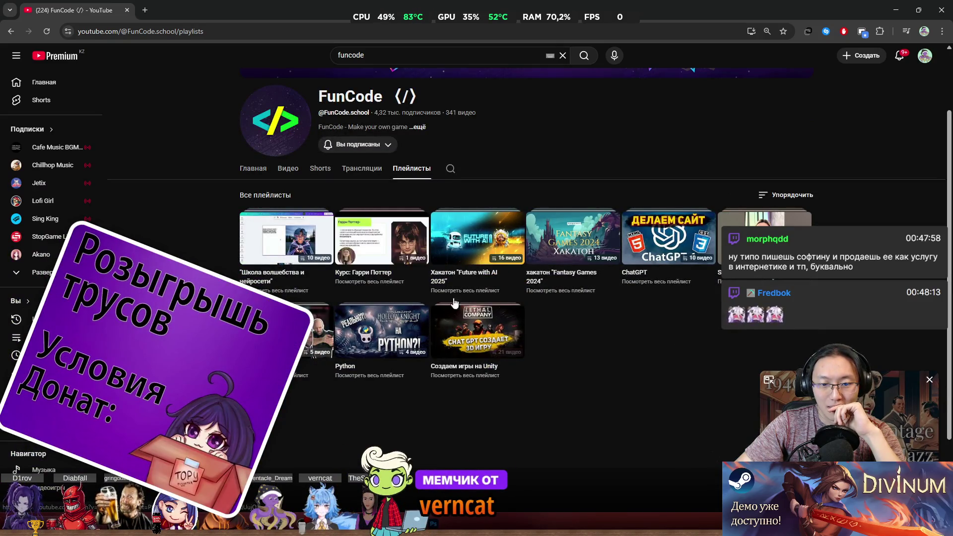
left_click(7, 35)
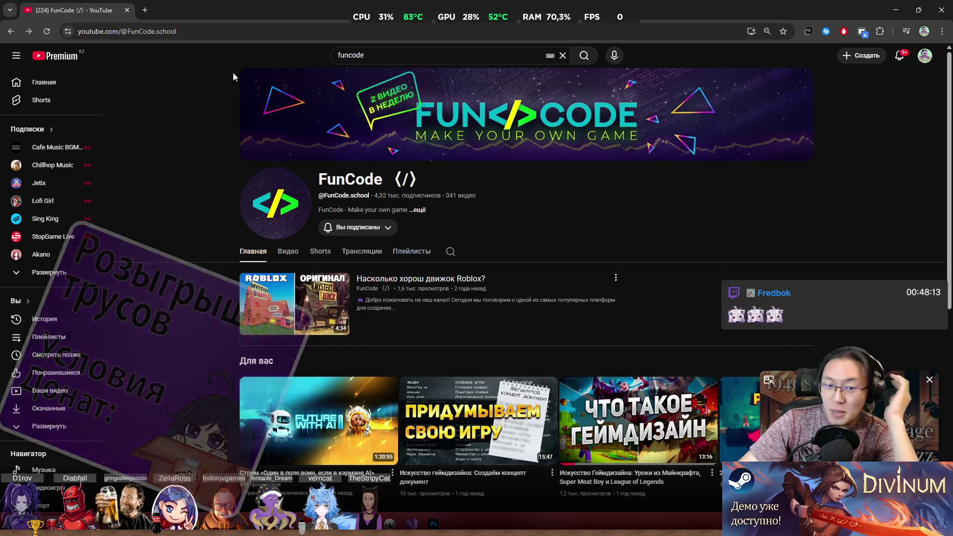
scroll(499, 205, "down", 3)
scroll(498, 205, "up", 3)
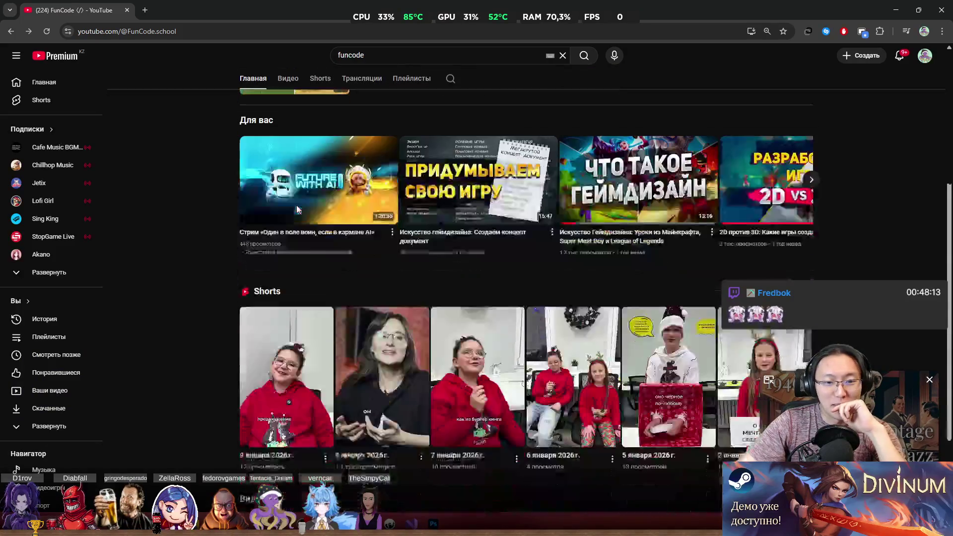
Step: Google 'алгоритмика алматы', then extend the query to 'алгоритмика алматы плейлист стакан'
key("ctrl+l")
type("aлгоритмика")
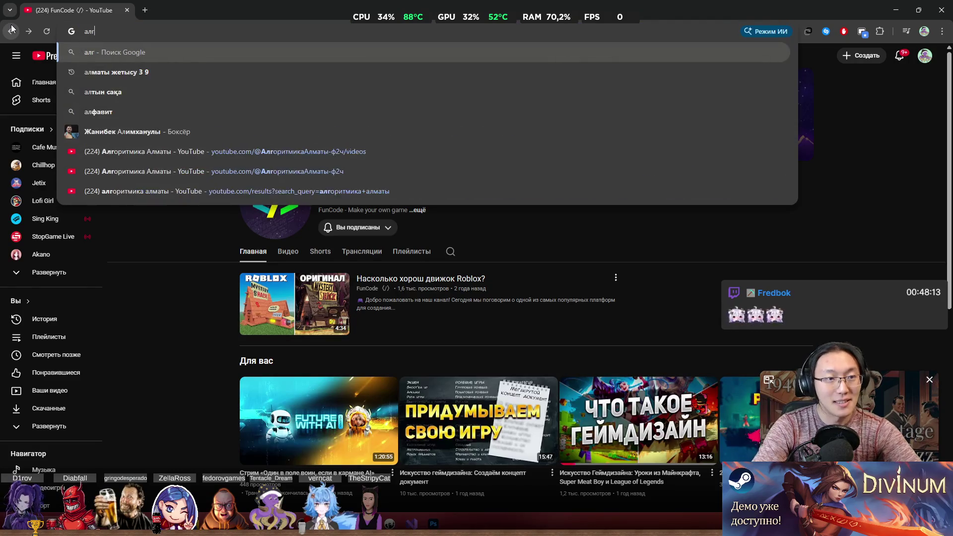
type(" алматы")
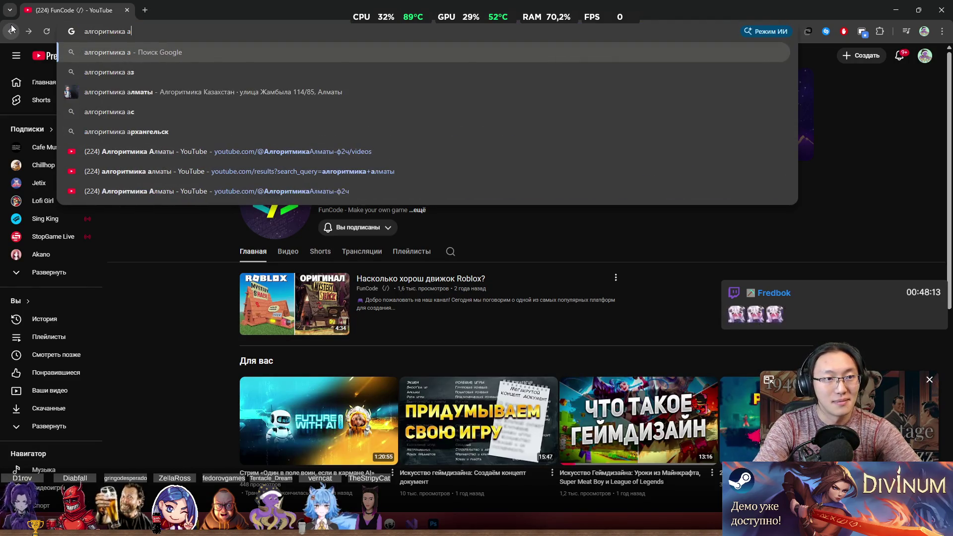
key("Return")
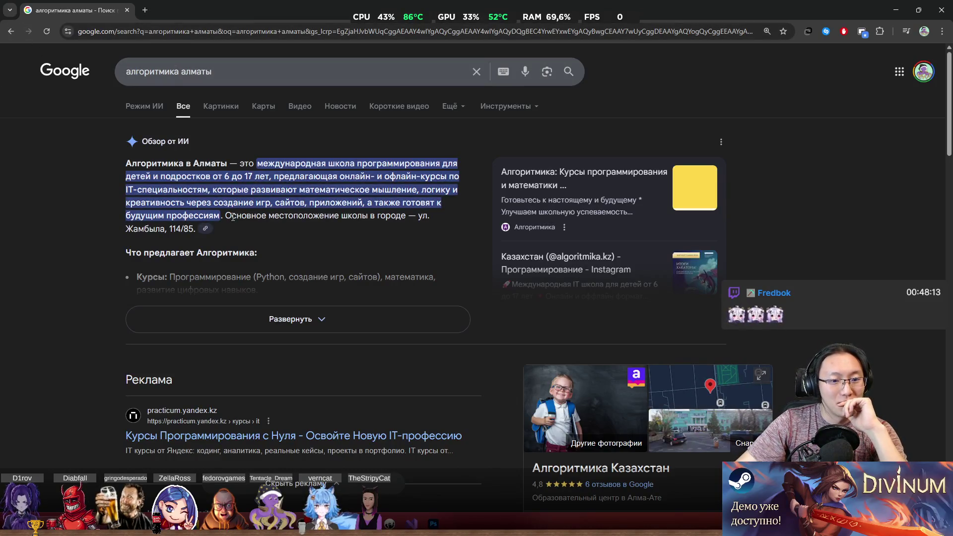
left_click(266, 71)
type("п")
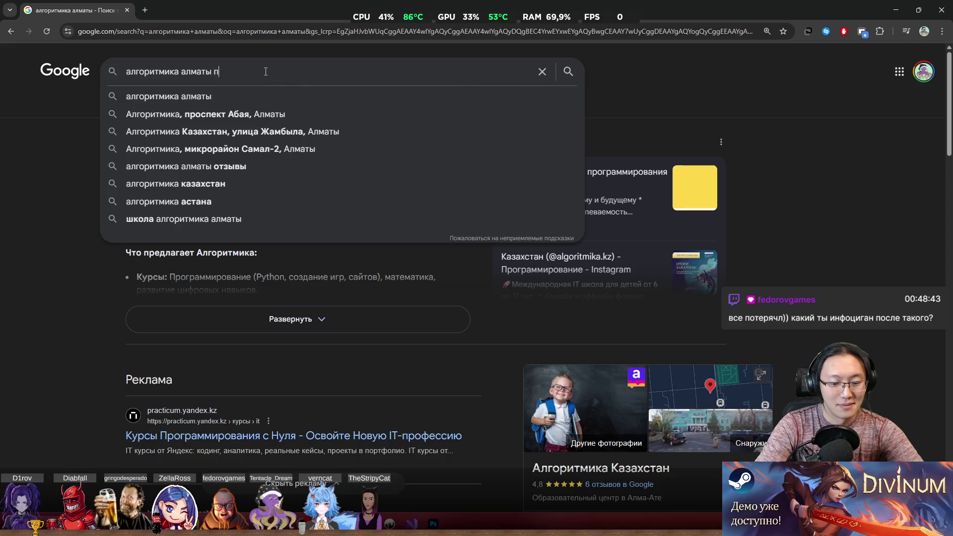
type("лейлист стакан")
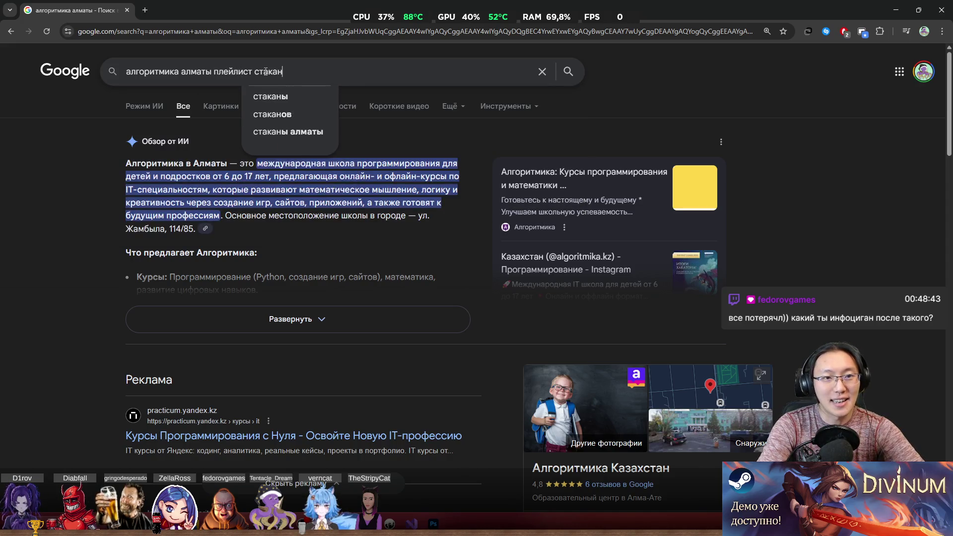
key("Return")
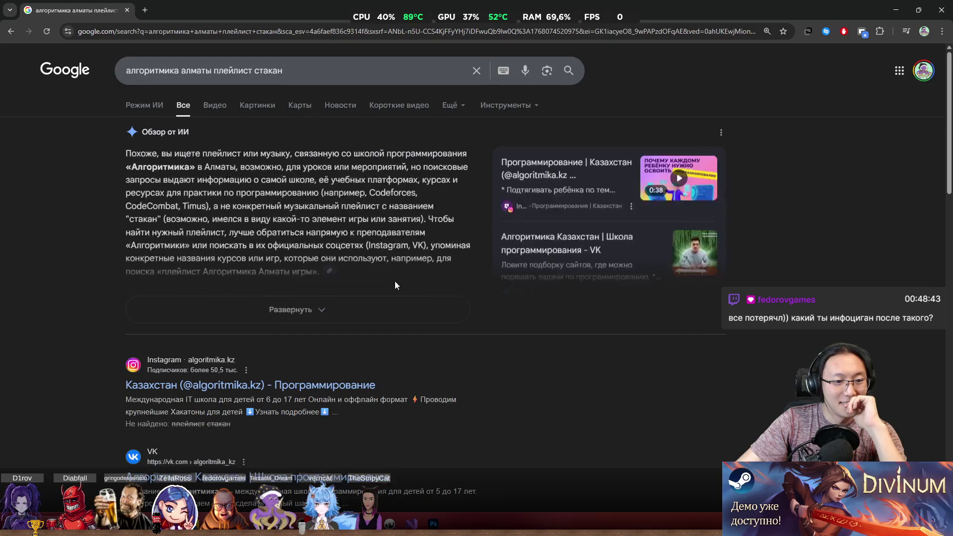
scroll(396, 281, "down", 10)
scroll(312, 147, "up", 10)
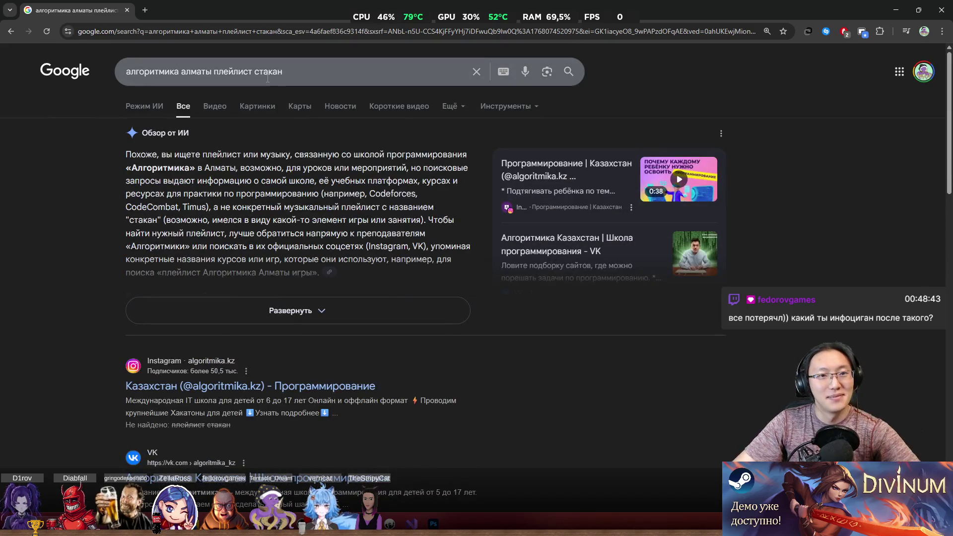
Step: Change the query's last word to 'стака', open the Алгоритмика Алматы YouTube channel, then close Chrome
left_click(268, 73)
key("ctrl+BackSpace")
type("стака")
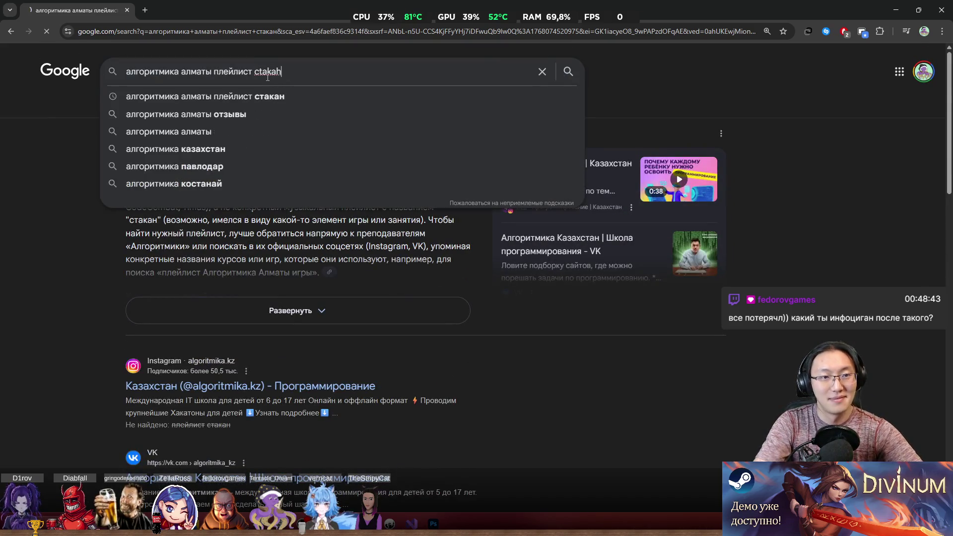
key("Return")
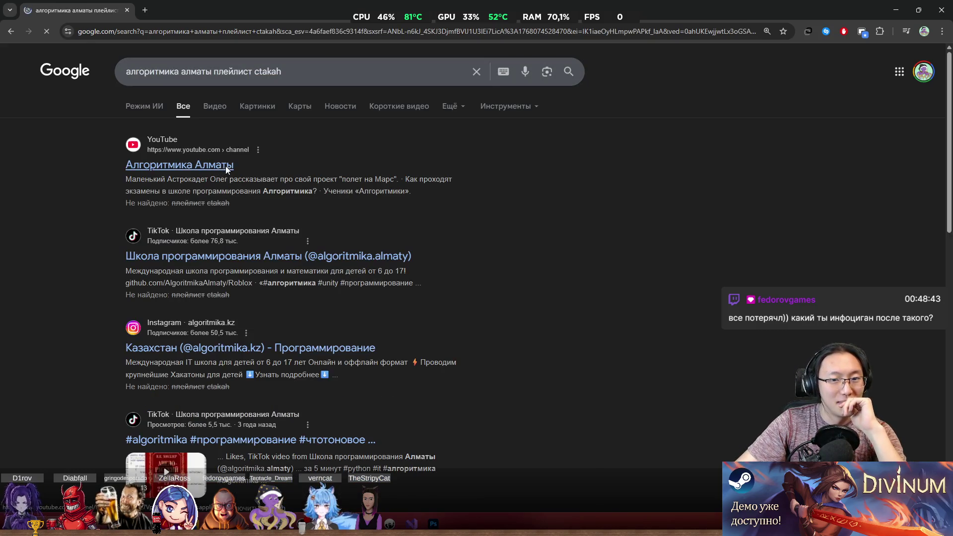
left_click(225, 166)
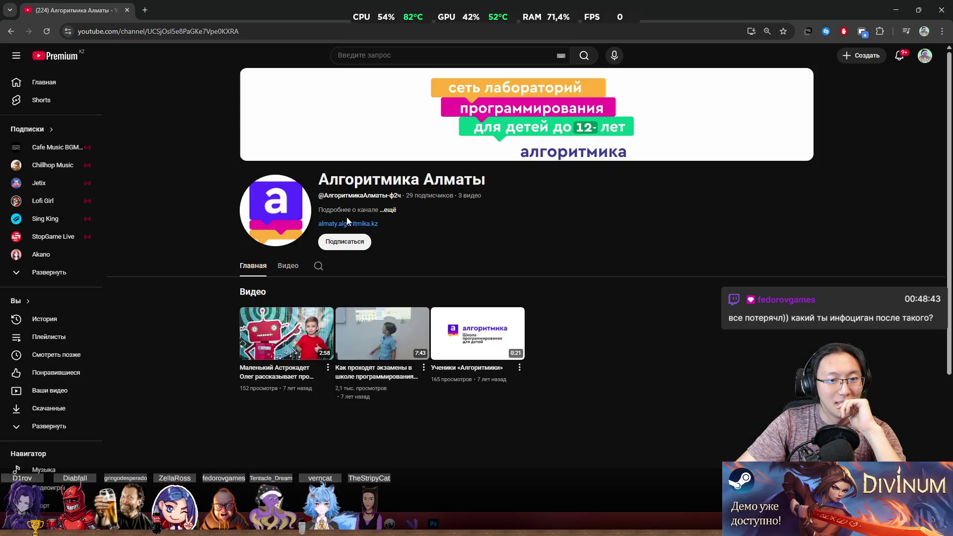
scroll(347, 226, "down", 4)
scroll(328, 234, "up", 1)
scroll(340, 242, "up", 3)
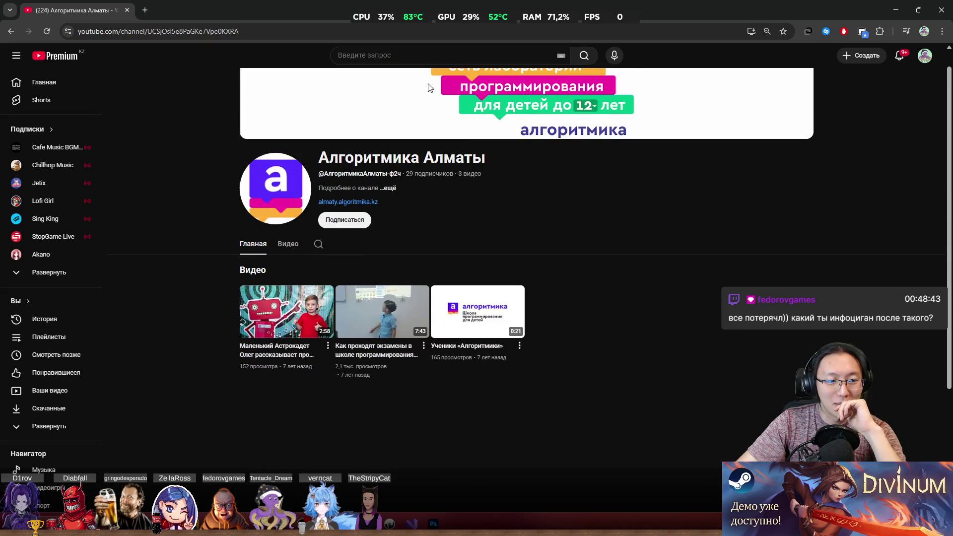
key("super+Down")
left_click(644, 159)
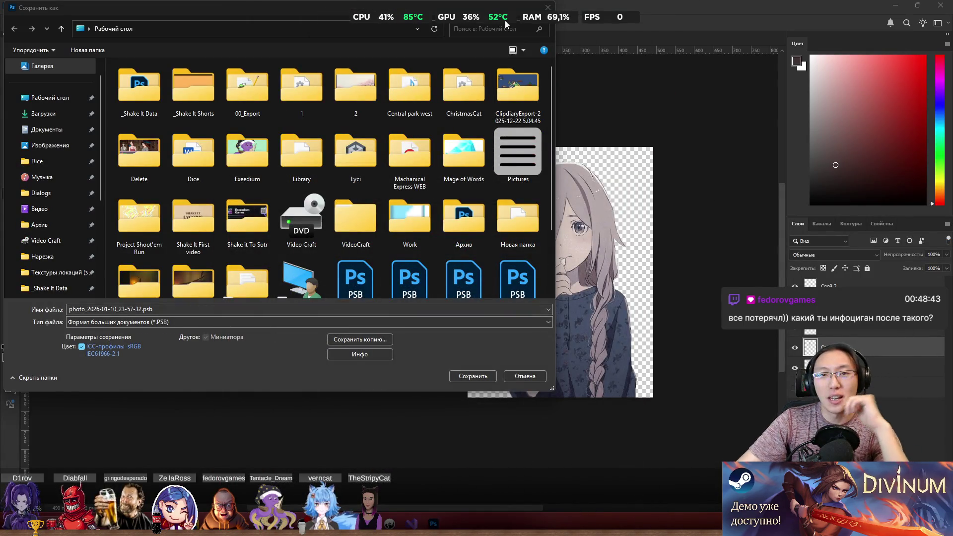
Step: Center the Save As window, clear the file name, and browse to Desktop > _Shake It Data > Boosty
left_click_drag(287, 14, 458, 57)
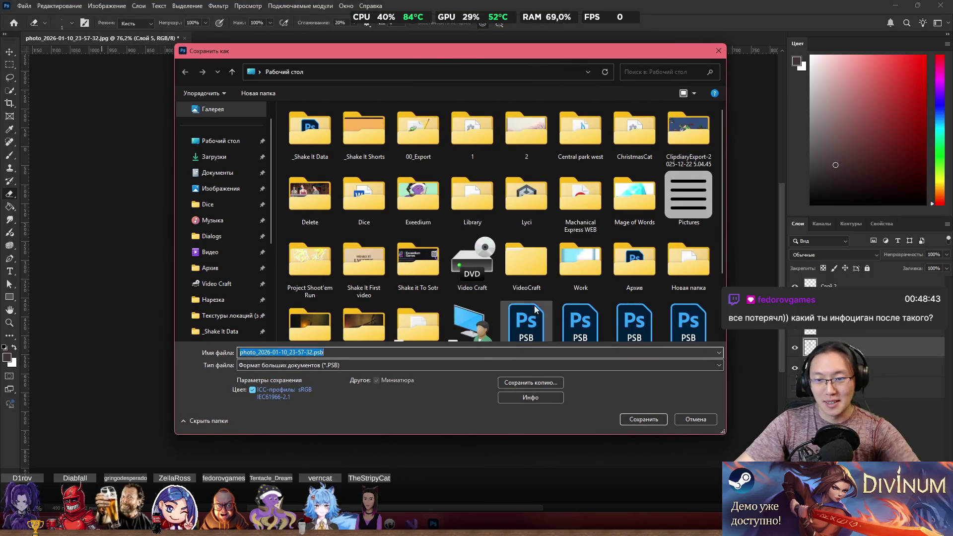
scroll(581, 238, "down", 2)
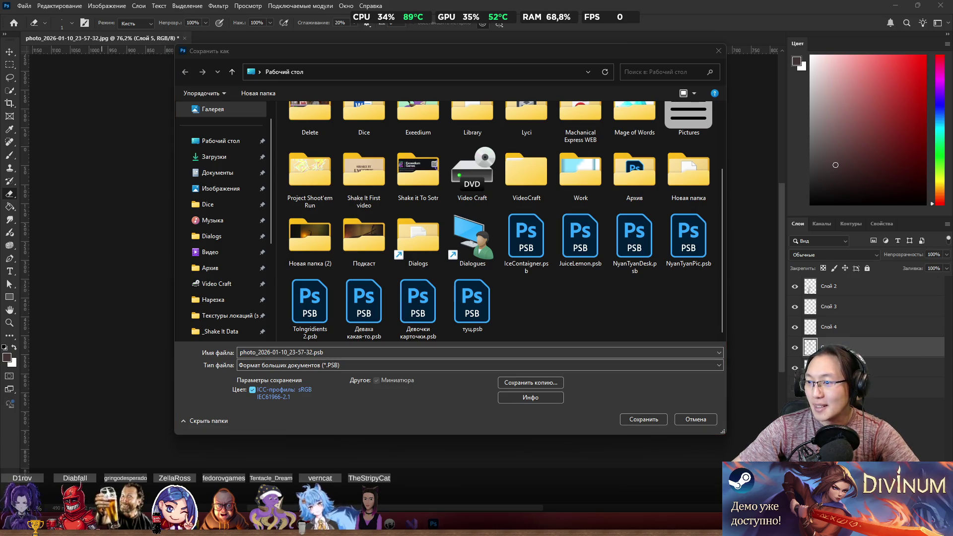
left_click(373, 353)
key("BackSpace")
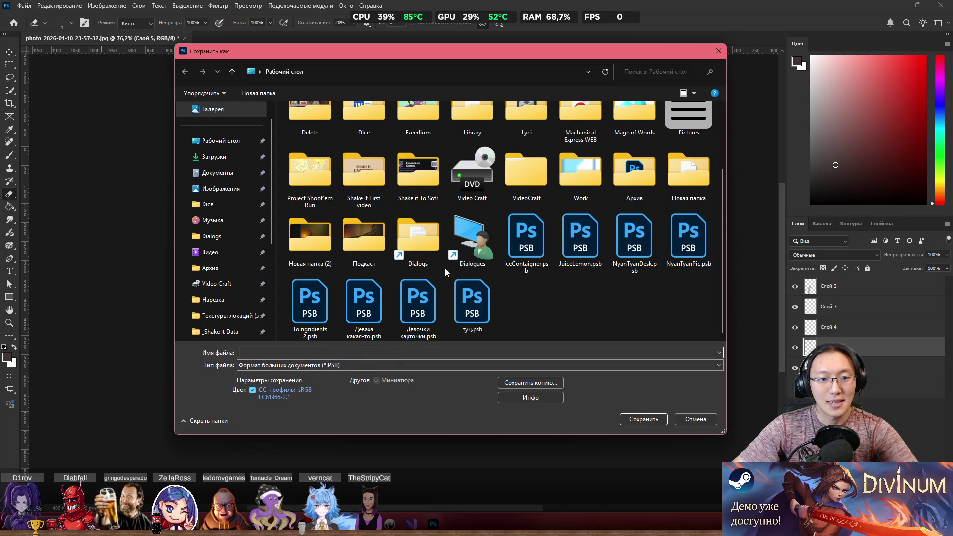
scroll(445, 272, "up", 2)
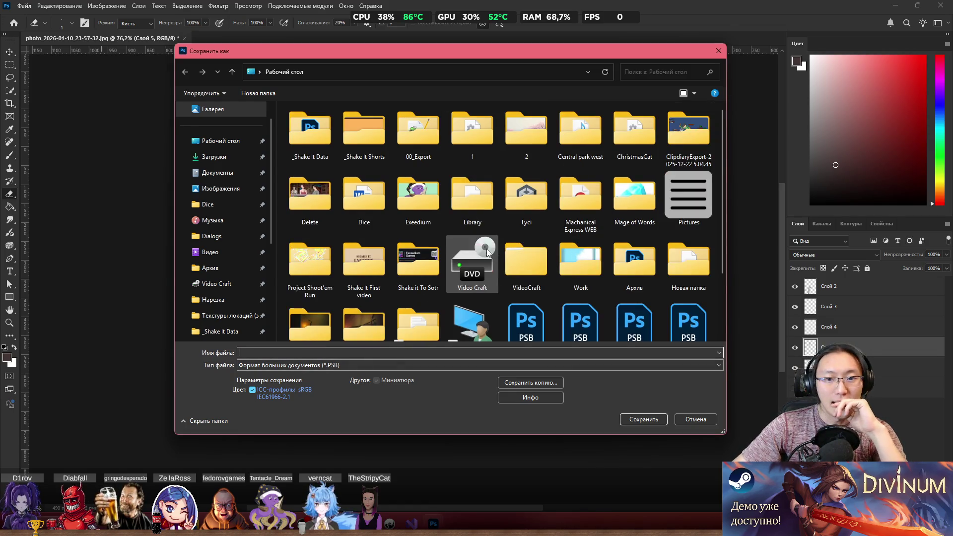
double_click(366, 129)
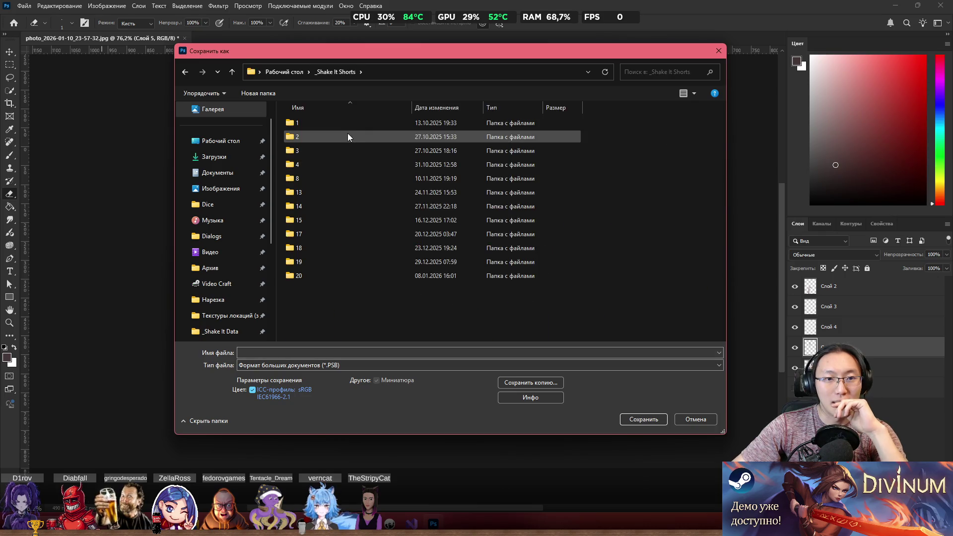
key("alt+Left")
double_click(314, 135)
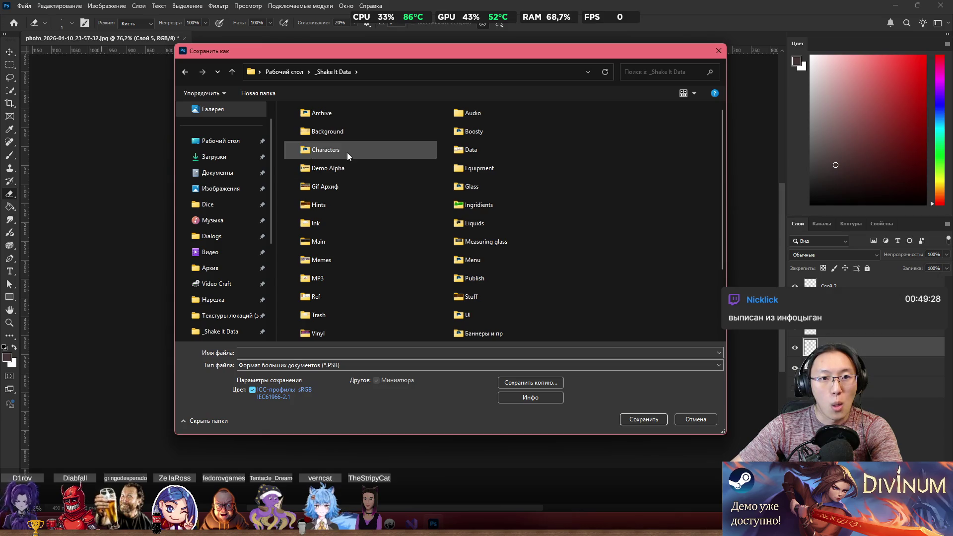
double_click(348, 151)
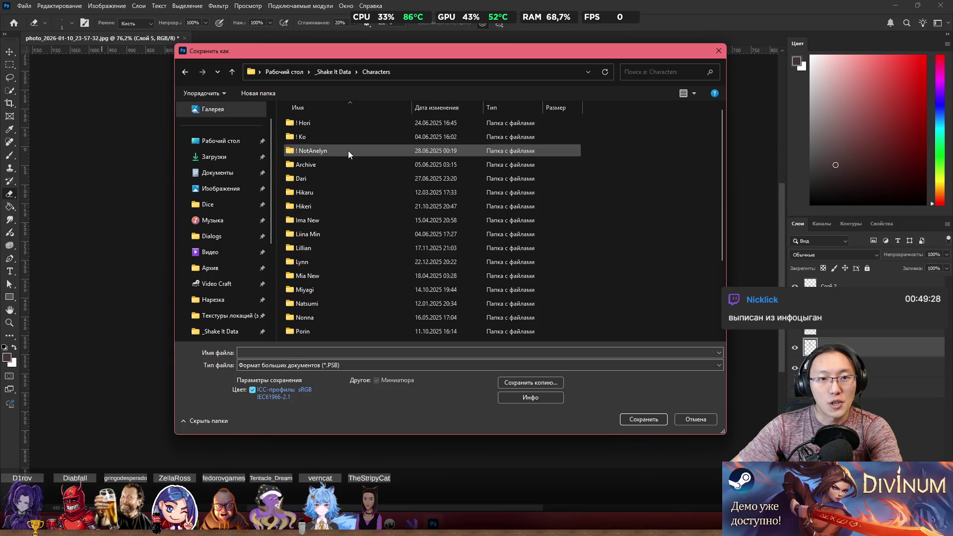
left_click(332, 73)
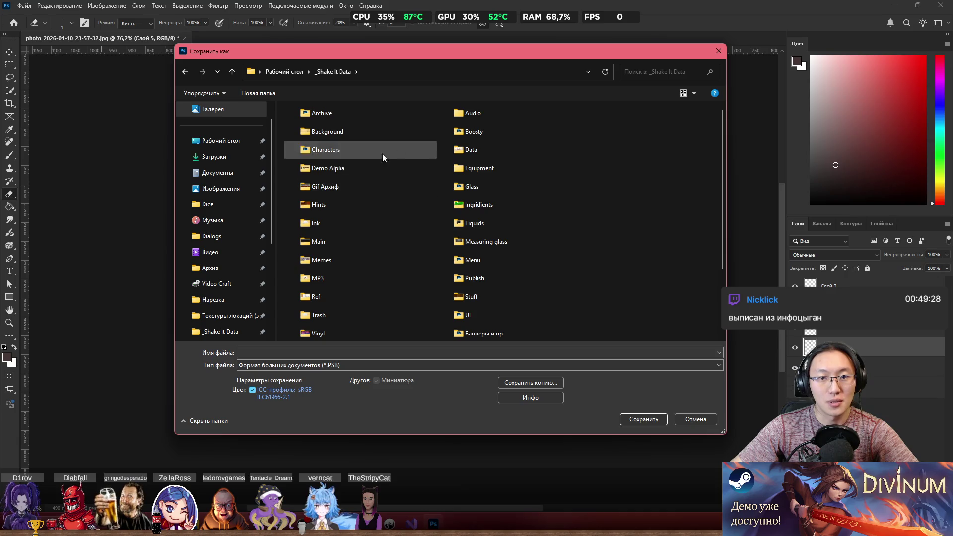
left_click(469, 137)
double_click(472, 141)
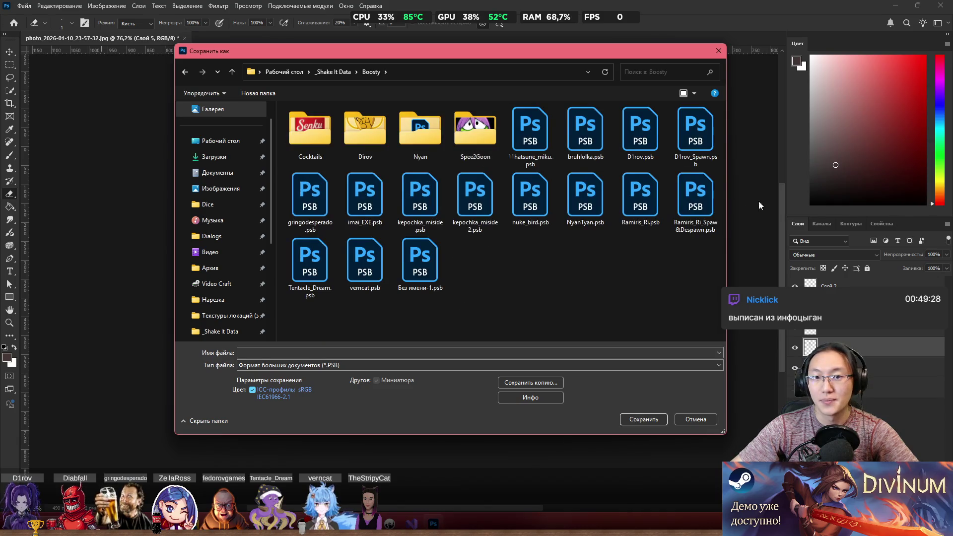
Step: Save the image as 'oneceil' PSB and accept the compatibility options
left_click(497, 348)
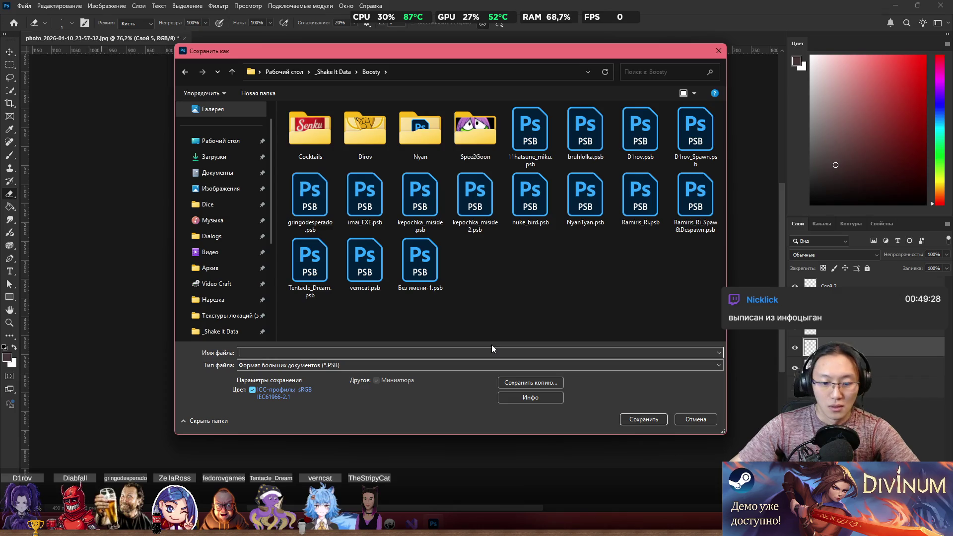
type("oneceil")
key("Return")
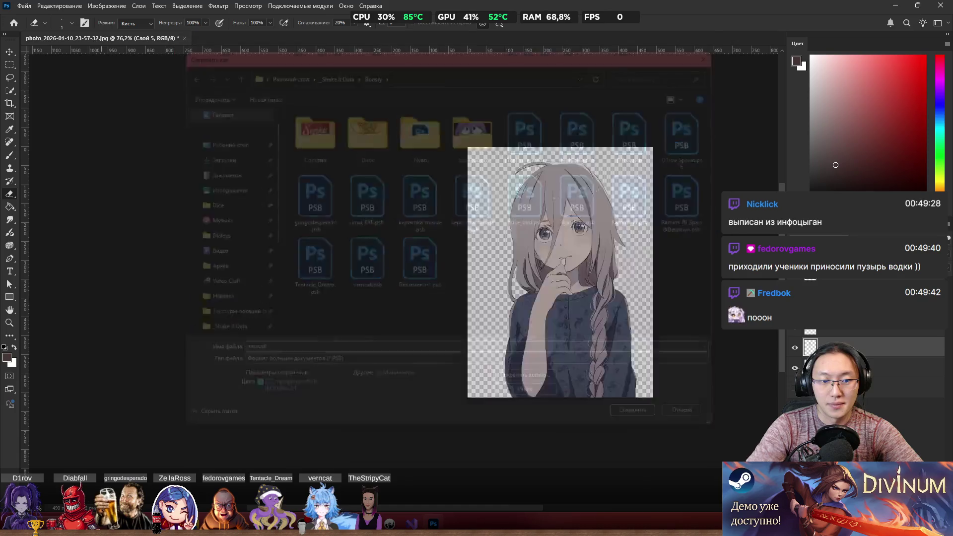
left_click(323, 41)
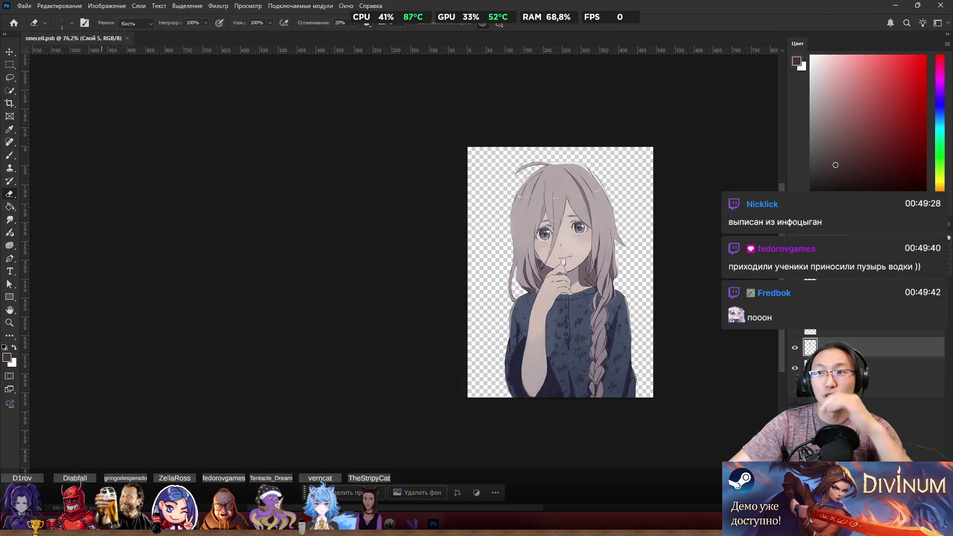
left_click(940, 5)
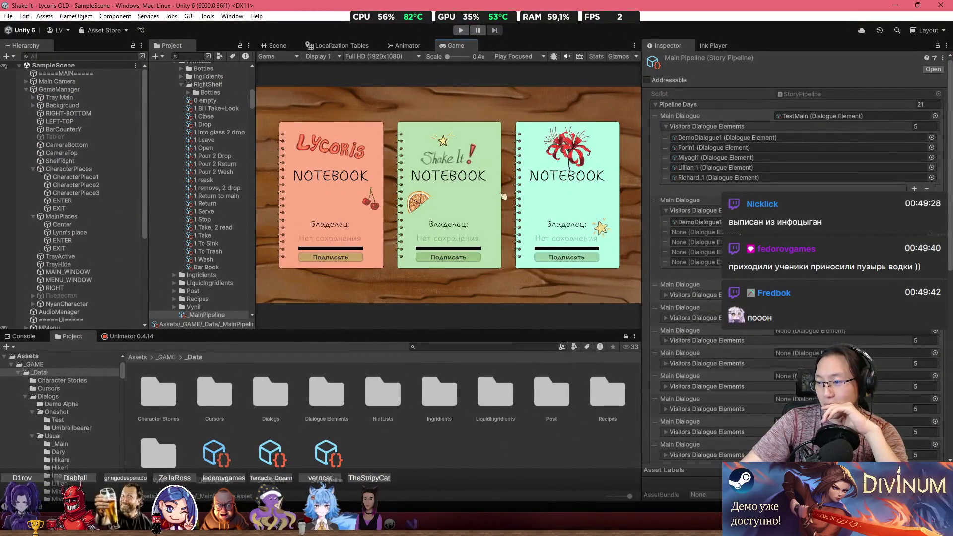
Step: Start the bartending game in Play mode and pick a notebook save slot
left_click(462, 31)
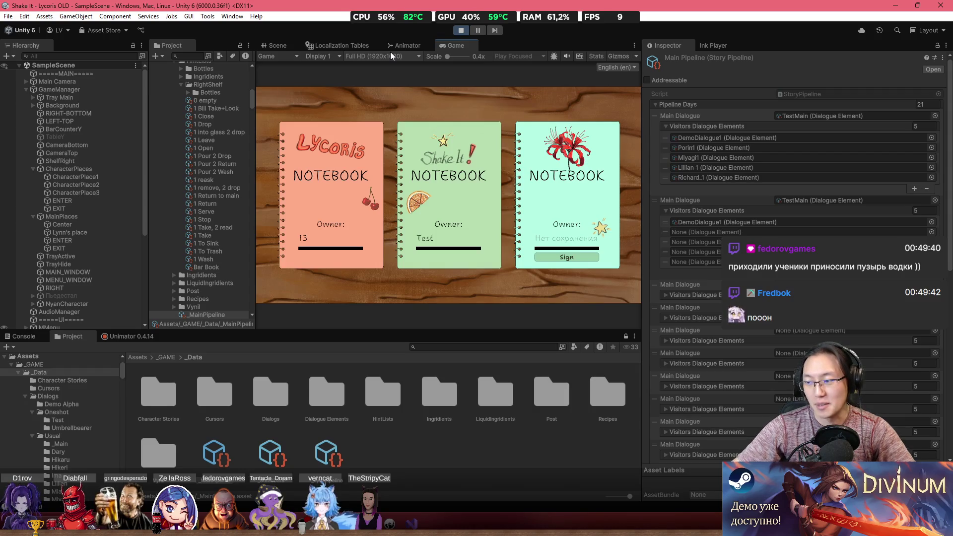
left_click(467, 194)
Step: Maximize the game view, go TO BAR, skip the dialogue, and open Cocktails by Alphabet
double_click(458, 48)
left_click(236, 100)
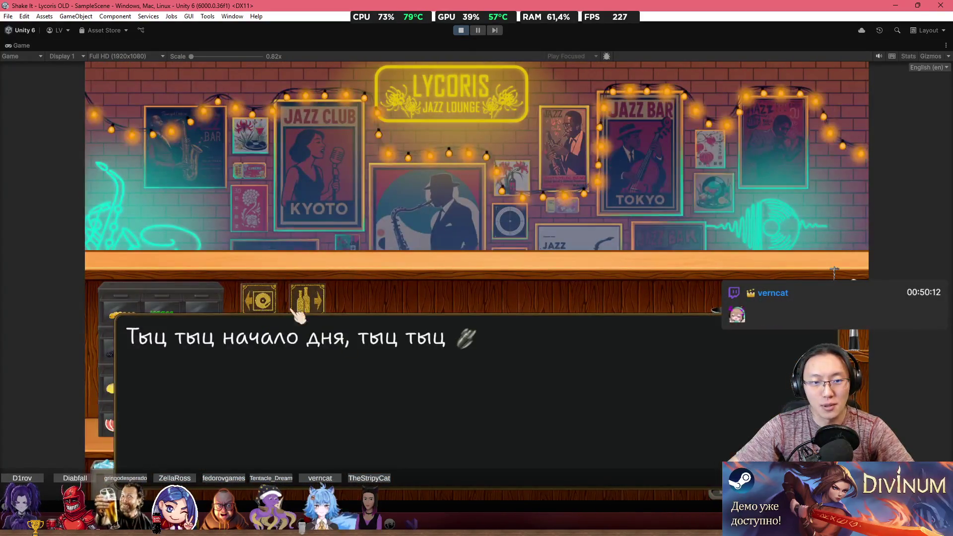
left_click(405, 315)
left_click(404, 315)
left_click(405, 314)
left_click(540, 269)
left_click(541, 275)
left_click(296, 341)
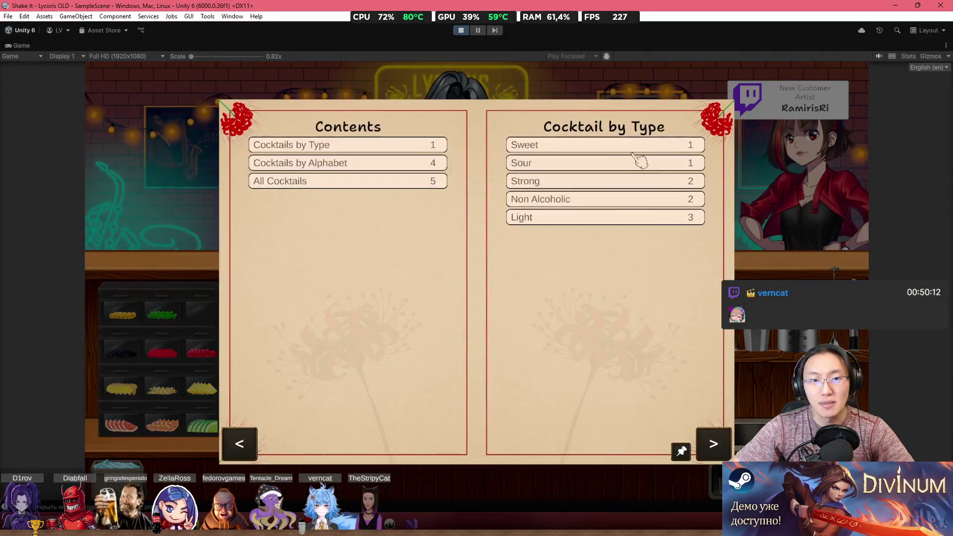
left_click(404, 164)
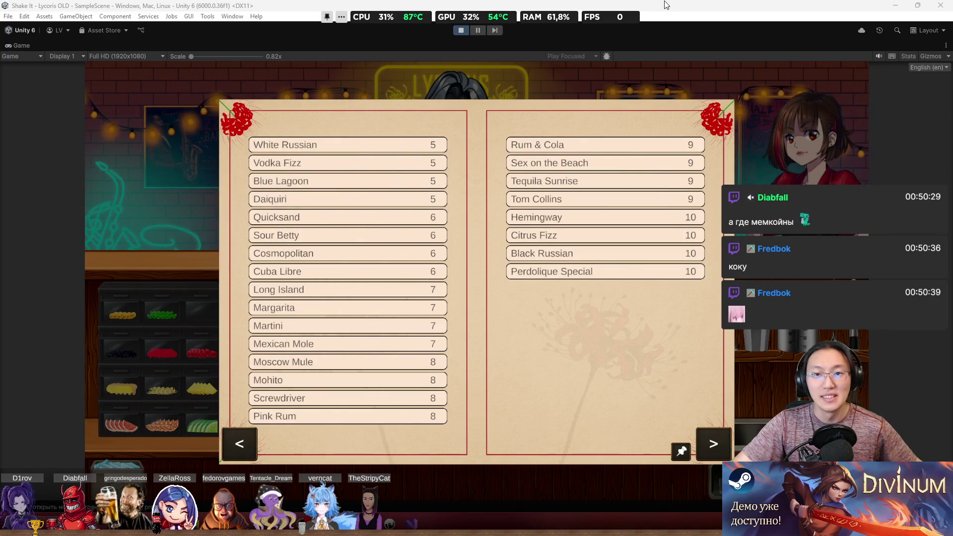
Step: Restore the full editor layout with Shift+Space and switch to the Scene view
left_click(221, 43)
key("shift+space")
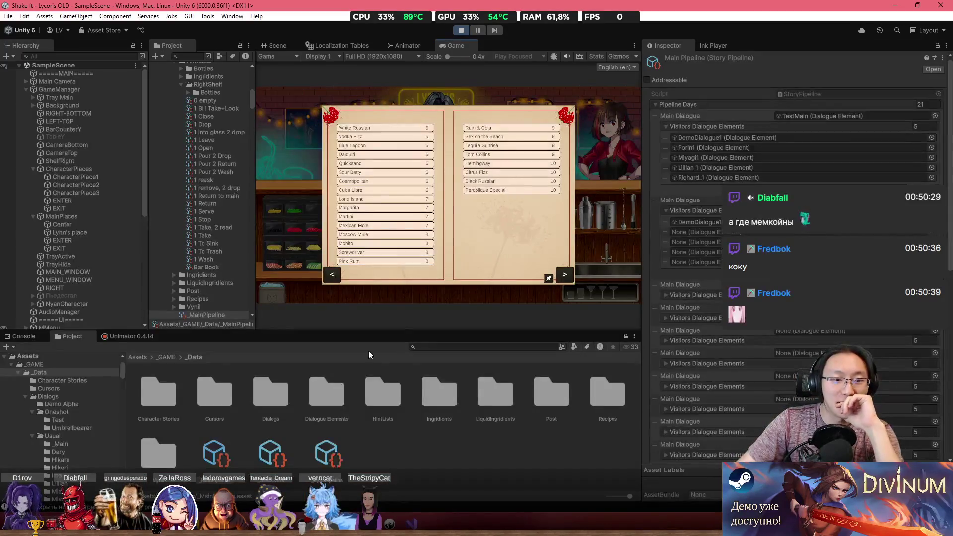
left_click(280, 45)
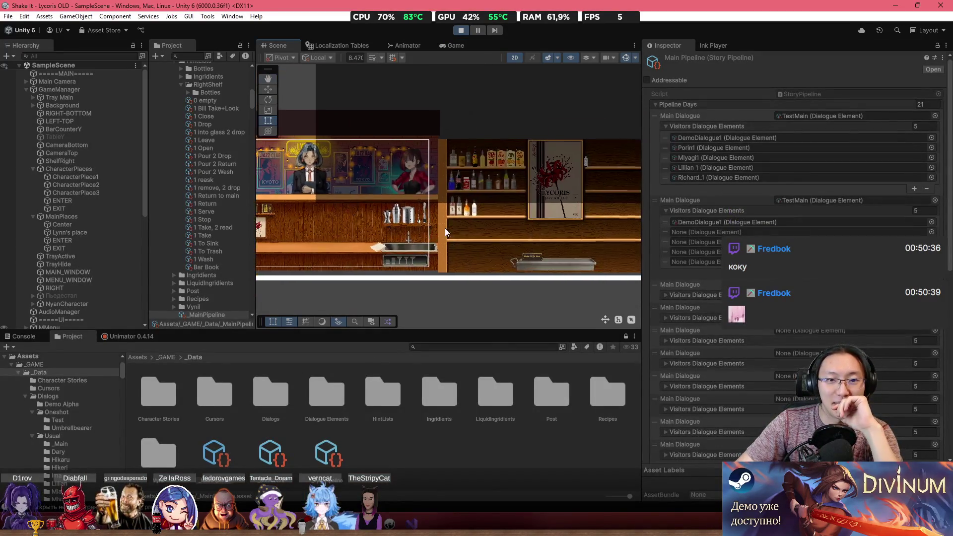
scroll(445, 228, "down", 3)
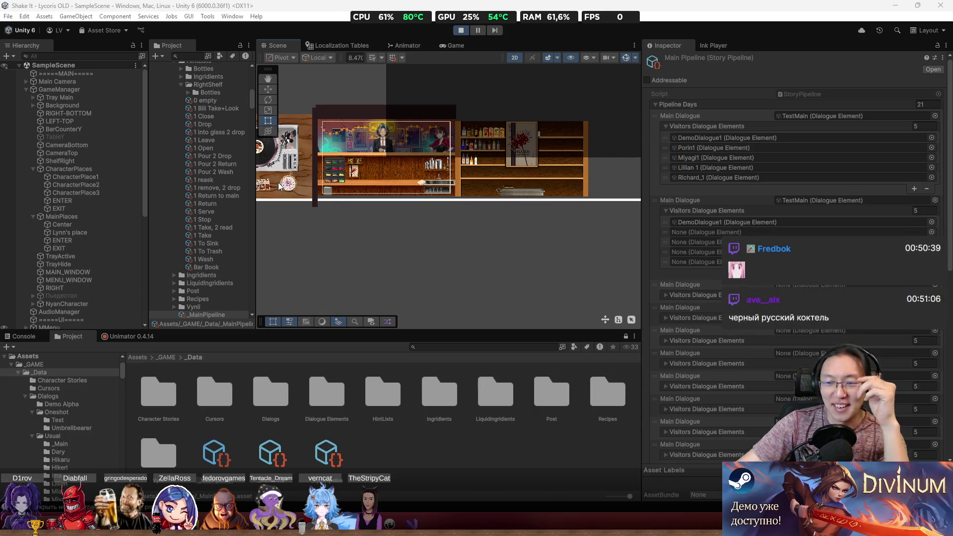
Step: Return to the Game view and maximize it with Shift+Space
scroll(460, 144, "up", 5)
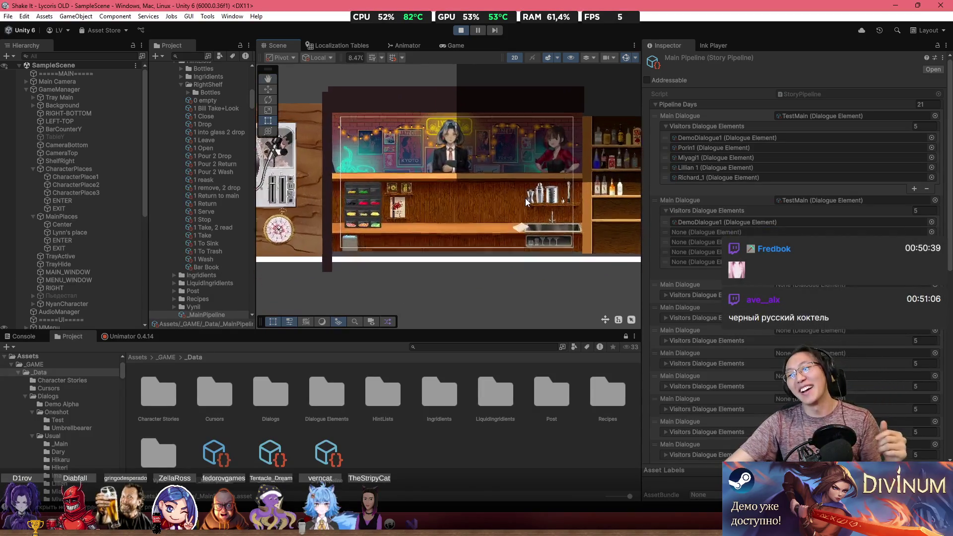
scroll(439, 162, "up", 1)
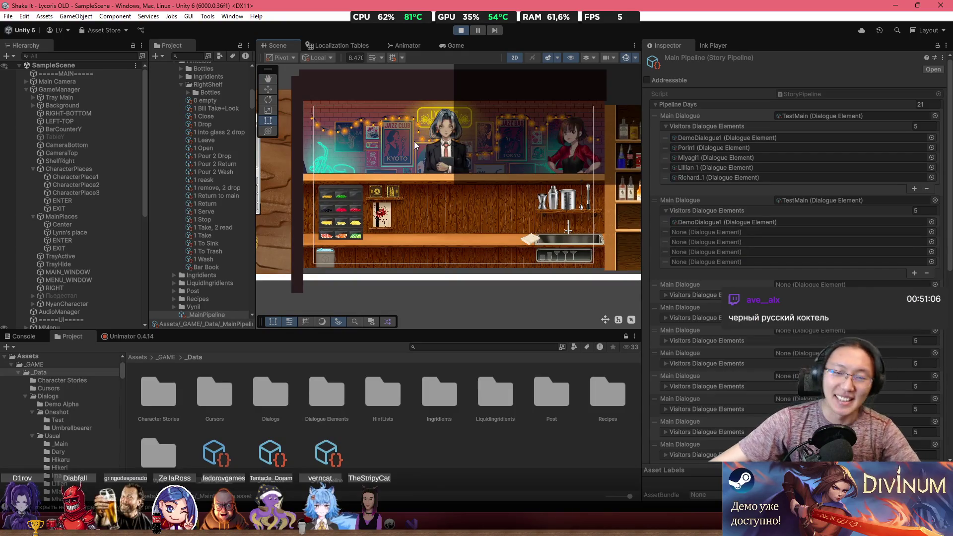
scroll(414, 141, "up", 1)
scroll(351, 183, "up", 1)
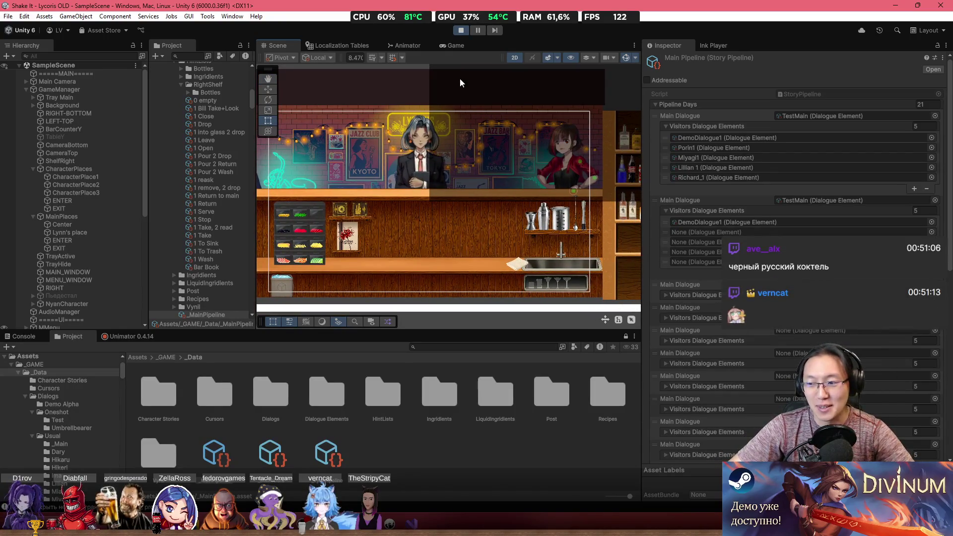
left_click(439, 45)
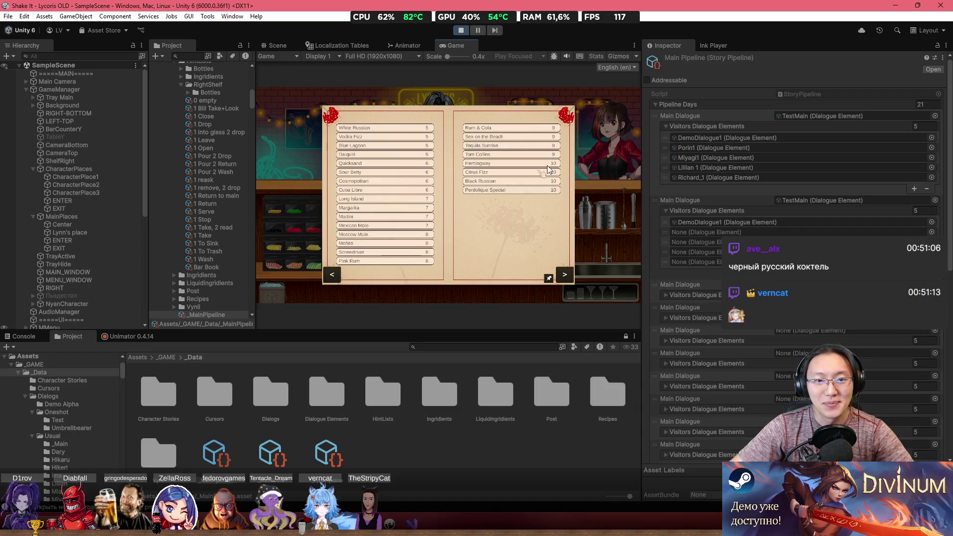
key("shift+space")
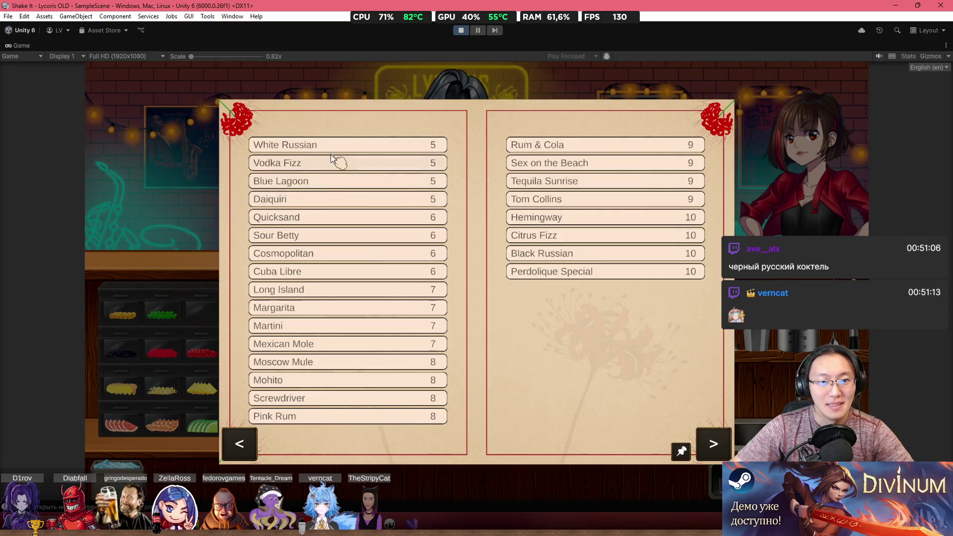
Step: Turn to the Black Russian recipe, close the book, and go to the bottle shelves
left_click(578, 258)
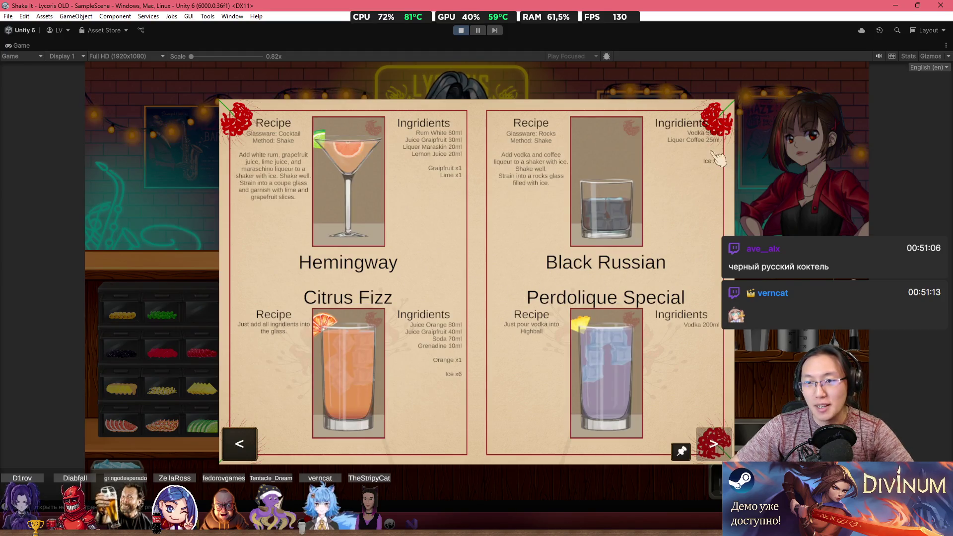
left_click(768, 186)
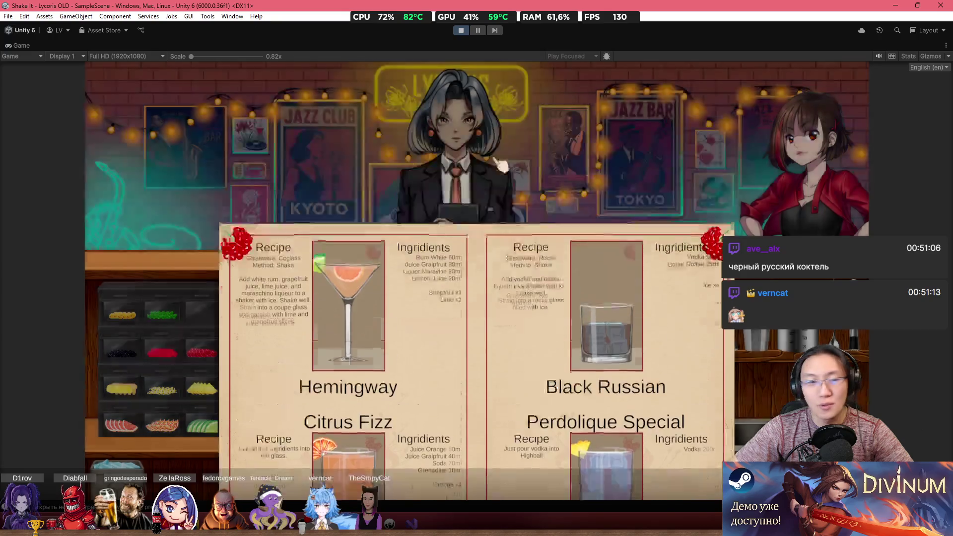
left_click(325, 318)
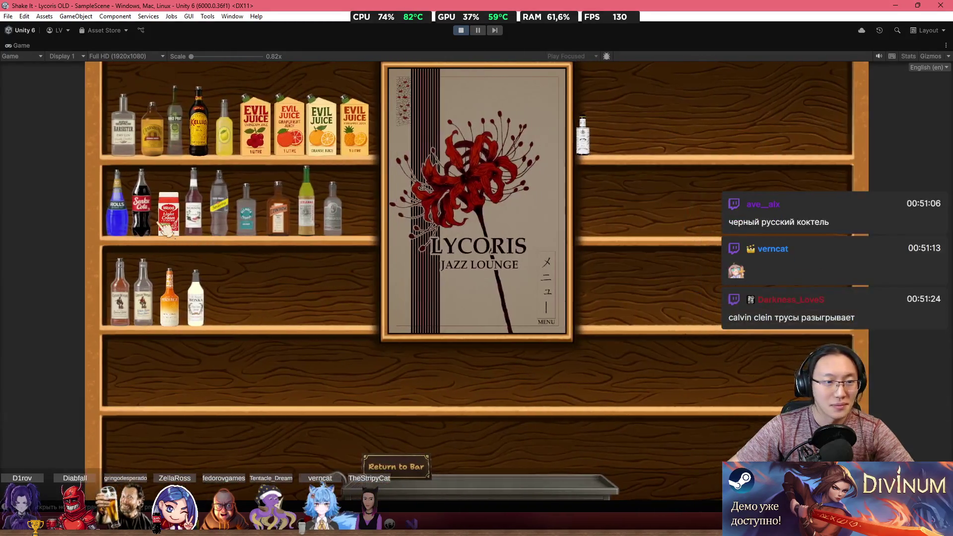
Step: Fetch the coffee liqueur and vodka bottles and set a glass and jigger on the counter
left_click(199, 121)
left_click(527, 419)
left_click(337, 219)
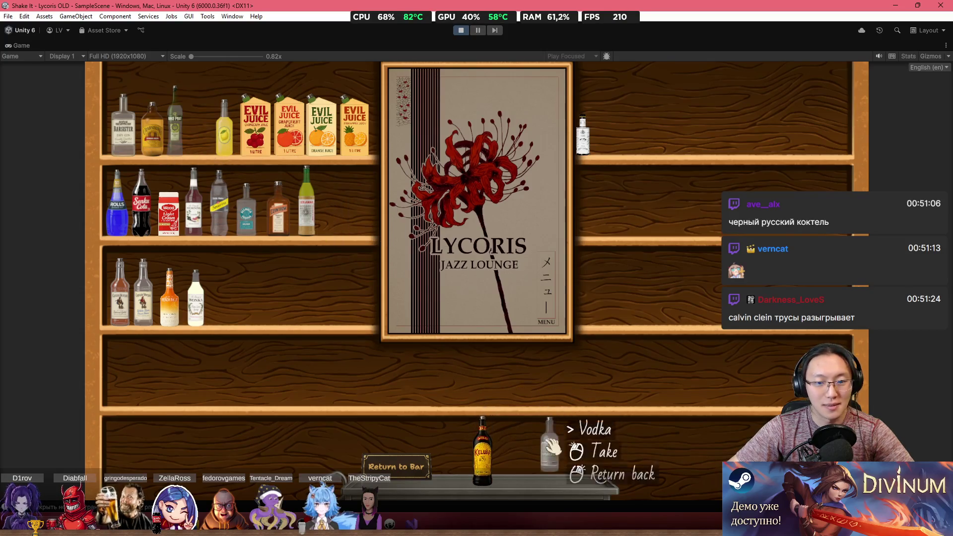
left_click(603, 450)
left_click(396, 467)
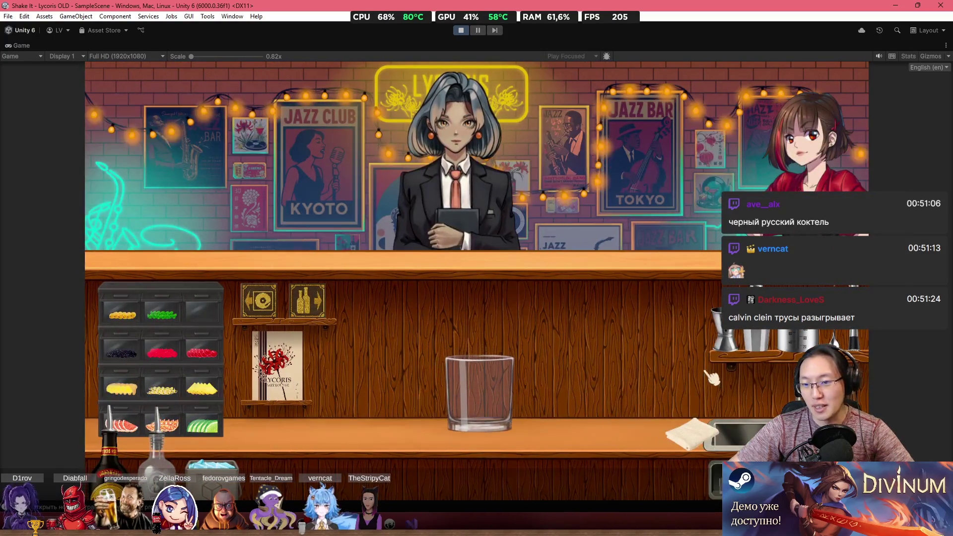
left_click(635, 322)
left_click(681, 329)
Step: Pour measured coffee liqueur and vodka into the glass, add ice, and serve the customer
left_click_drag(695, 296, 705, 290)
mouse_move(623, 392)
left_mouse_down()
mouse_move(579, 323)
mouse_move(528, 283)
mouse_move(556, 298)
left_mouse_up()
mouse_move(156, 442)
left_mouse_down()
mouse_move(245, 450)
mouse_move(676, 285)
mouse_move(651, 282)
mouse_move(648, 298)
left_mouse_up()
mouse_move(578, 392)
left_mouse_down()
mouse_move(531, 304)
mouse_move(546, 305)
left_mouse_up()
right_click(571, 311)
mouse_move(211, 455)
left_mouse_down()
mouse_move(450, 261)
mouse_move(459, 308)
mouse_move(657, 373)
mouse_move(643, 323)
left_mouse_up()
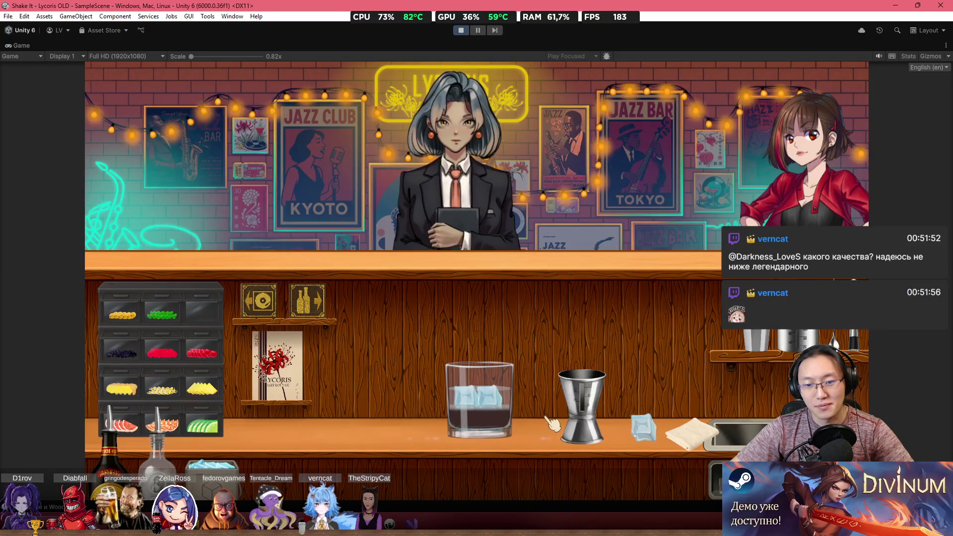
left_click_drag(492, 414, 455, 256)
left_click_drag(460, 199, 461, 203)
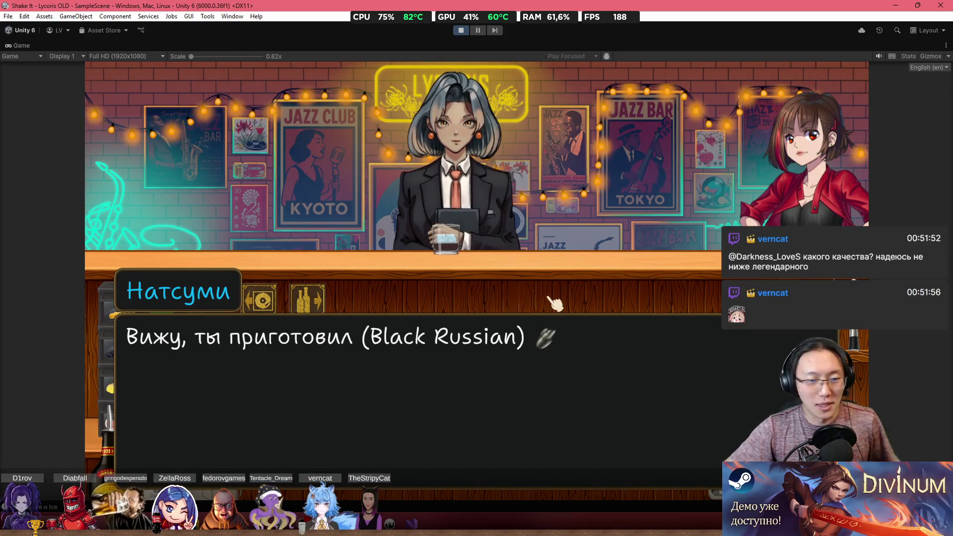
Step: Read through the customer's three lines calling the Black Russian perfect, then exit Play mode
left_click(583, 270)
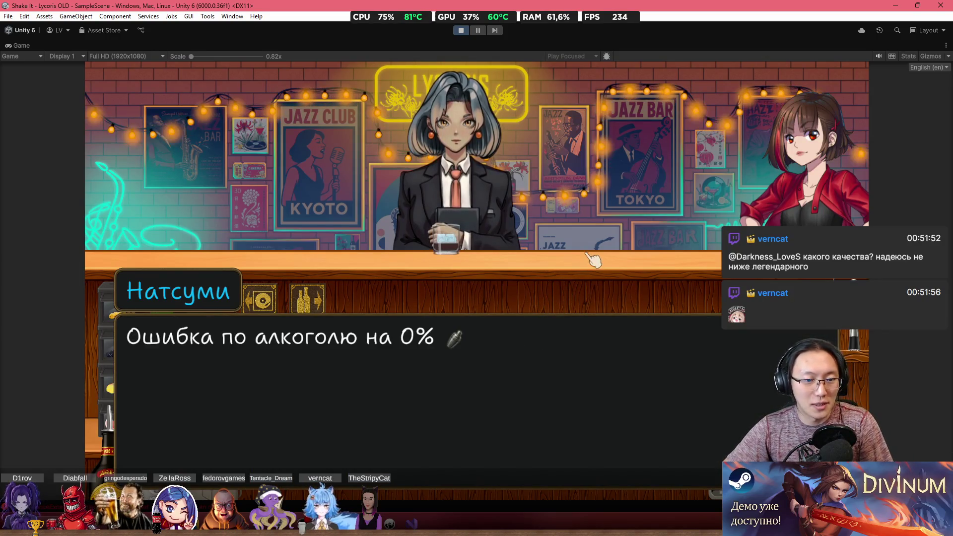
left_click(589, 264)
left_click(592, 261)
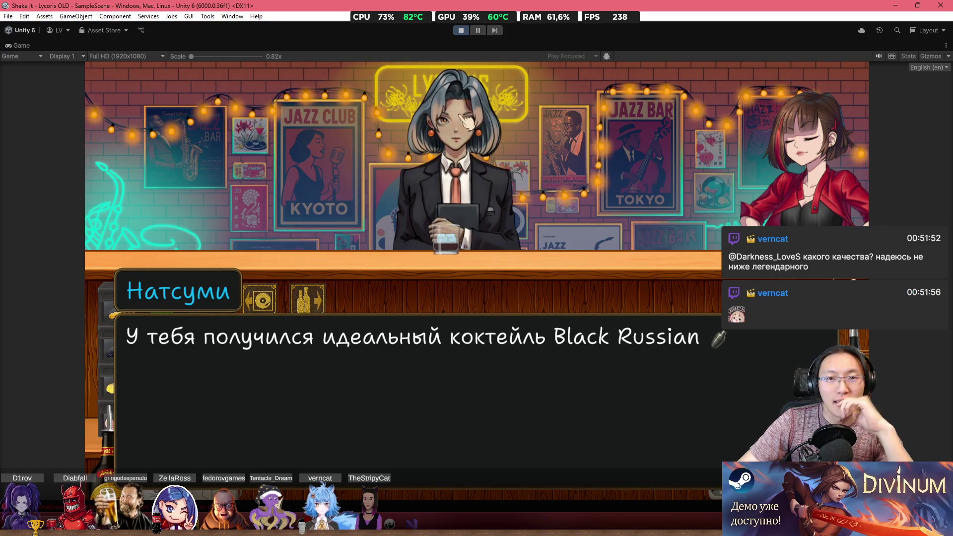
left_click(458, 31)
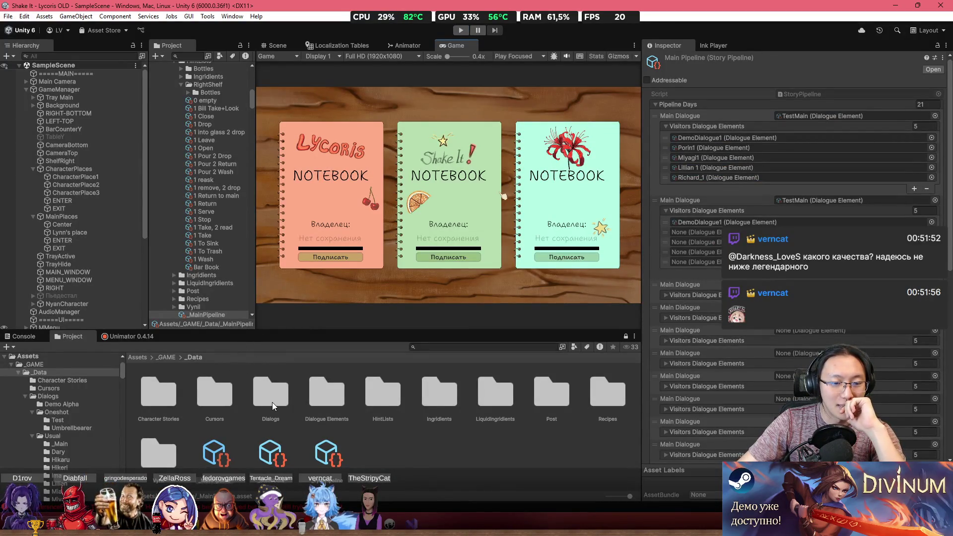
Step: Browse from the _GAME folder into Prefabs > Characters, briefly opening the ++ Dary folder
left_click(309, 400)
left_click(246, 404)
left_click(169, 357)
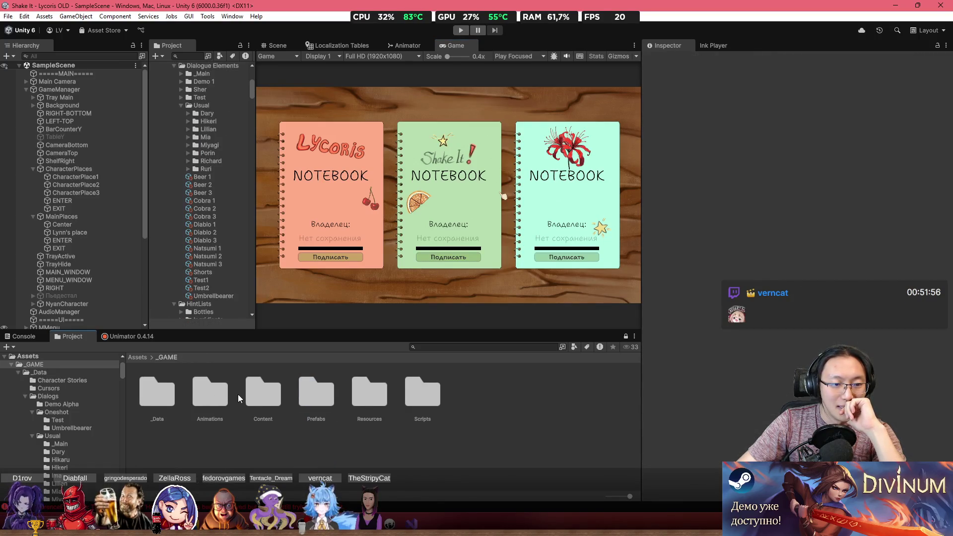
double_click(374, 397)
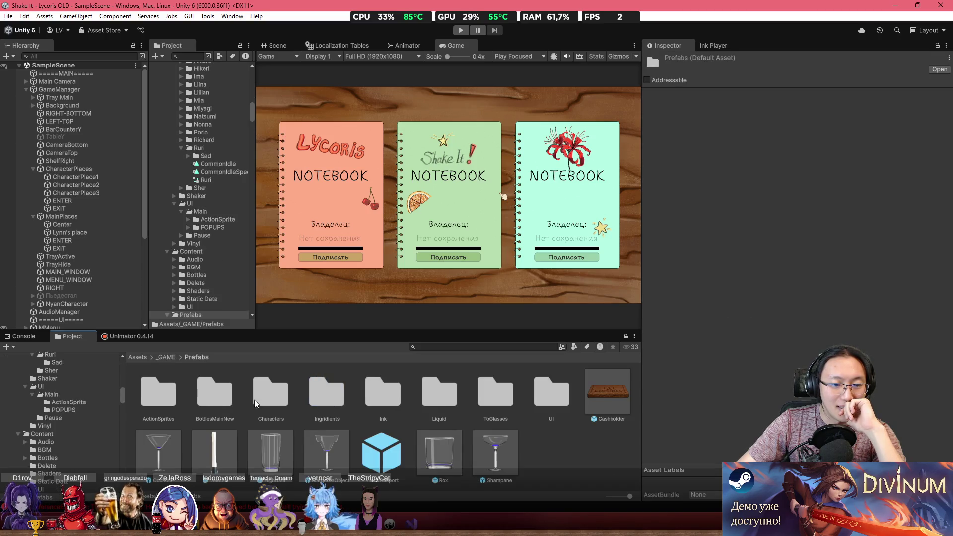
double_click(274, 399)
left_click(171, 463)
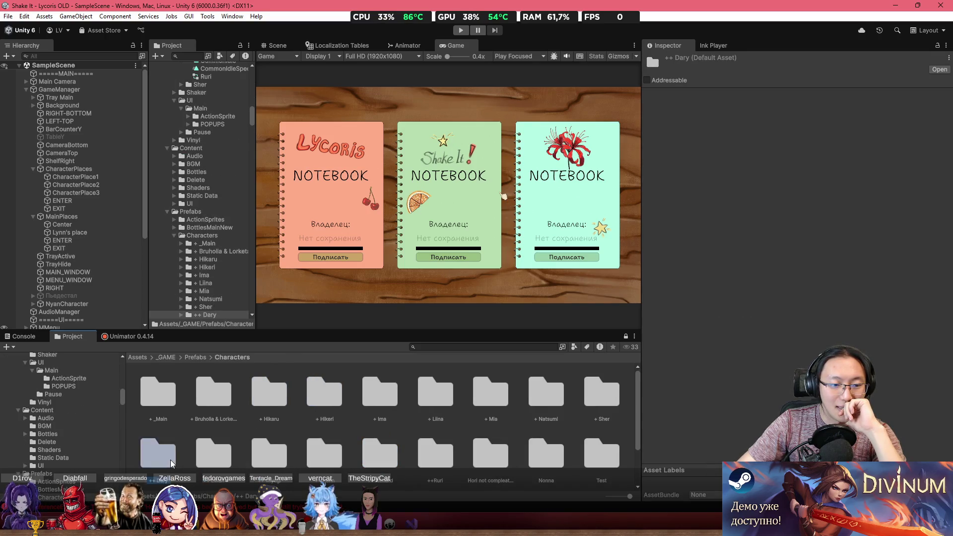
double_click(171, 463)
Step: Open the + Hikeri folder and select the Hikeri character prefab, showing its Sweet cocktail tag
key("BackSpace")
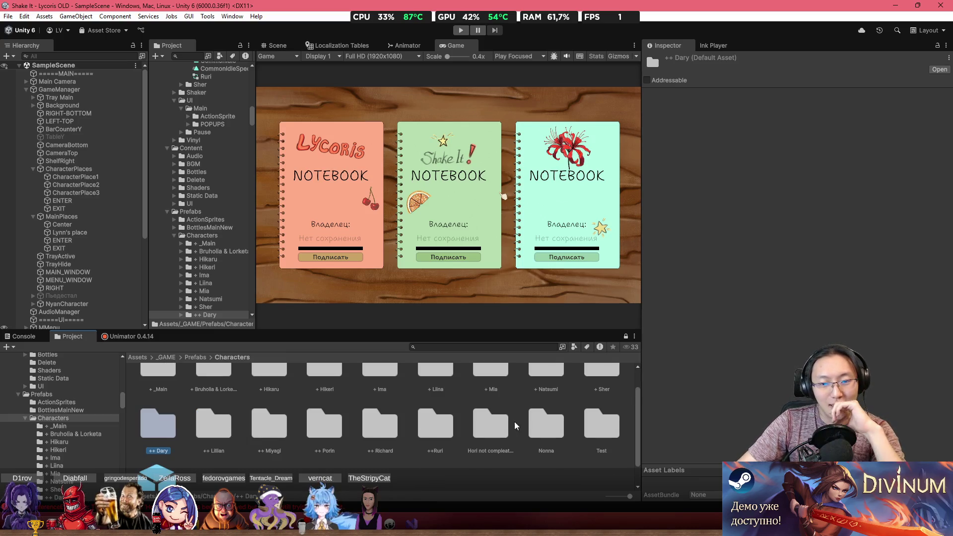
scroll(531, 412, "up", 1)
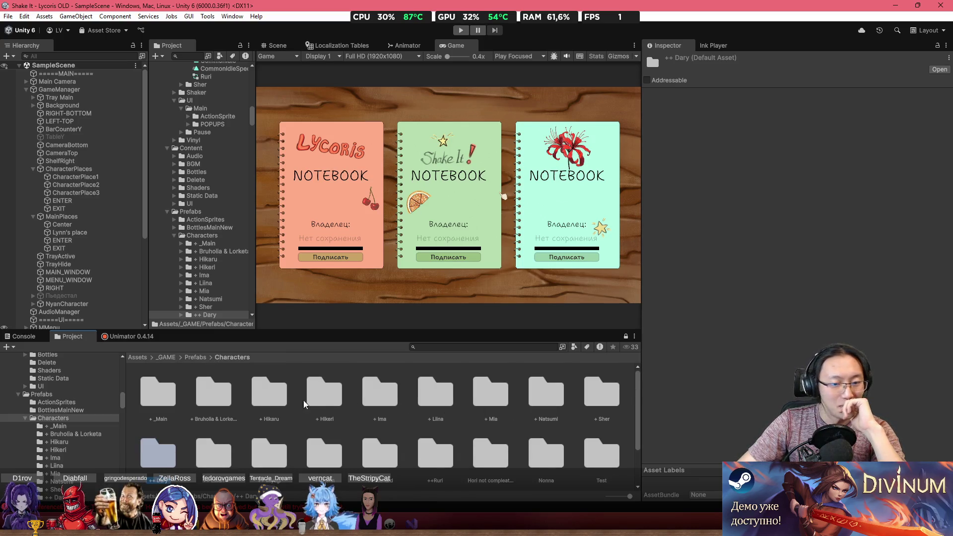
double_click(325, 402)
left_click(158, 392)
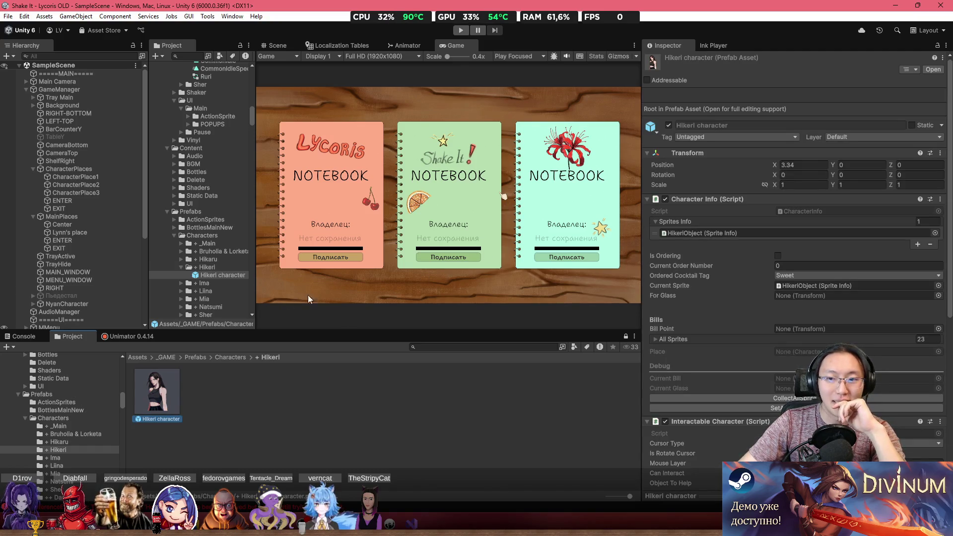
left_click(275, 45)
Step: Drop a Hikeri prefab copy by the bar shelves and select and nudge its skirt sprite Юбка
scroll(403, 212, "down", 3)
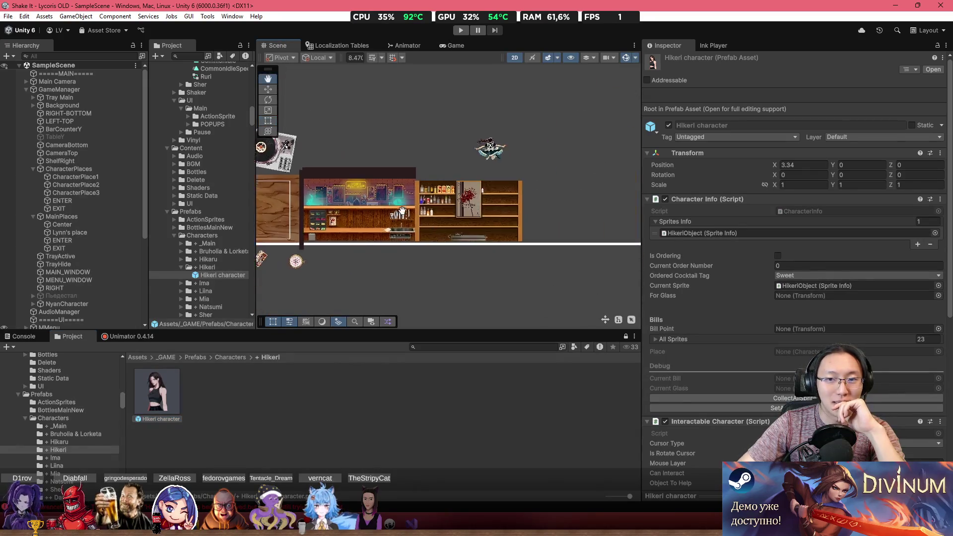
left_click_drag(402, 213, 358, 261)
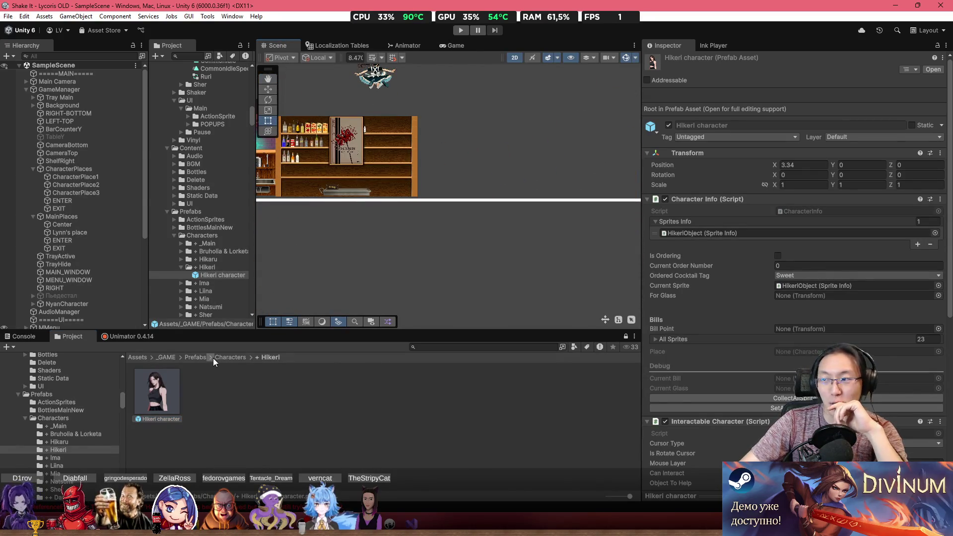
mouse_move(165, 401)
left_mouse_down()
mouse_move(448, 290)
mouse_move(469, 271)
left_mouse_up()
scroll(469, 271, "up", 10)
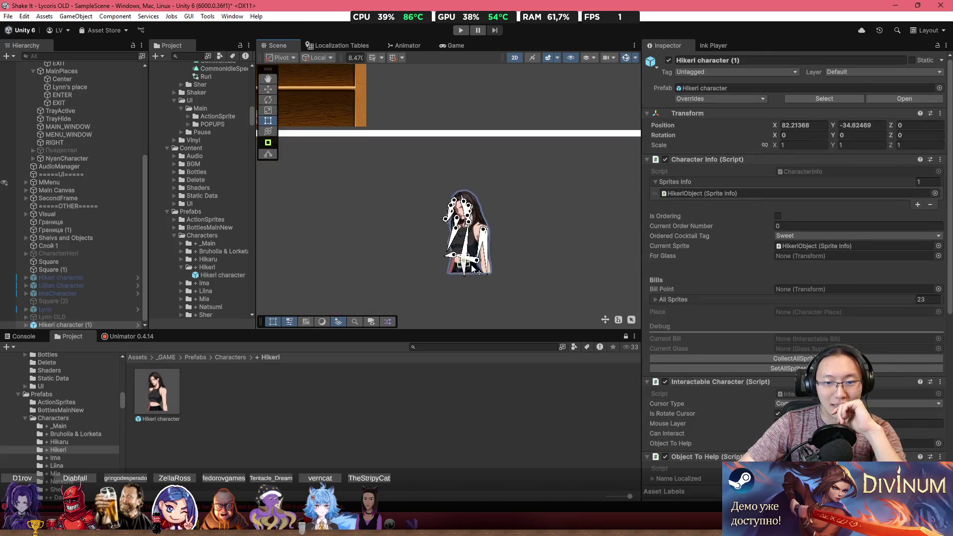
left_click(454, 217)
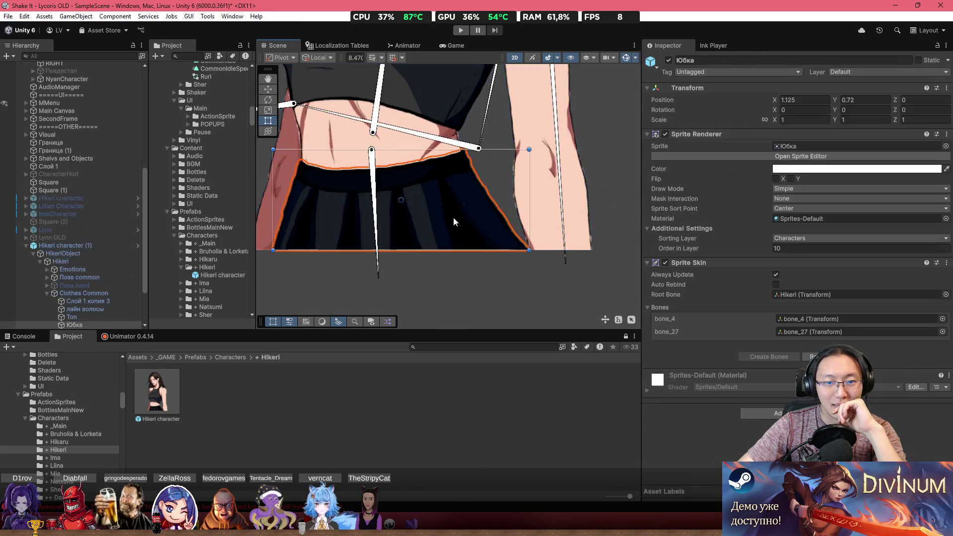
left_click(458, 212)
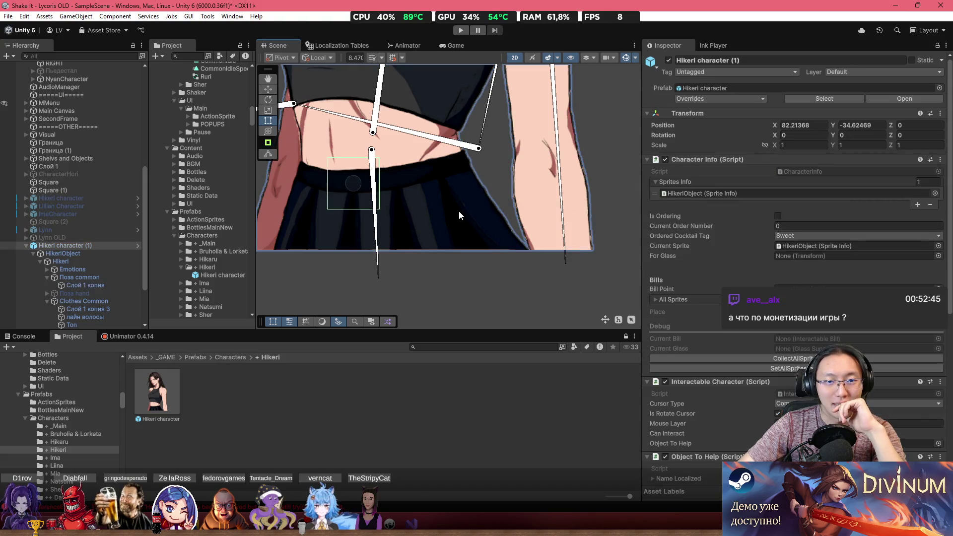
left_click(458, 211)
left_click_drag(463, 199, 455, 208)
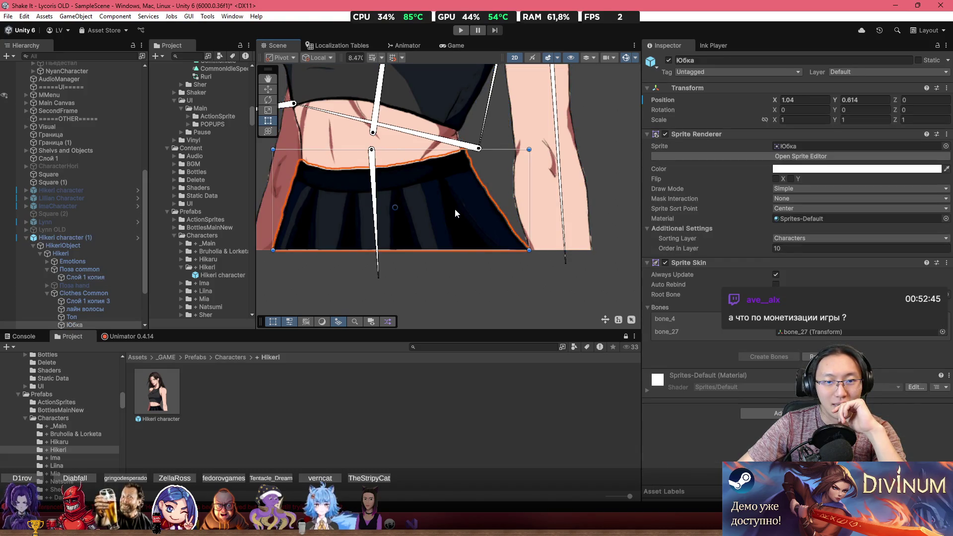
Step: Rotate the skirt bone bone_27 to check the skirt's bending, then reselect Юбка and Hikeri character (1)
left_click(382, 250)
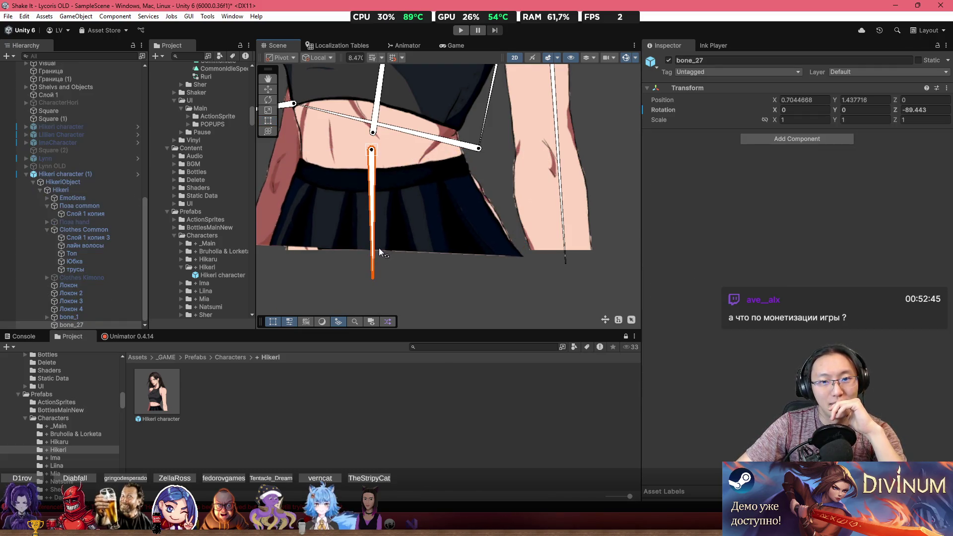
mouse_move(380, 248)
left_mouse_down()
mouse_move(353, 252)
mouse_move(431, 218)
mouse_move(466, 169)
mouse_move(472, 90)
left_mouse_up()
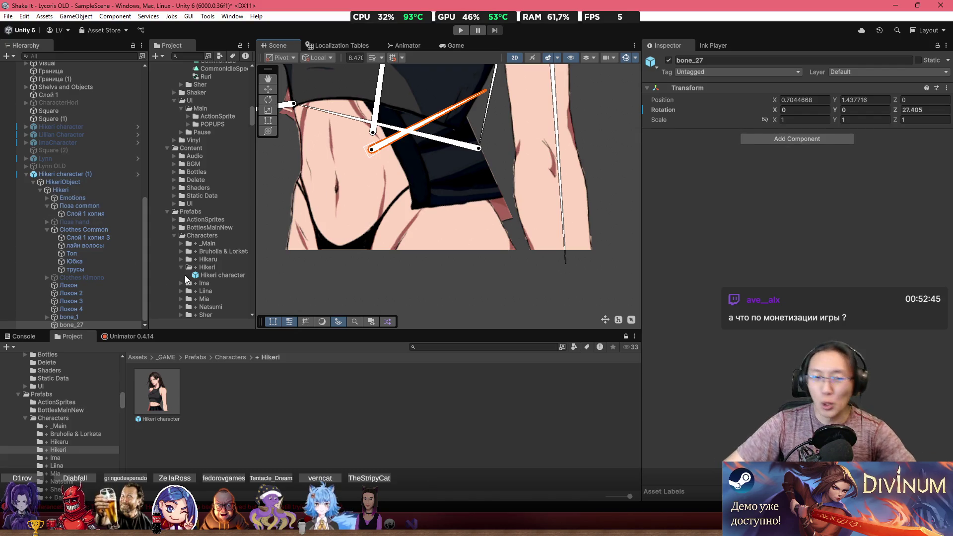
scroll(320, 267, "up", 10)
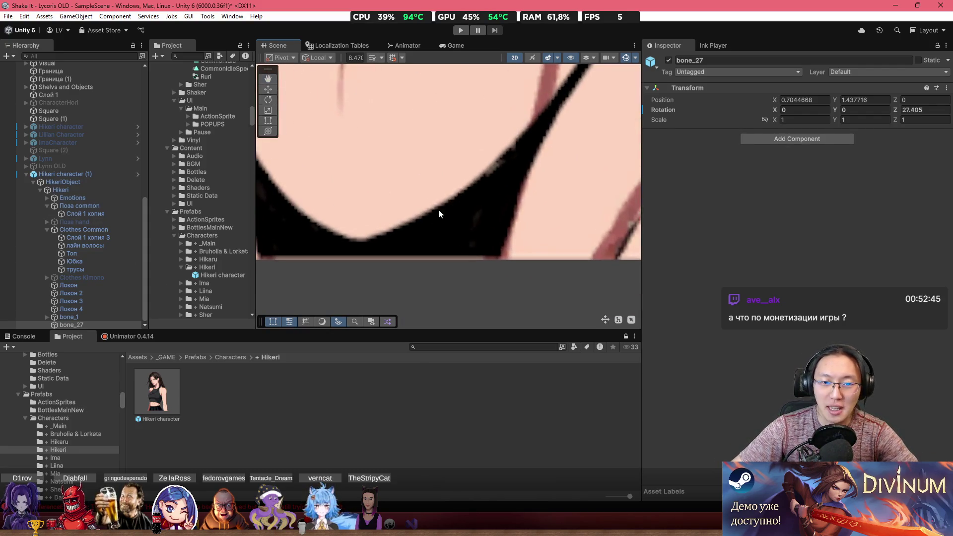
scroll(482, 209, "down", 5)
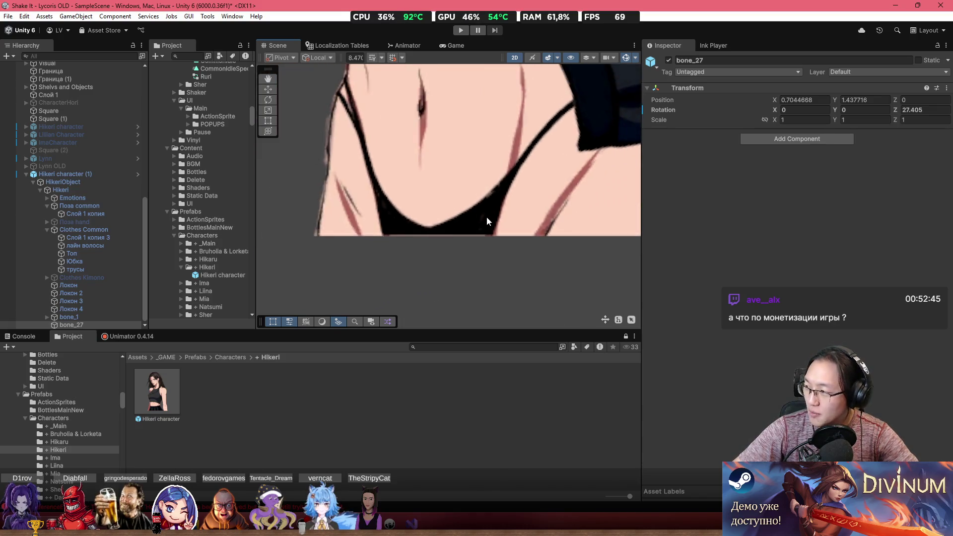
left_click(453, 237)
scroll(476, 199, "down", 5)
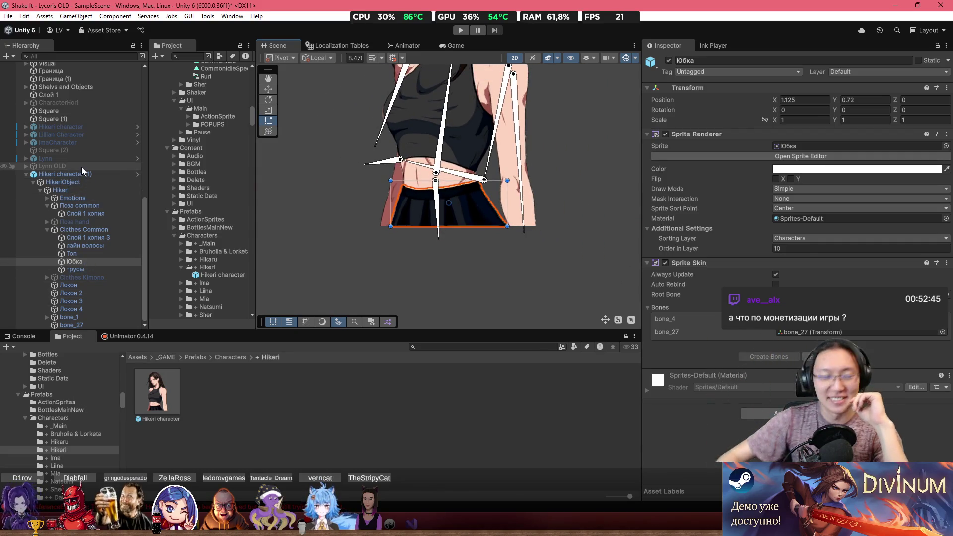
left_click(67, 174)
scroll(514, 143, "down", 2)
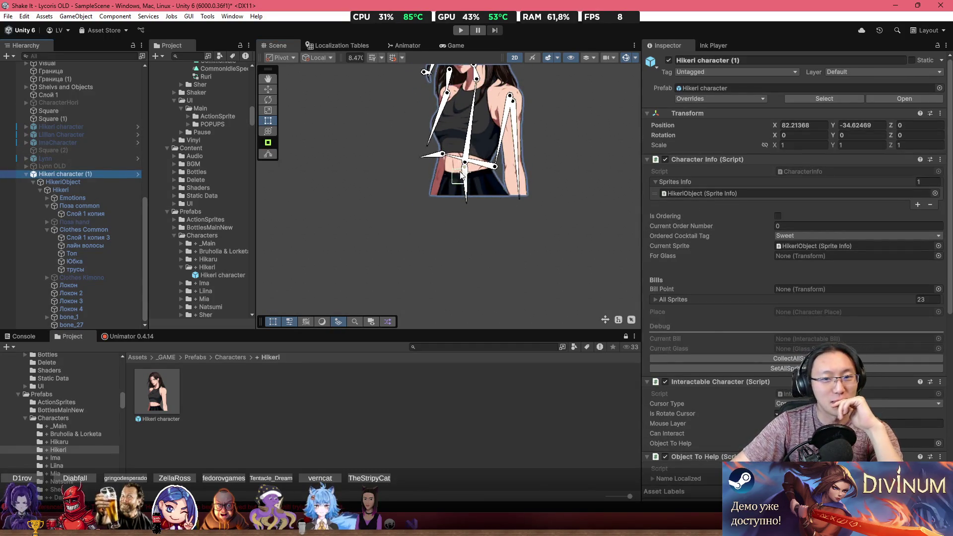
Step: Delete the Hikeri character (1) copy and frame CharacterHori in the Scene view
scroll(462, 174, "up", 4)
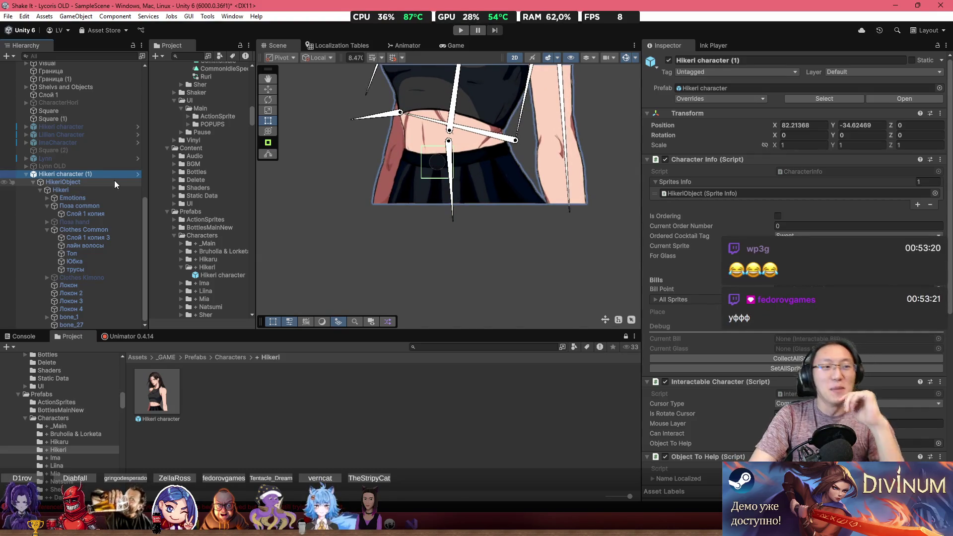
key("Delete")
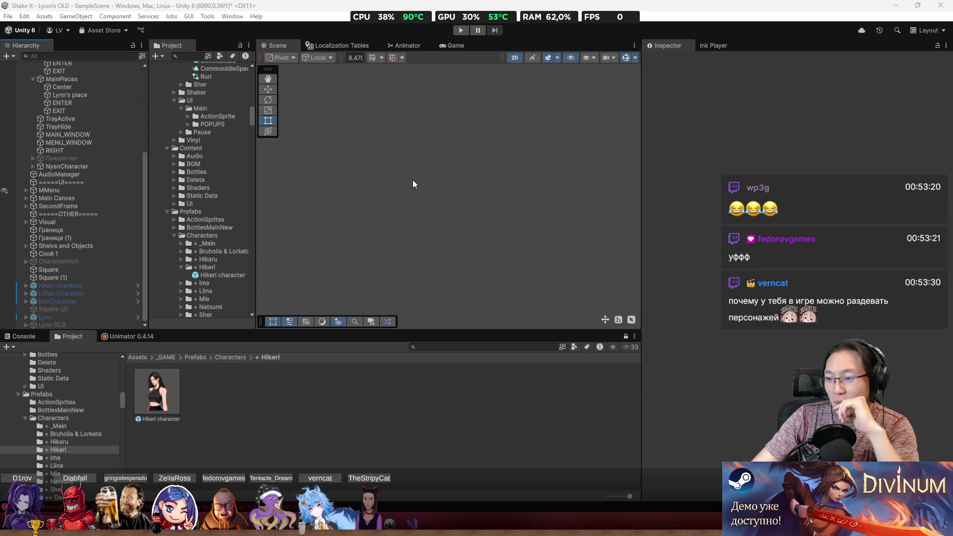
double_click(88, 262)
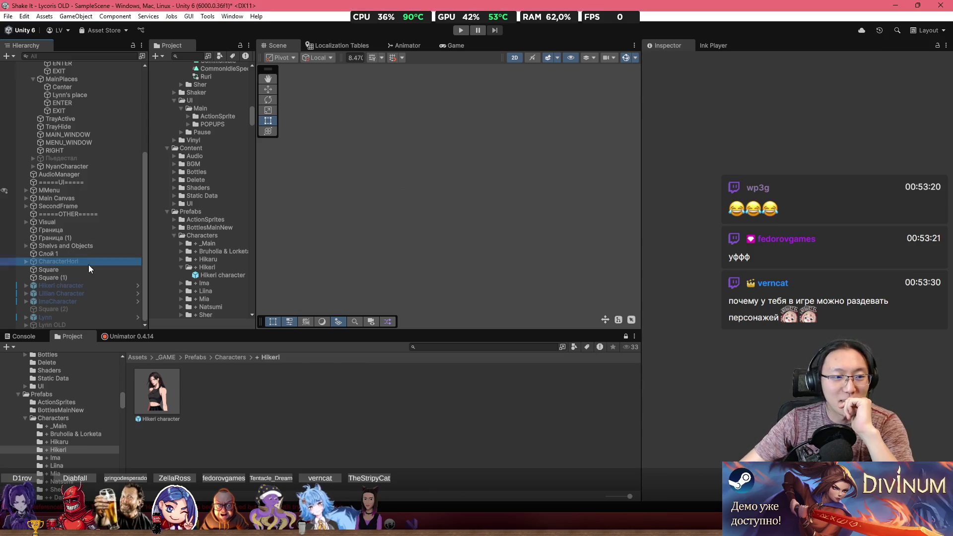
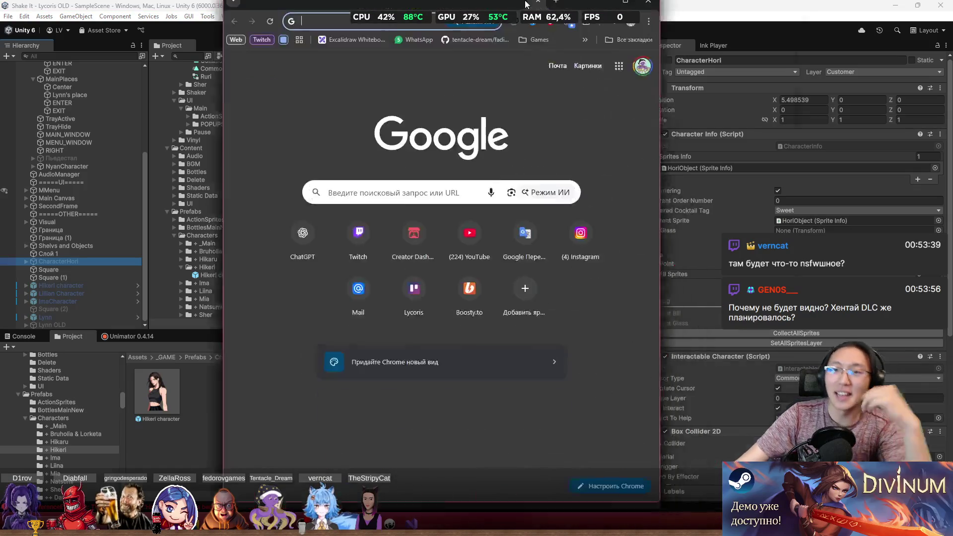
Step: Open the Цели кикстартера card on the Lycoris Trello board, highlight its tenth funding goal, then close it
type("tw")
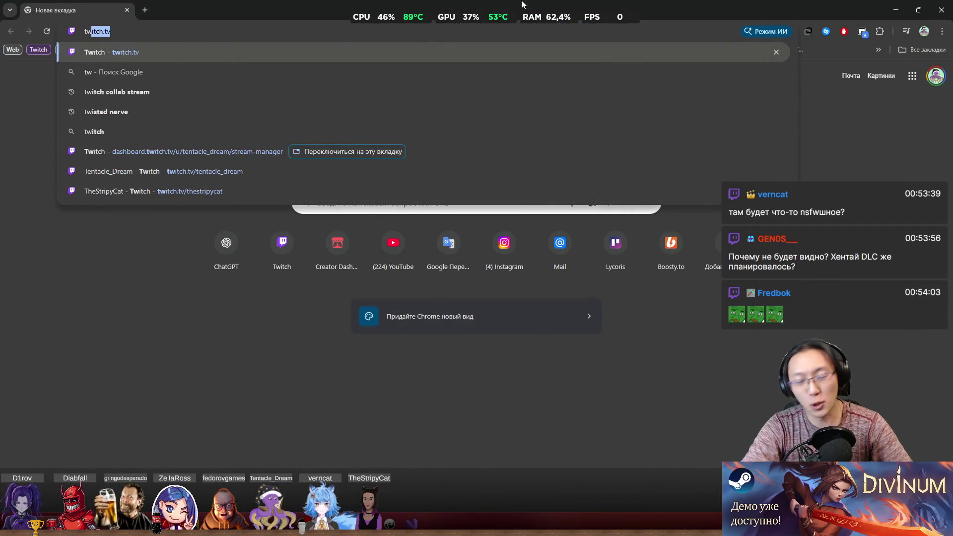
key("Escape")
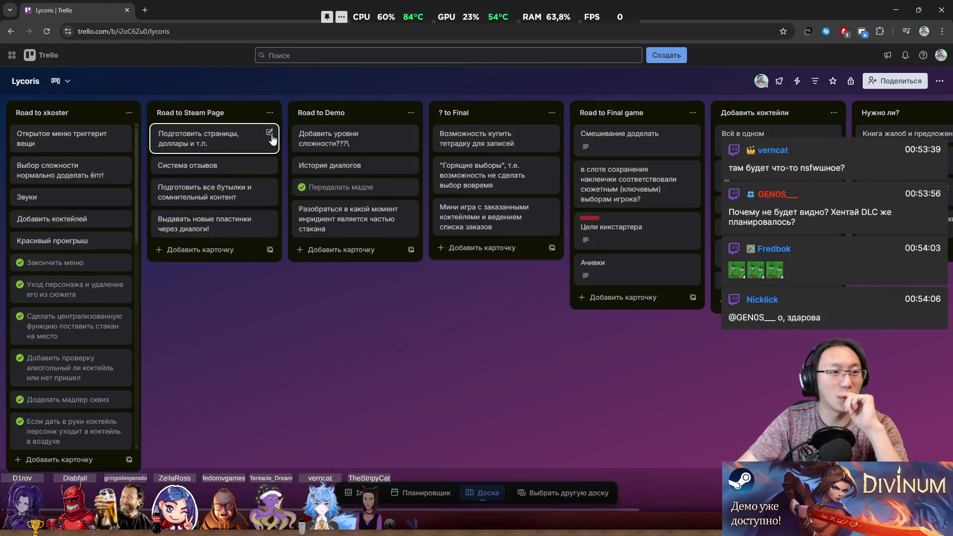
scroll(437, 270, "right", 3)
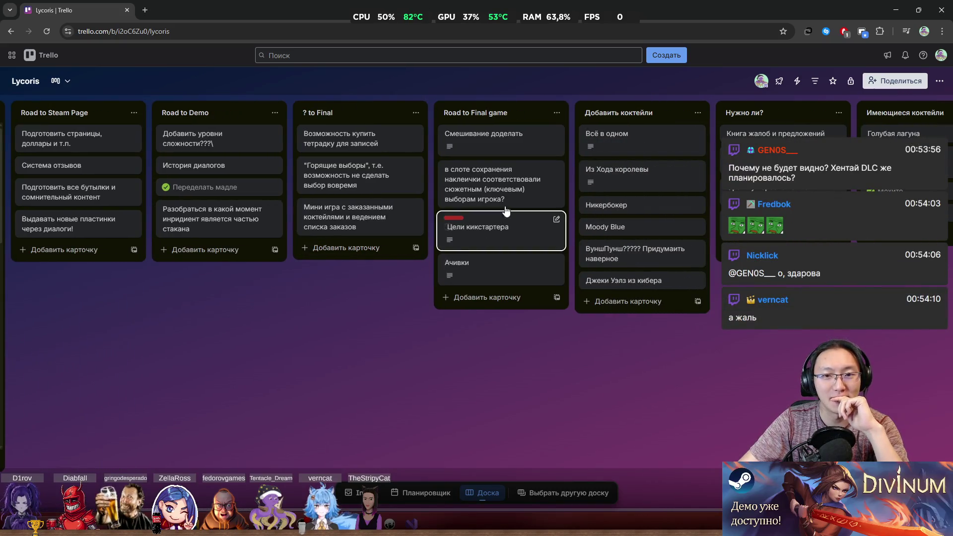
left_click(510, 240)
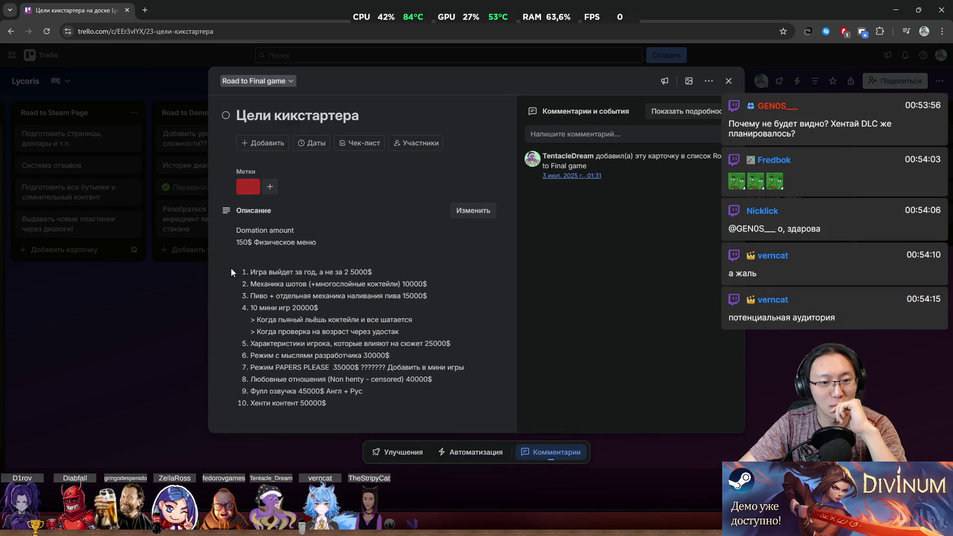
left_click_drag(328, 404, 276, 410)
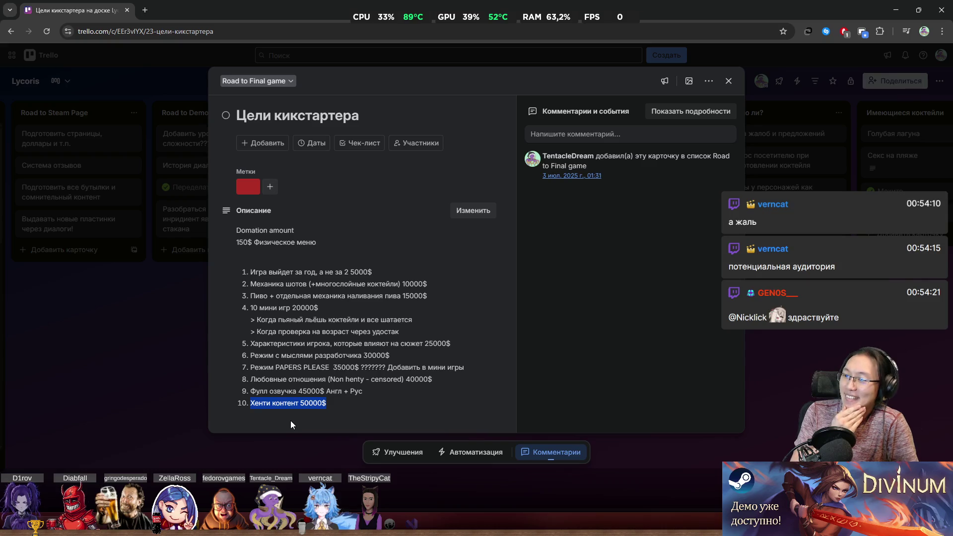
left_click(257, 436)
Step: Hide the browser, bring Unity Hub back into view and open Project BarSup
key("super+Down")
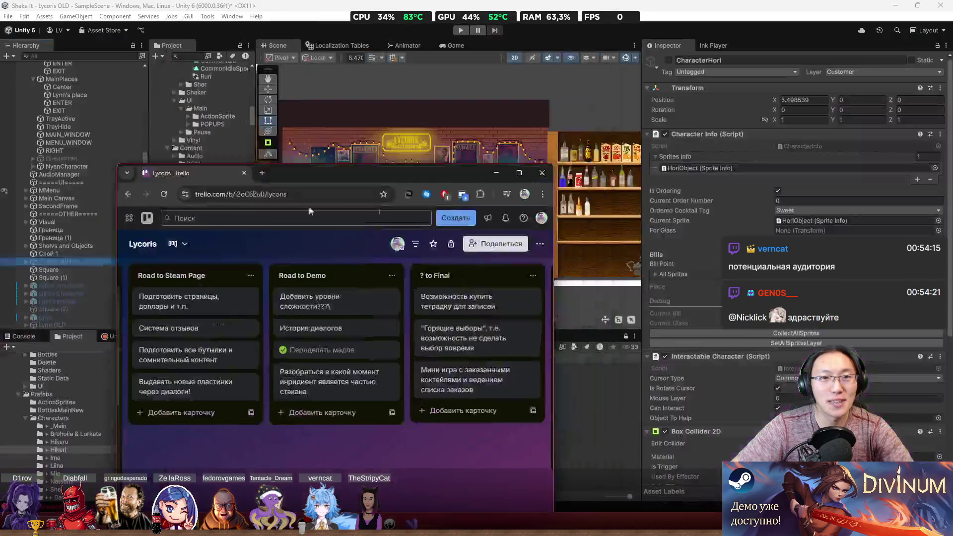
key("super+Down")
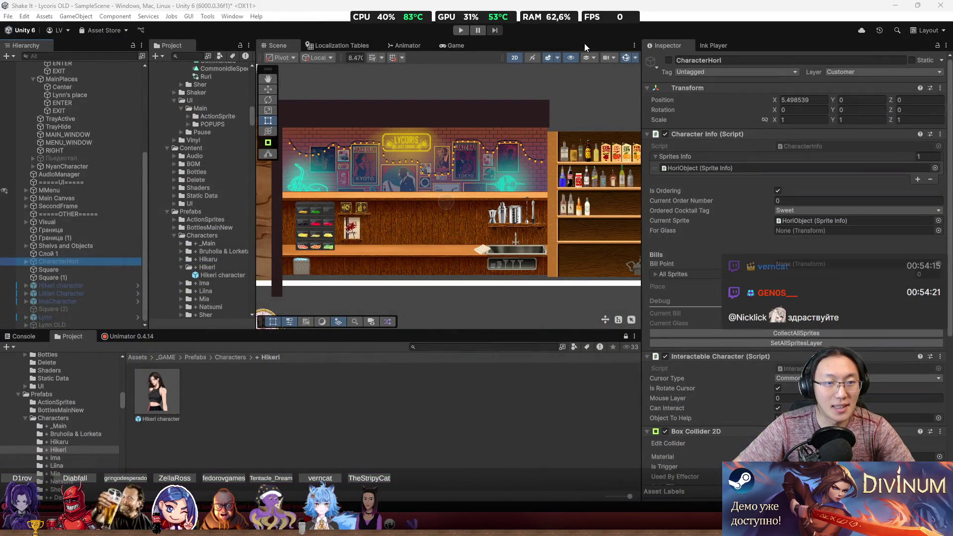
key("super+Down")
left_click_drag(764, 147, 763, 1)
scroll(365, 216, "down", 5)
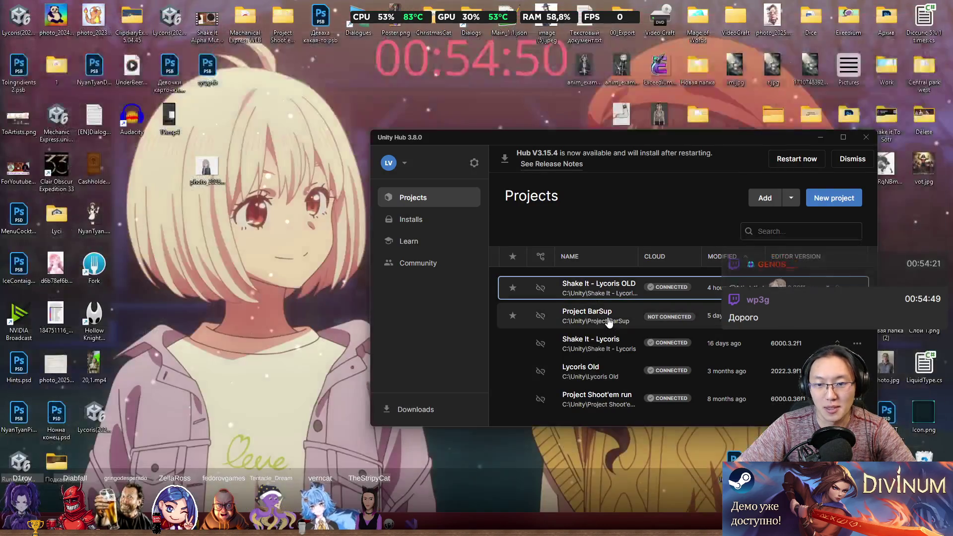
left_click(609, 318)
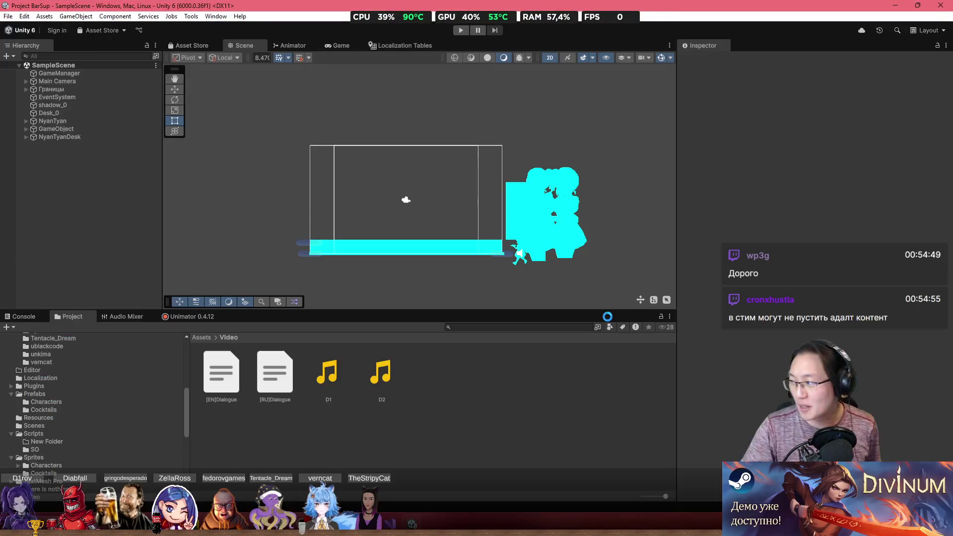
Step: Pan the Scene view up to the camera frame
scroll(434, 231, "up", 4)
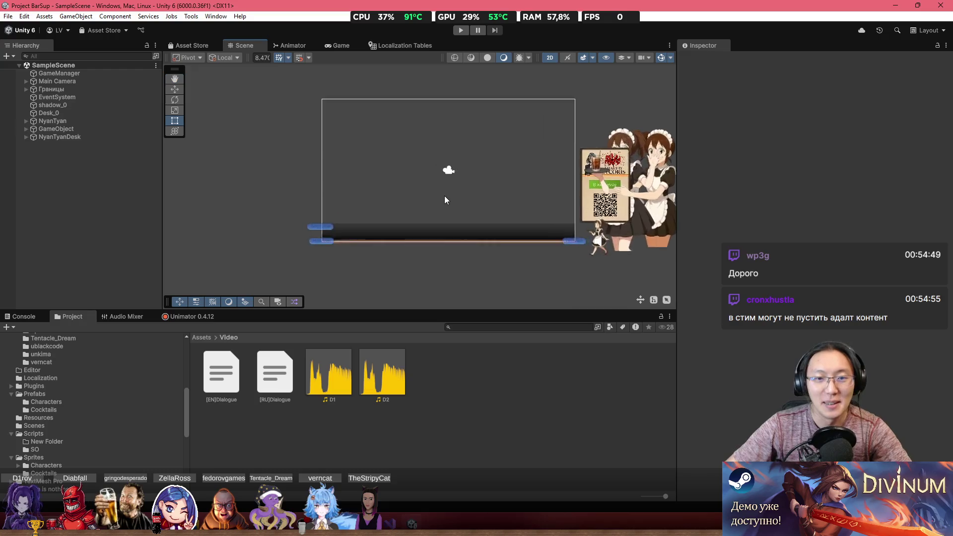
mouse_move(463, 191)
left_mouse_down()
mouse_move(414, 305)
mouse_move(423, 216)
left_mouse_up()
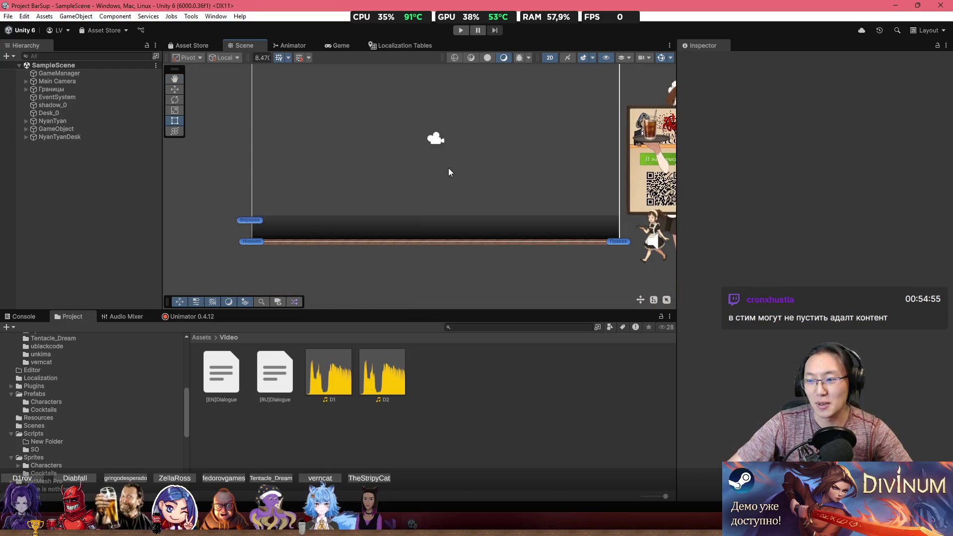
left_click_drag(560, 174, 541, 207)
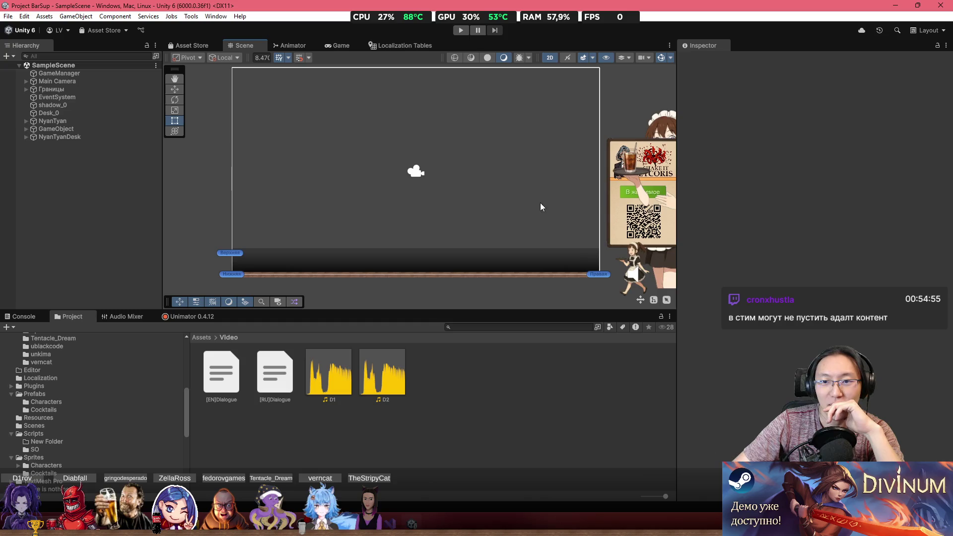
scroll(600, 182, "up", 1)
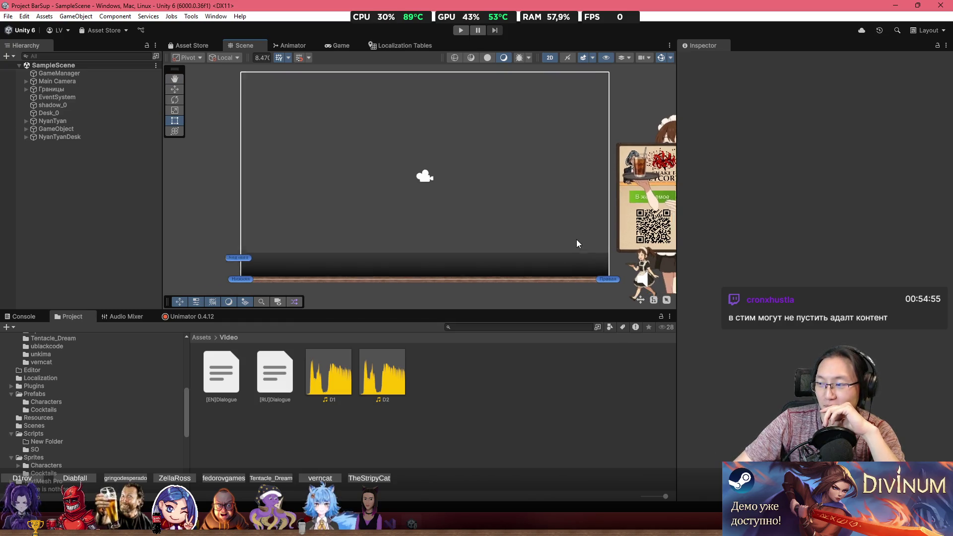
scroll(577, 241, "down", 2)
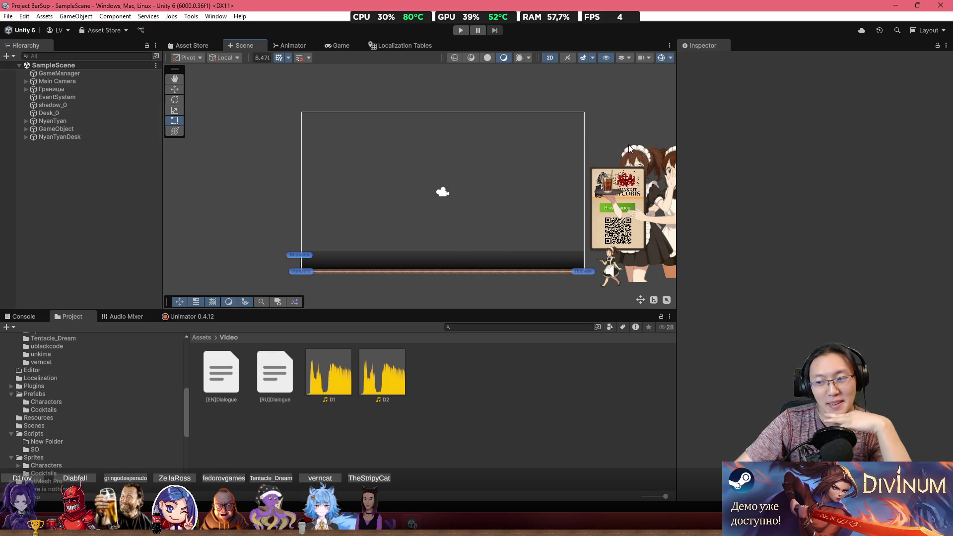
Step: Peek into the Prefabs and Resources folders, then open Assets > Sprites > Characters
left_click(202, 338)
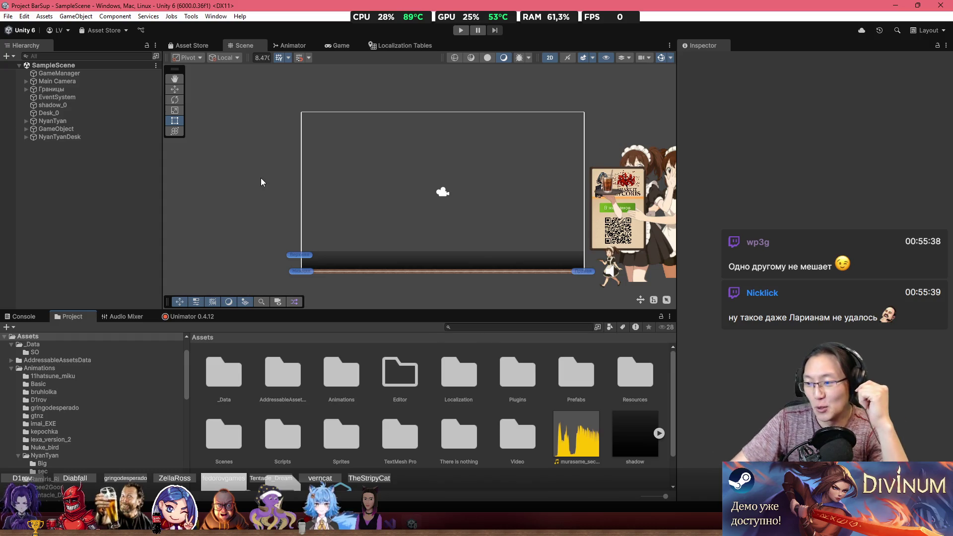
scroll(470, 221, "up", 3)
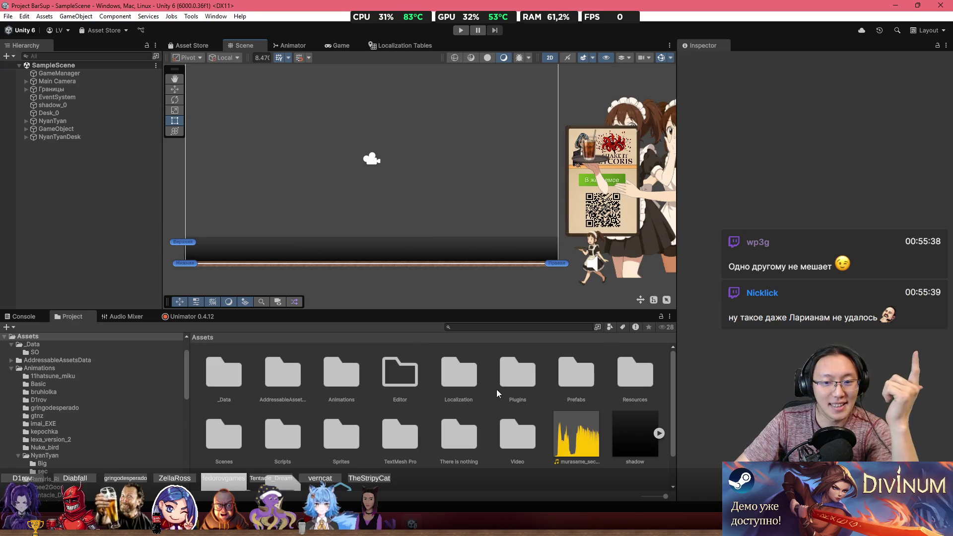
double_click(575, 377)
left_click(201, 338)
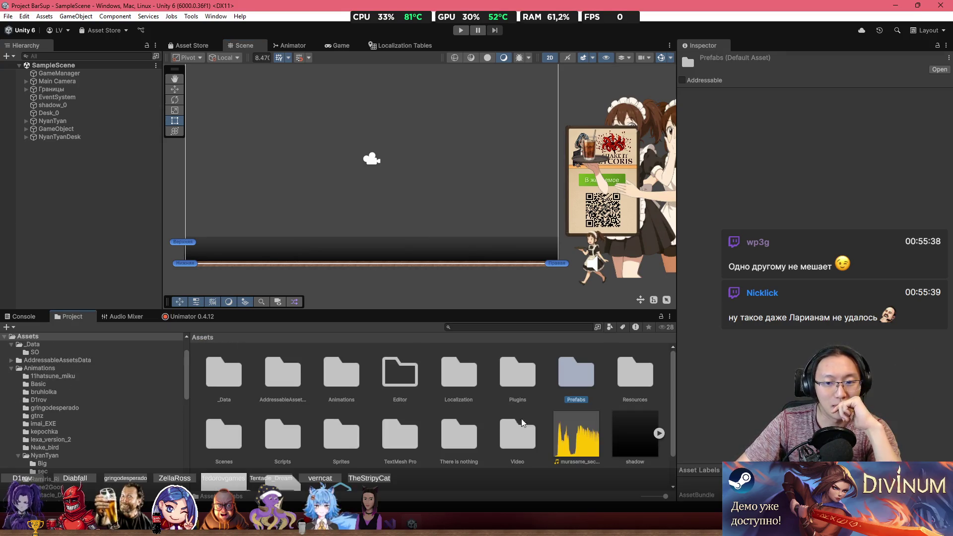
double_click(636, 376)
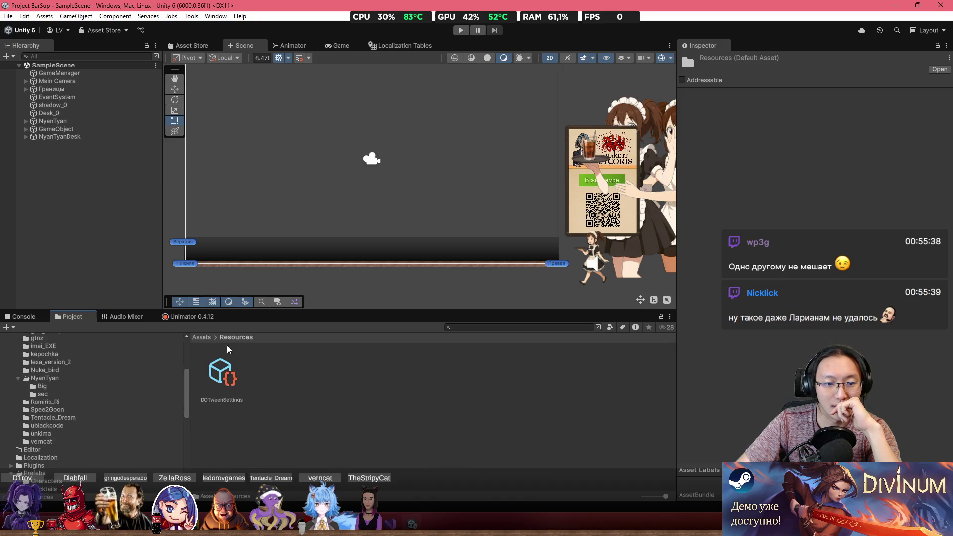
left_click(201, 339)
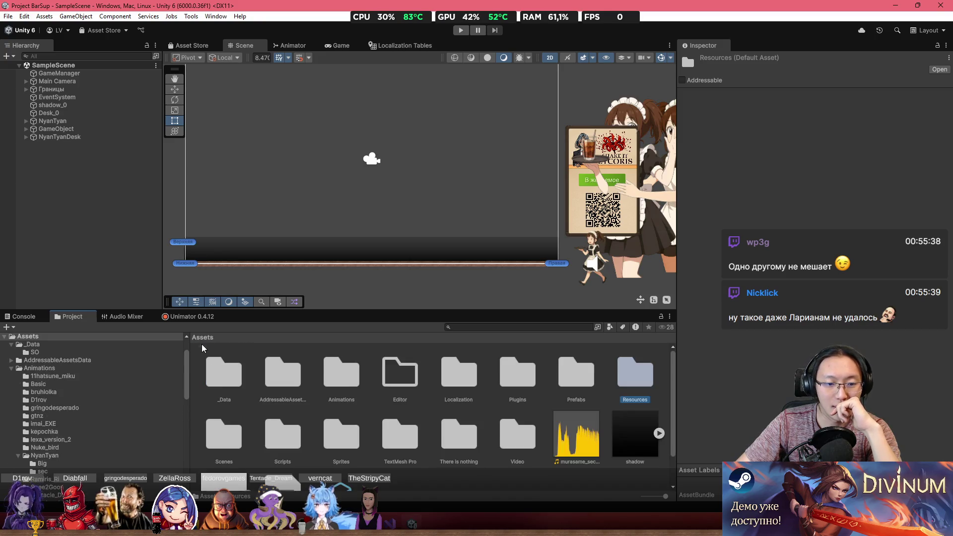
double_click(342, 435)
double_click(222, 373)
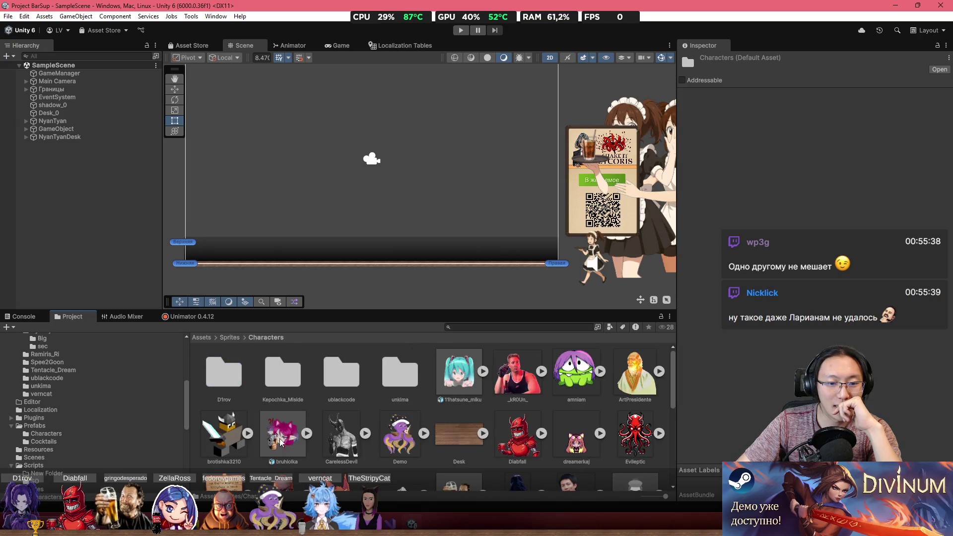
scroll(281, 441, "down", 5)
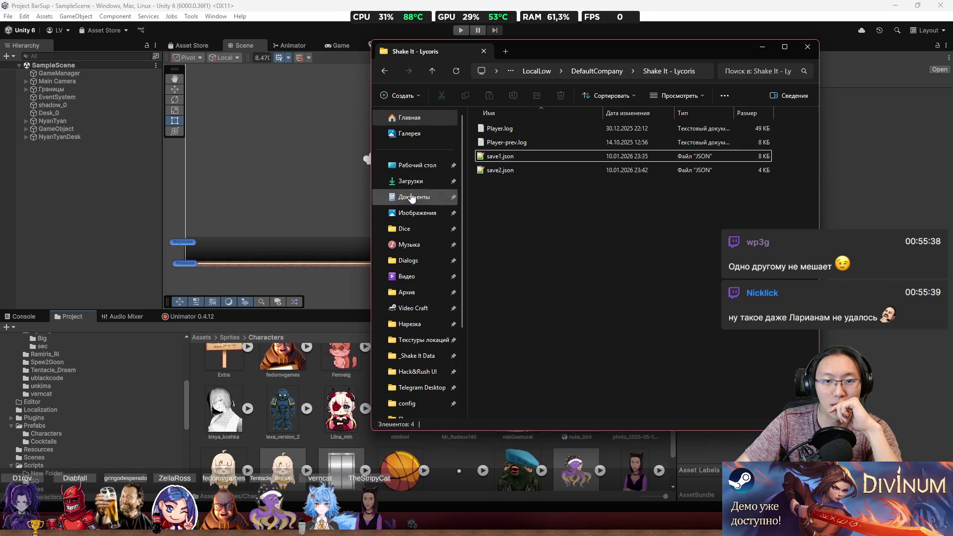
Step: Show the Desktop folder's files in File Explorer, then bring Telegram to the front
left_click(416, 165)
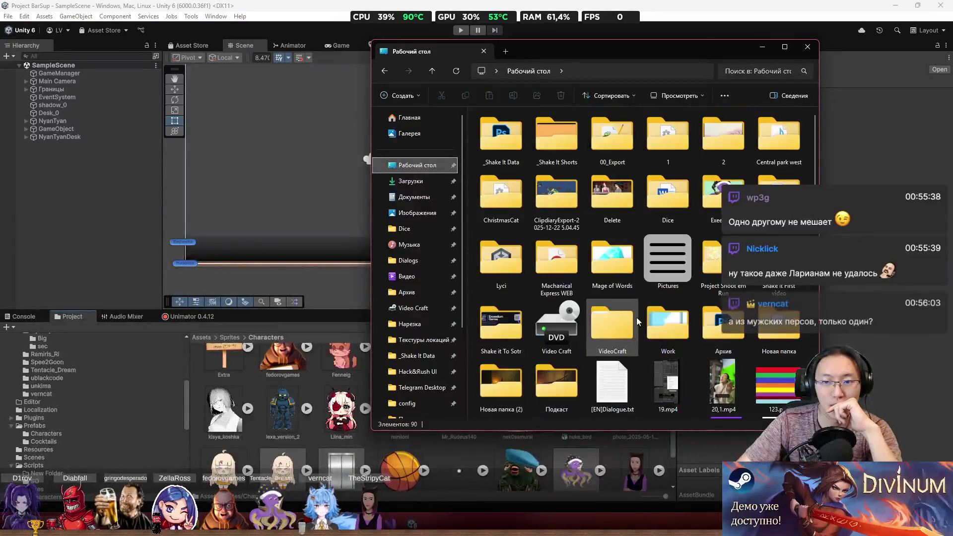
scroll(653, 338, "down", 3)
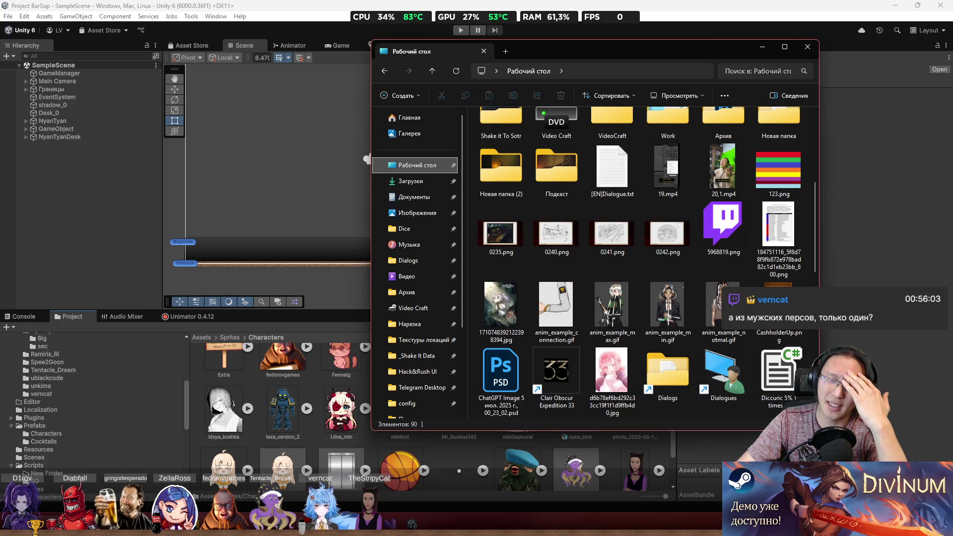
key("alt+Tab")
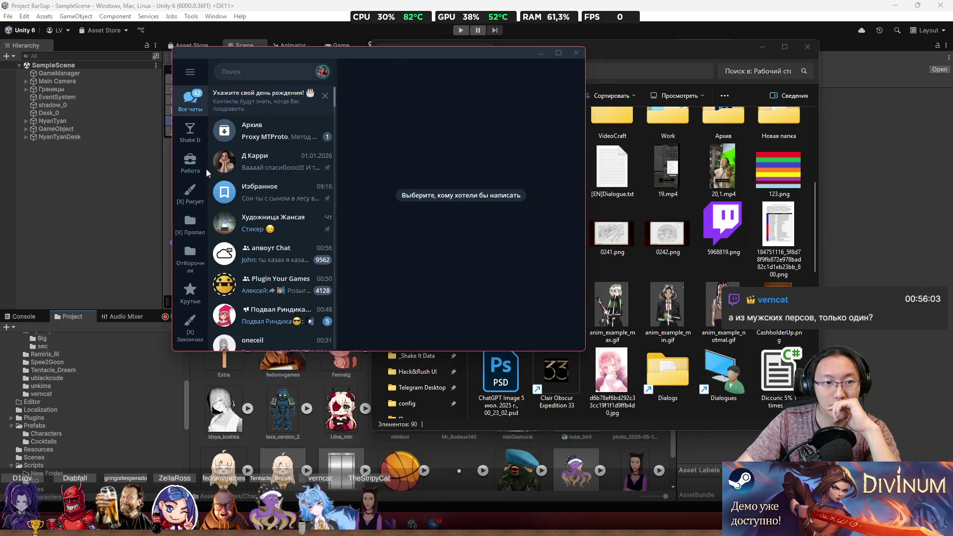
left_click(191, 199)
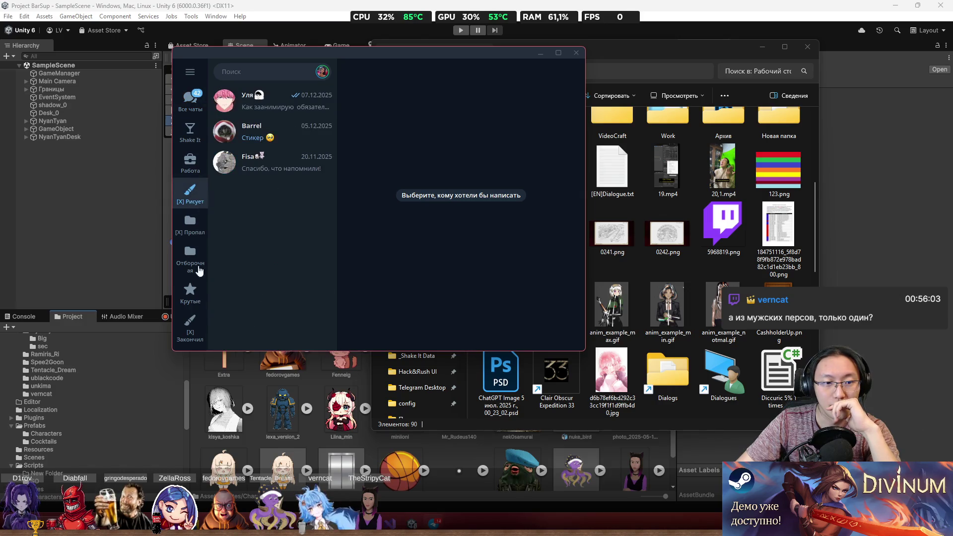
left_click(190, 323)
left_click(258, 131)
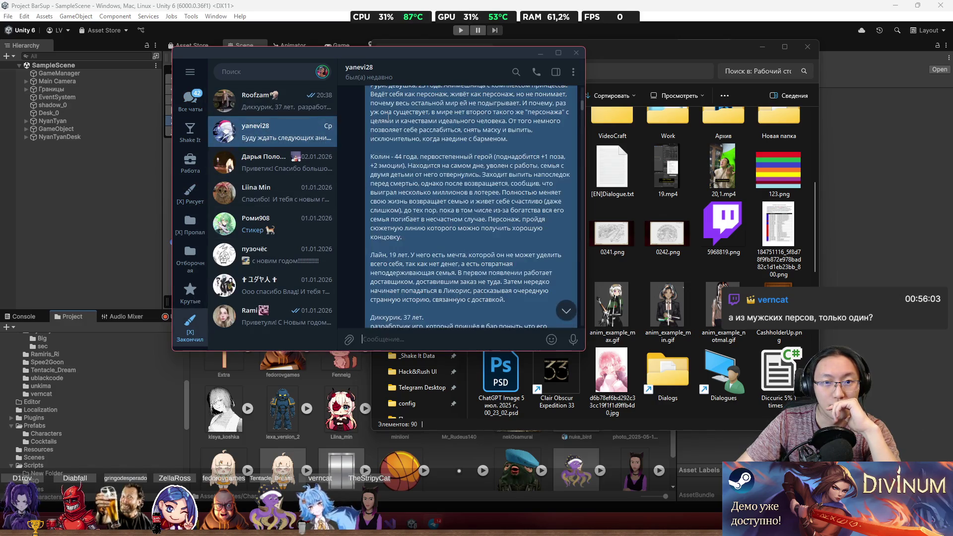
scroll(575, 298, "down", 15)
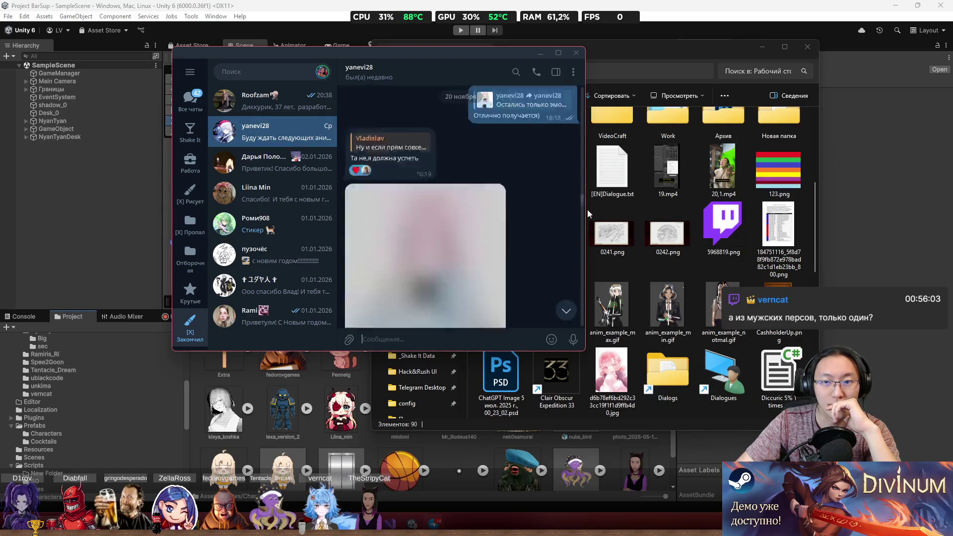
scroll(496, 235, "up", 5)
left_click(497, 235)
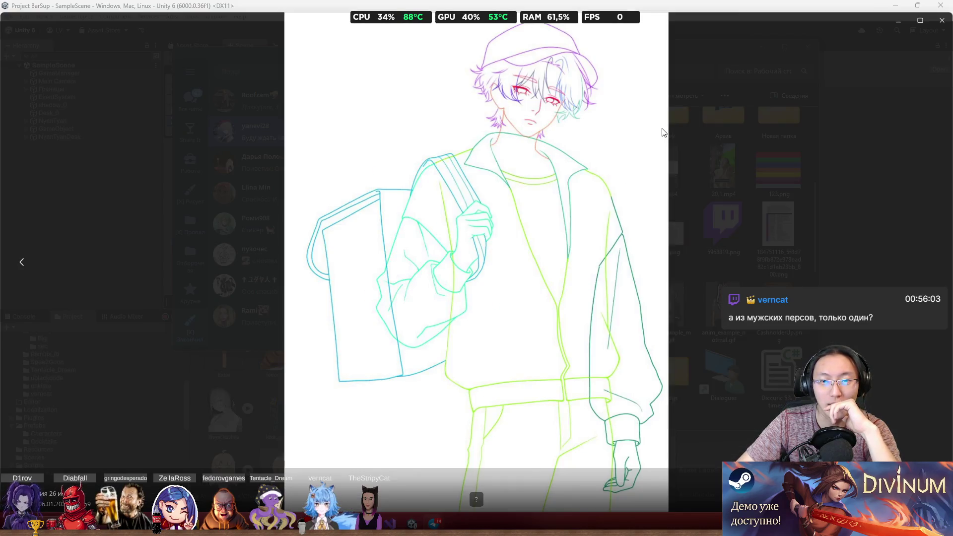
left_click(943, 23)
left_click(545, 55)
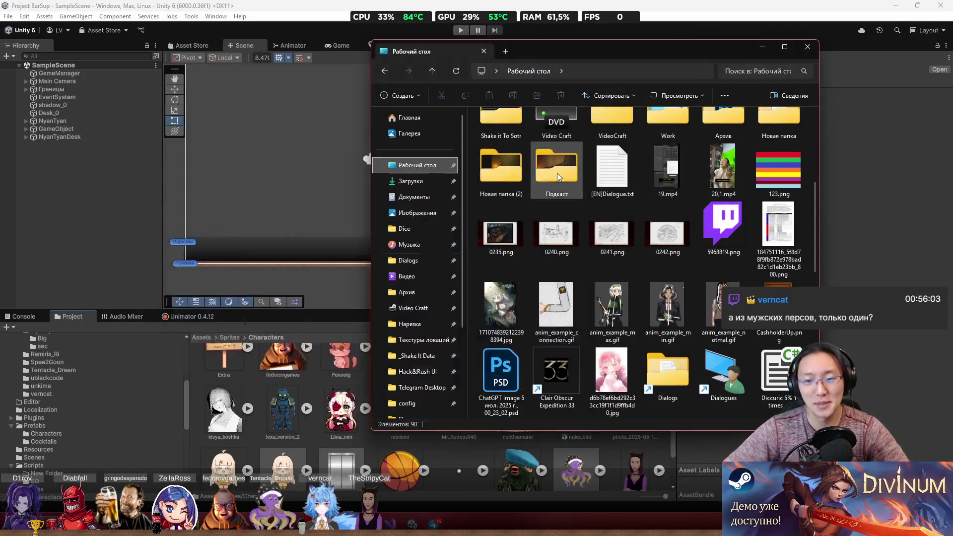
Step: Open the Boosty folder in _Shake It Data and select oneceil.psb
scroll(595, 278, "up", 5)
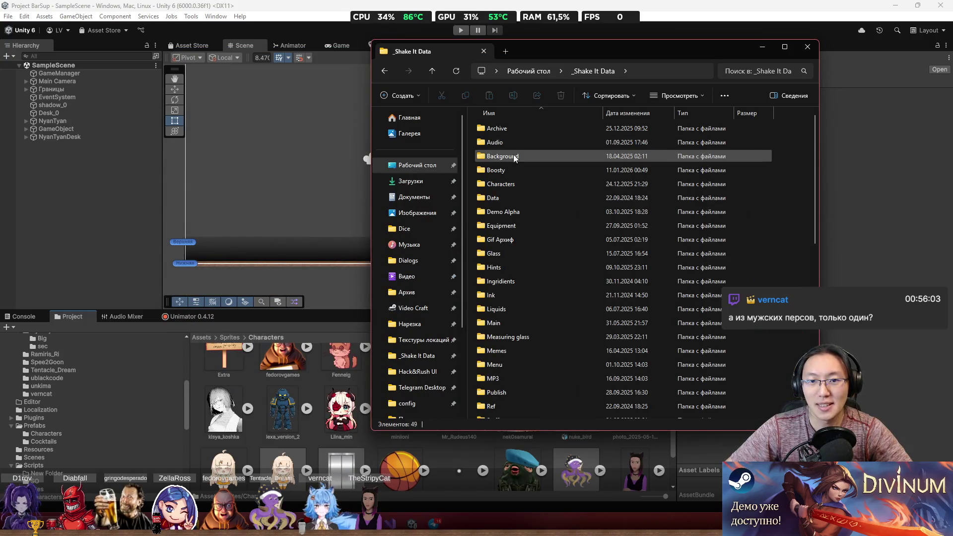
double_click(520, 168)
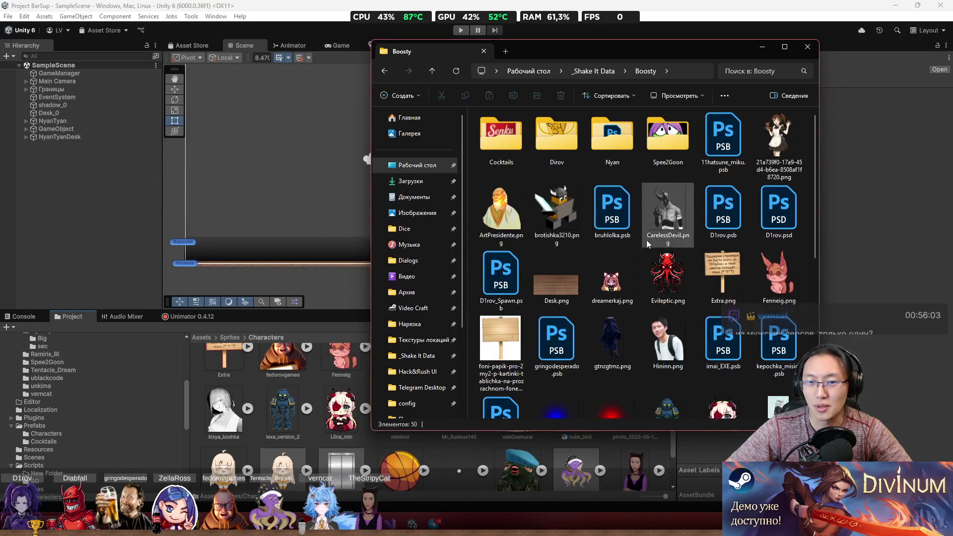
scroll(665, 366, "down", 5)
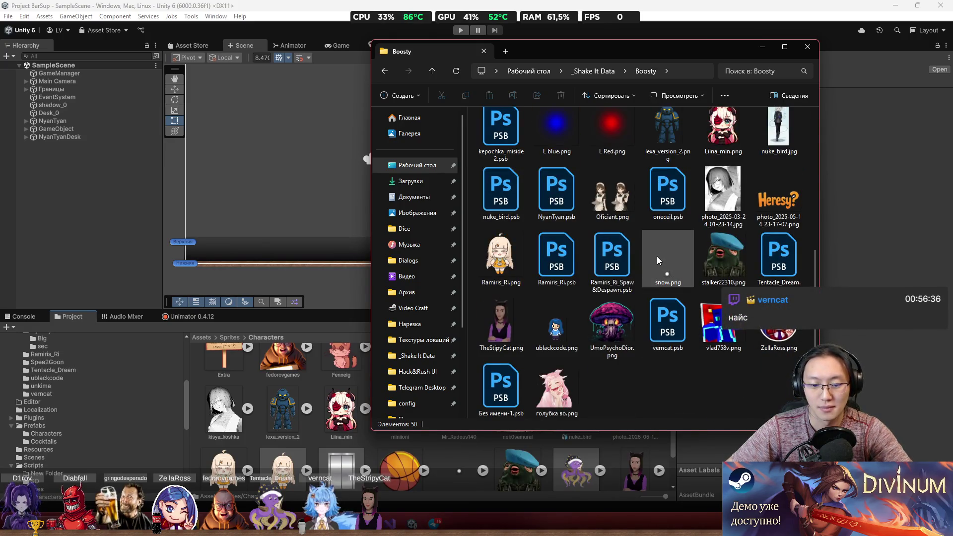
left_click(668, 194)
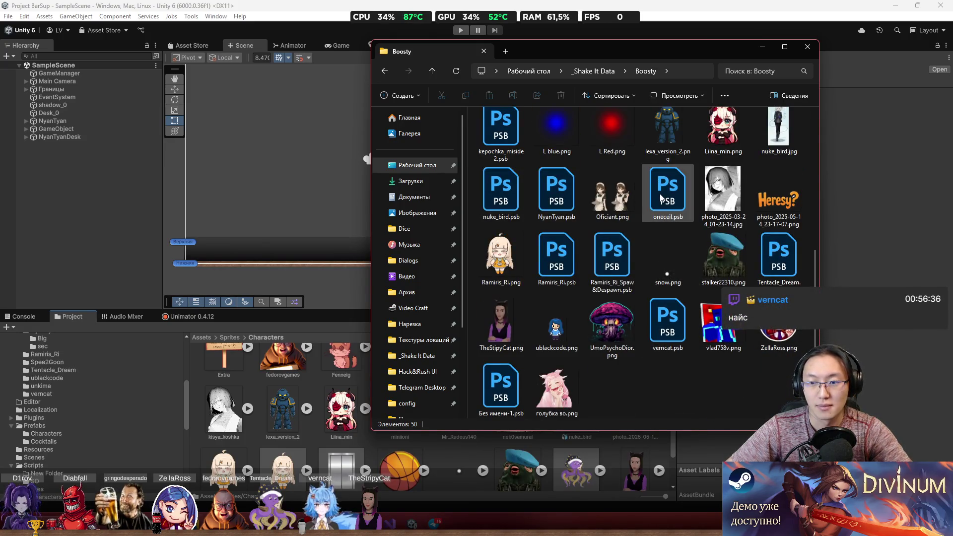
Step: Select the onecell asset in Unity and open it in the Sprite Editor's Skinning Editor
left_click(264, 392)
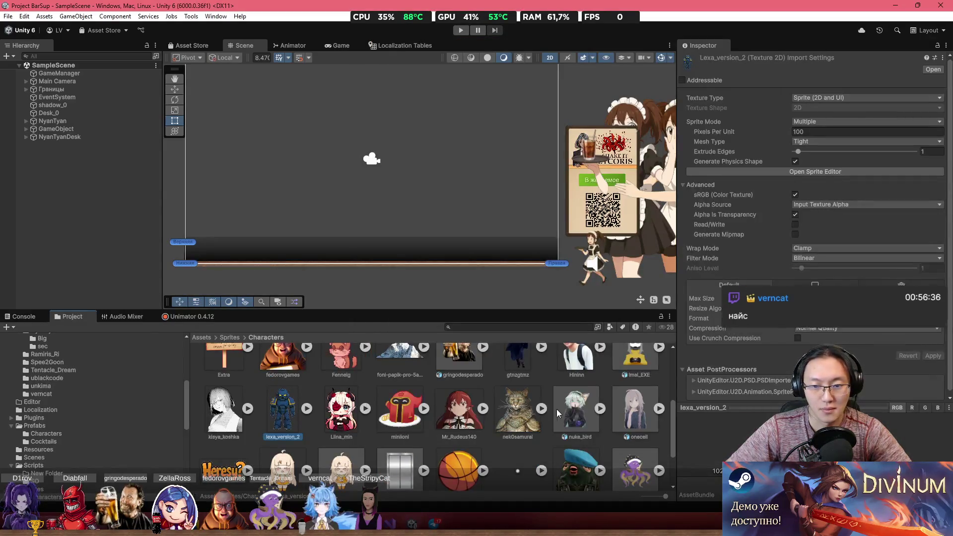
scroll(580, 413, "up", 5)
scroll(580, 413, "down", 5)
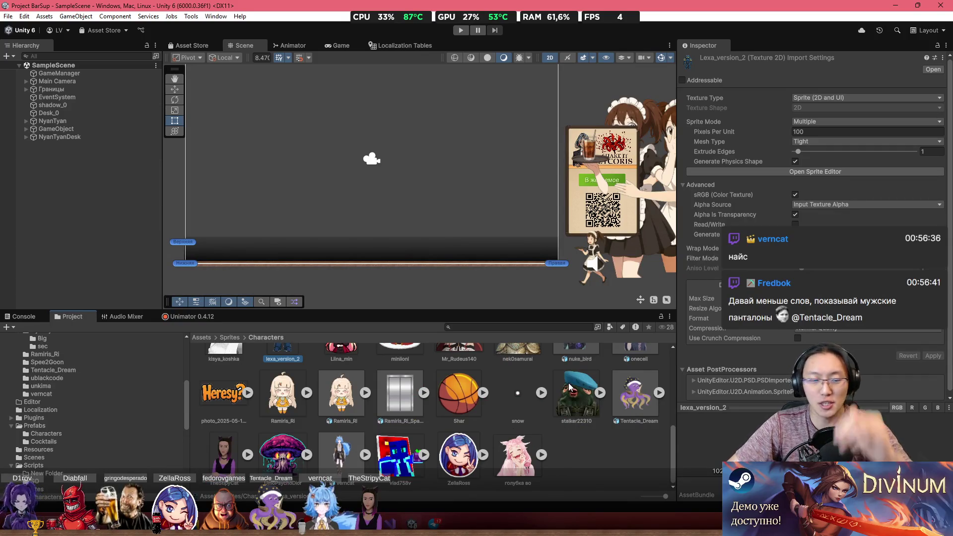
scroll(571, 390, "up", 3)
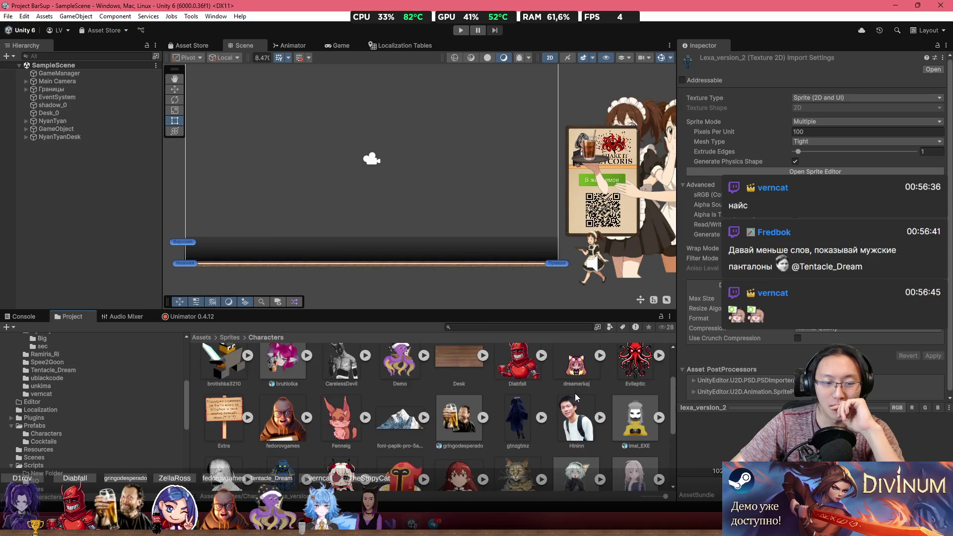
scroll(576, 395, "up", 1)
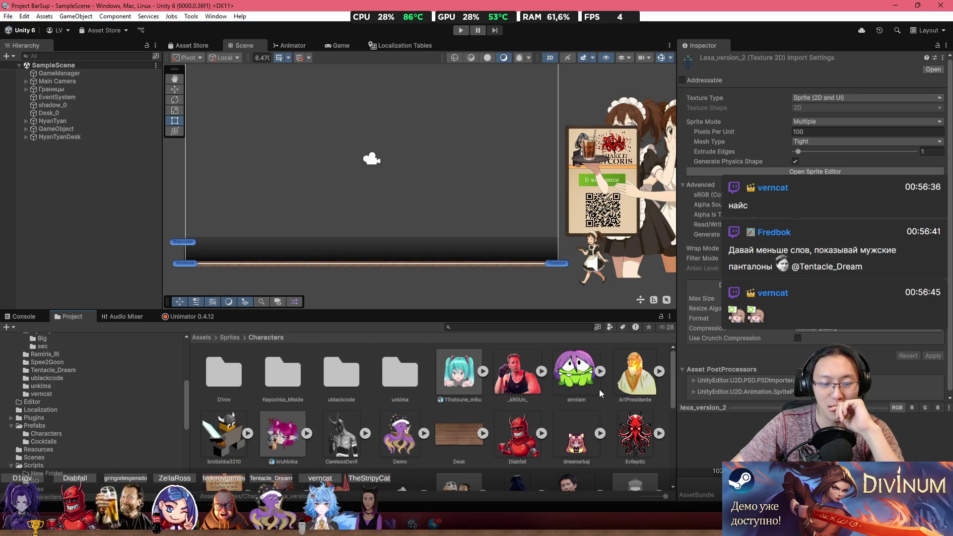
scroll(600, 388, "down", 1)
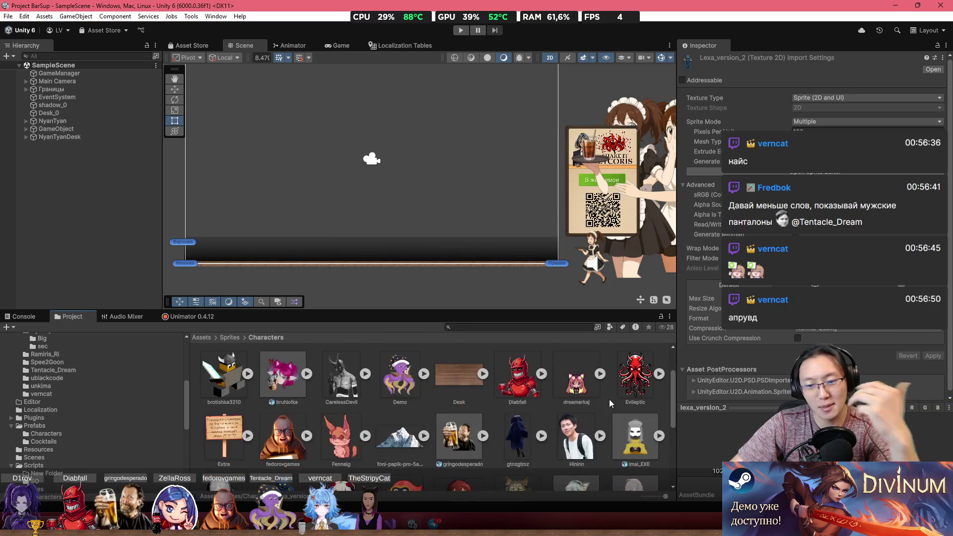
scroll(613, 431, "down", 2)
left_click(635, 422)
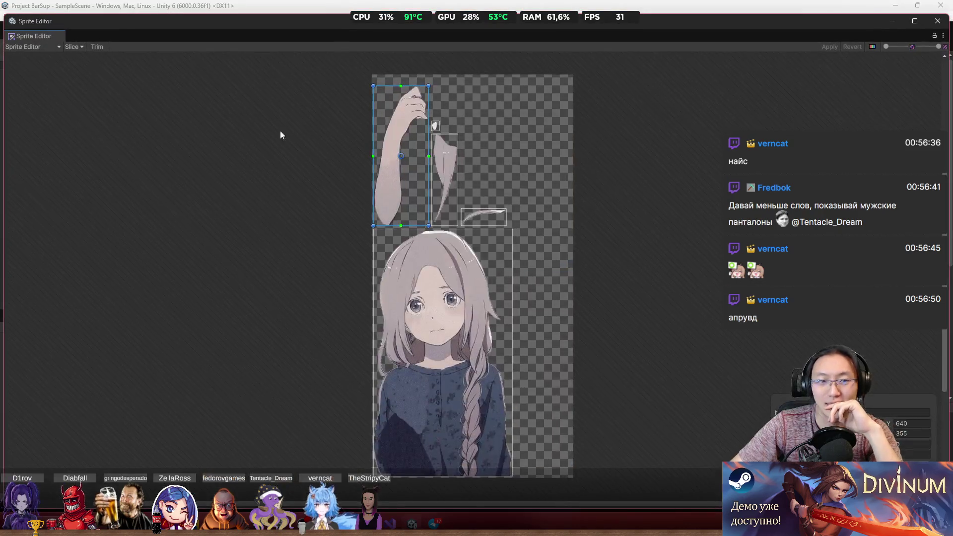
left_click(38, 45)
left_click(44, 100)
Step: With Create Bone, place a torso bone up to the chin and a head bone to the head top
left_click(36, 49)
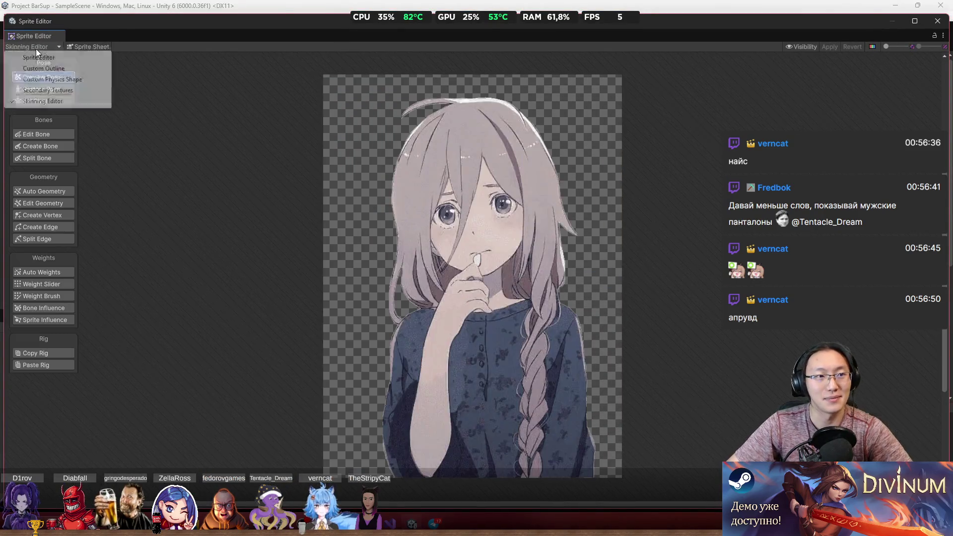
left_click(64, 113)
left_click(50, 145)
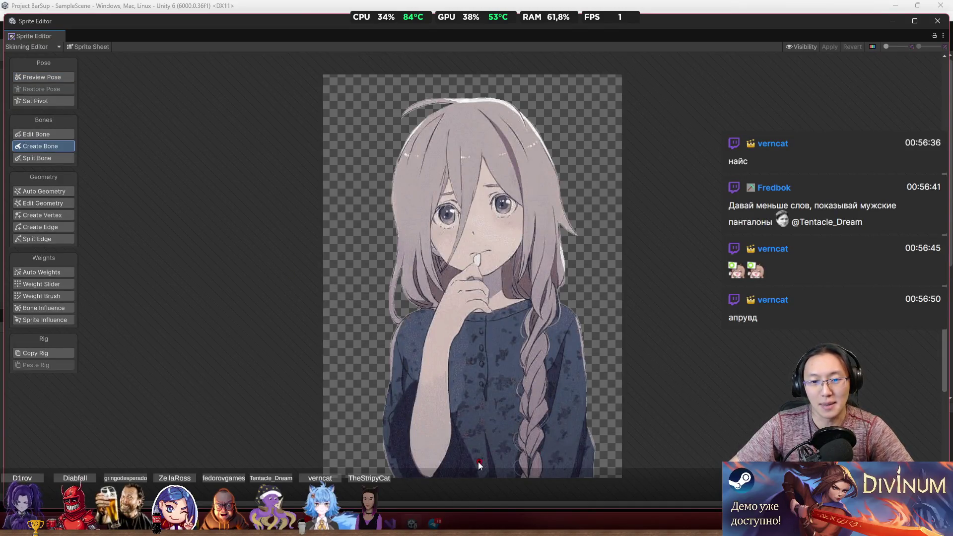
left_click(427, 458)
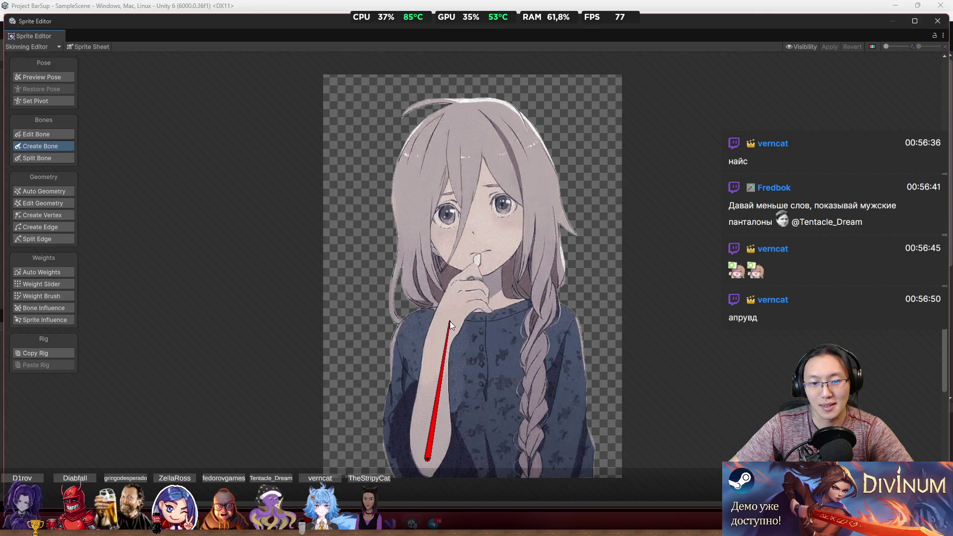
right_click(454, 304)
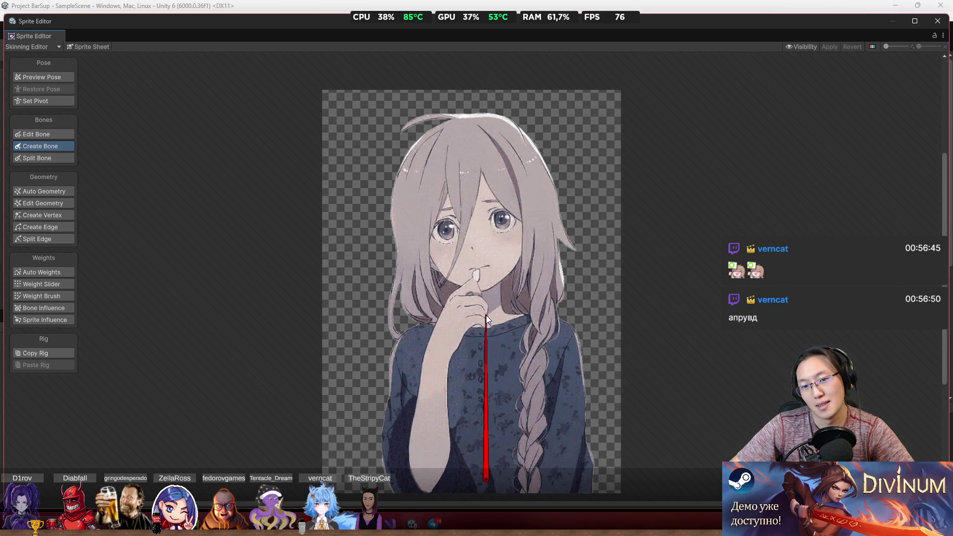
left_click(483, 293)
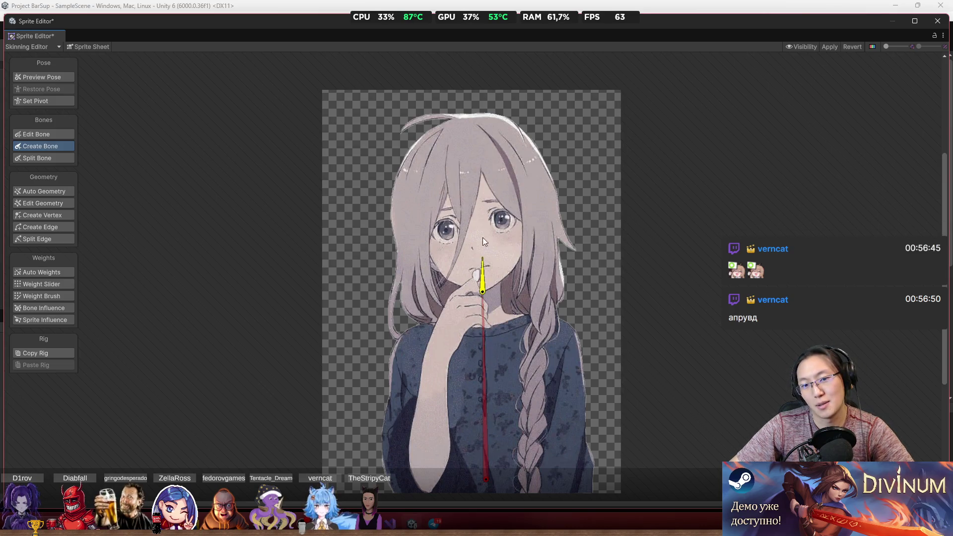
left_click(465, 116)
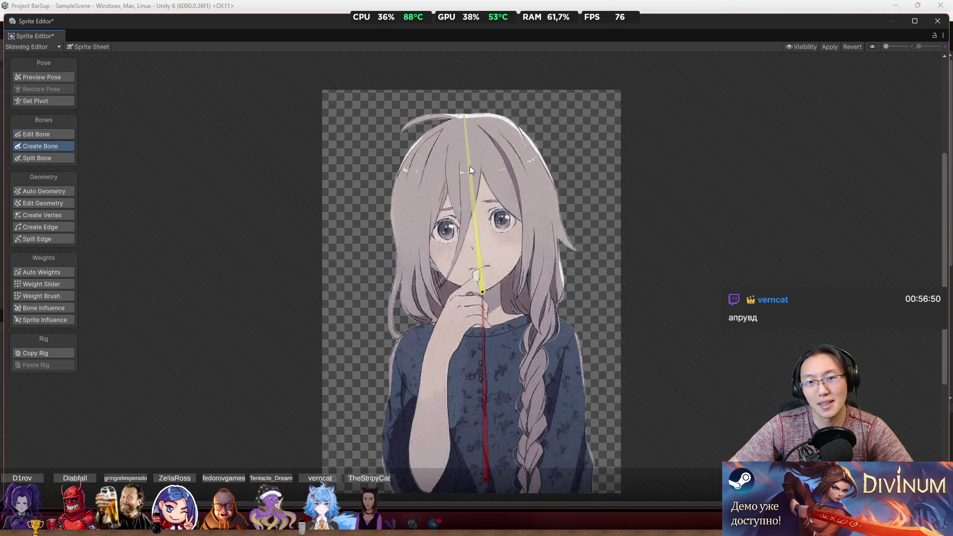
left_click(484, 293)
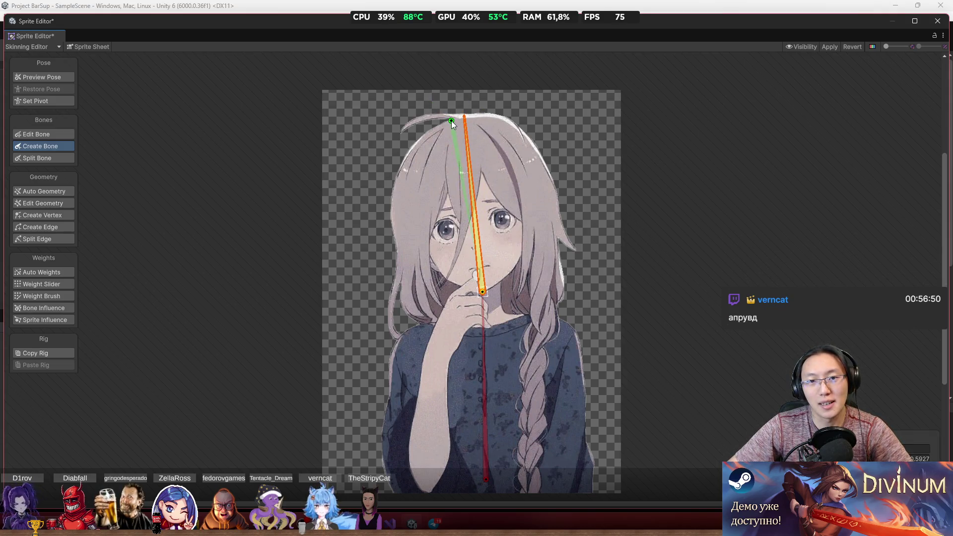
Step: Add a hair tuft bone atop the head and a bone chain down the hair strand
left_click(452, 120)
left_click(400, 131)
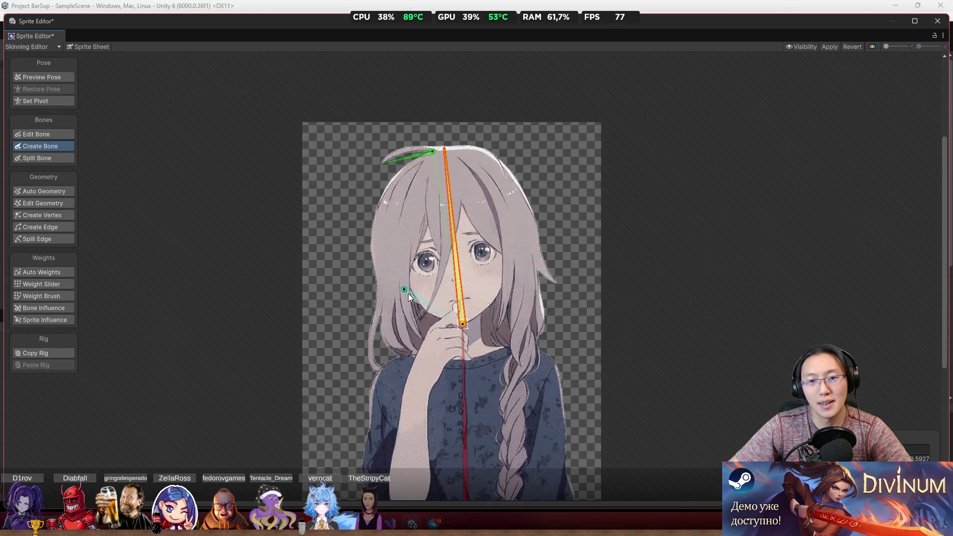
scroll(476, 275, "up", 5)
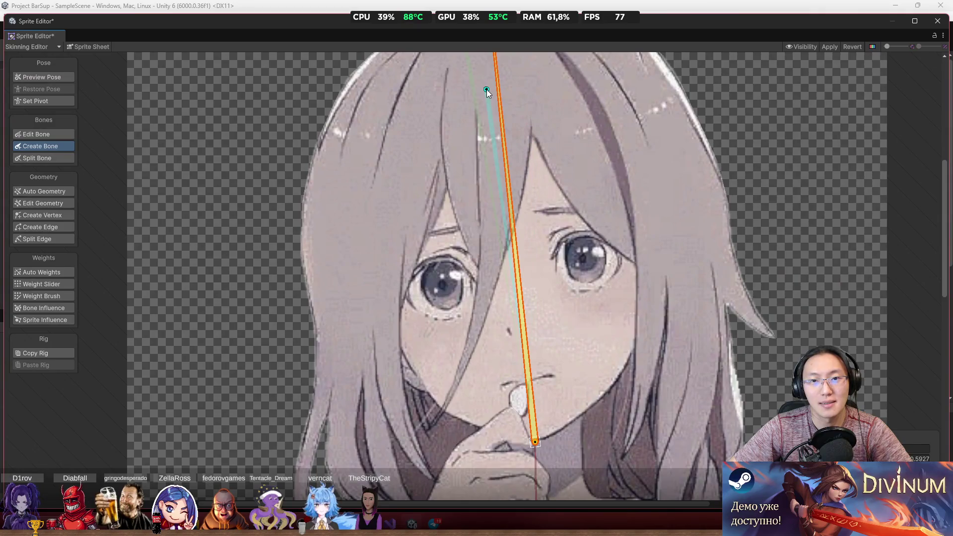
left_click(487, 90)
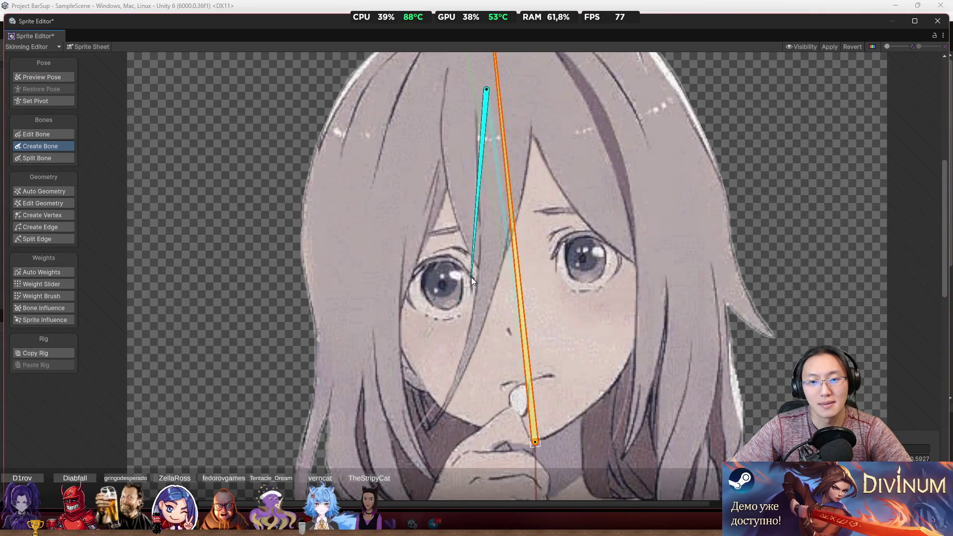
left_click(479, 220)
left_click(465, 334)
left_click(436, 406)
right_click(436, 406)
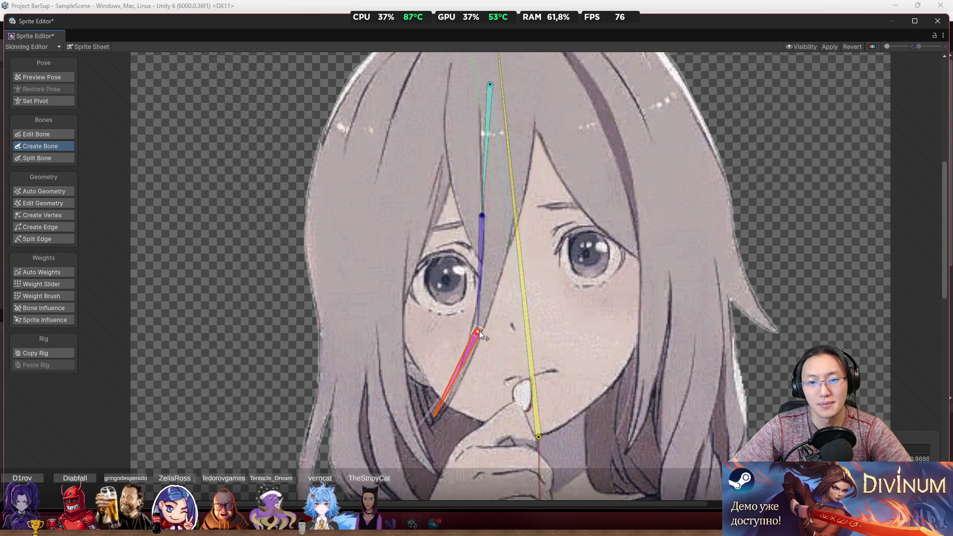
Step: Branch a forearm bone to the wrist and a hand bone from the torso bone
left_click(484, 217)
scroll(494, 329, "down", 3)
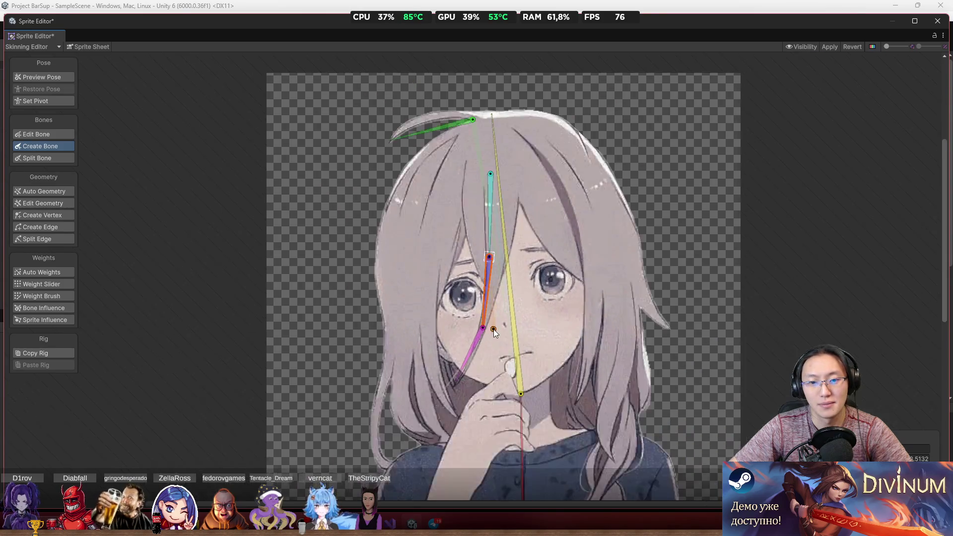
scroll(494, 329, "up", 4)
scroll(524, 350, "down", 3)
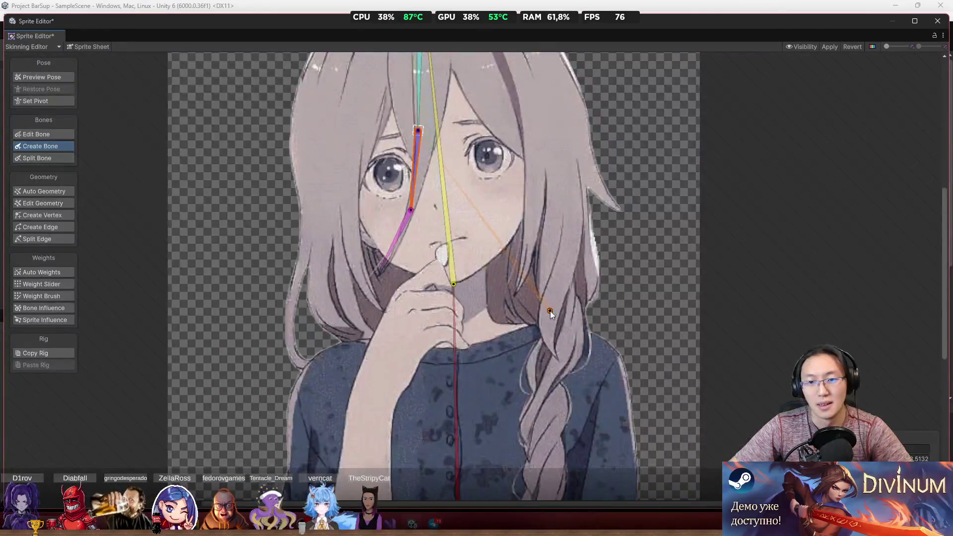
scroll(517, 293, "up", 1)
scroll(447, 288, "down", 3)
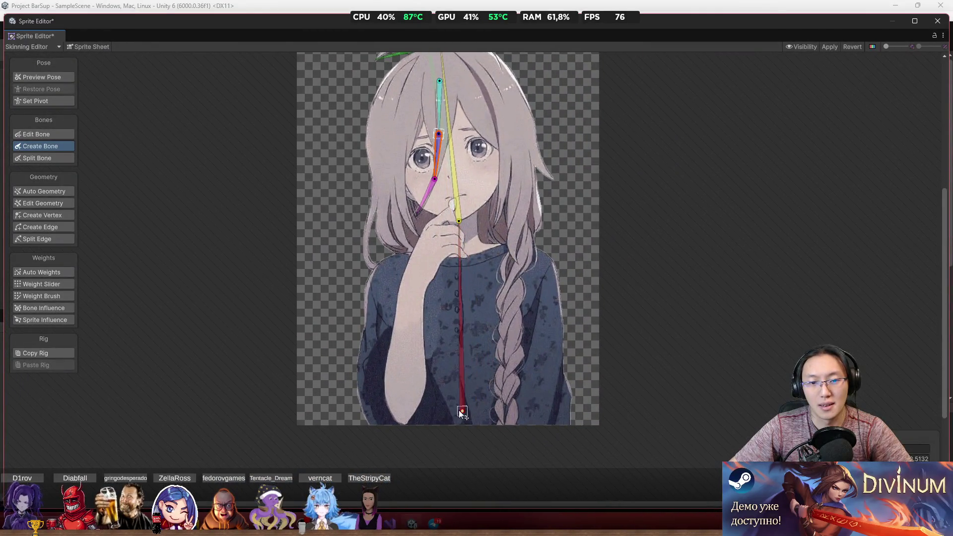
left_click(460, 411)
left_click(402, 409)
left_click(416, 280)
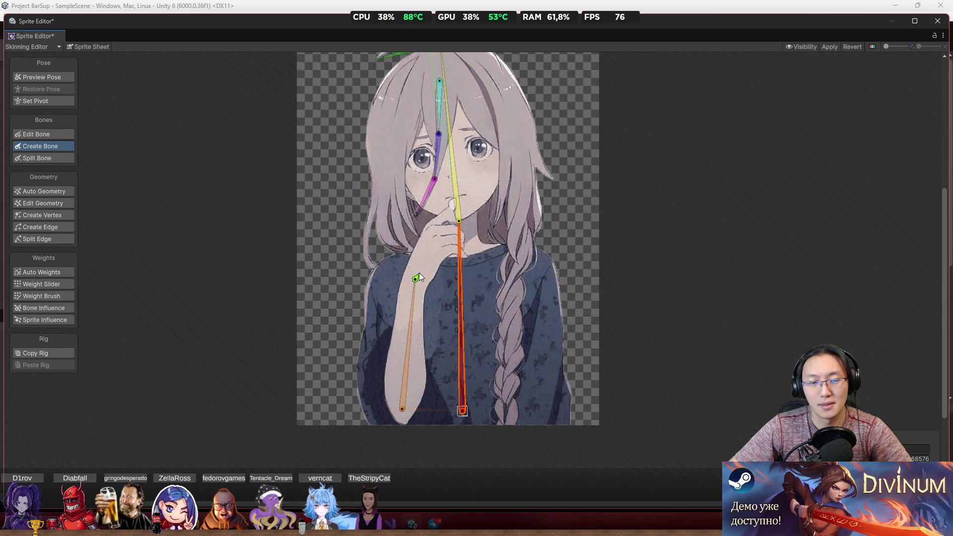
left_click(436, 238)
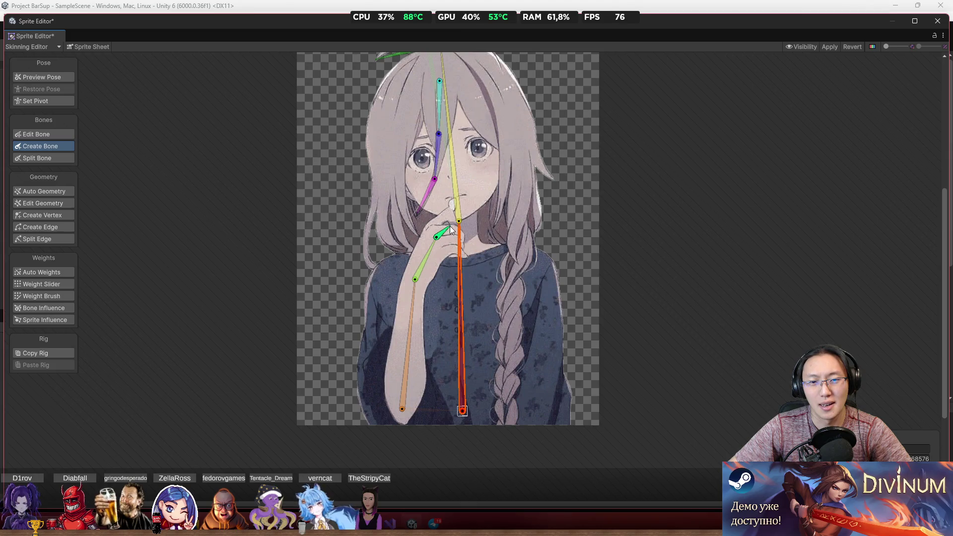
Step: Add a finger bone from the hand joint to the fingertip
scroll(454, 218, "up", 10)
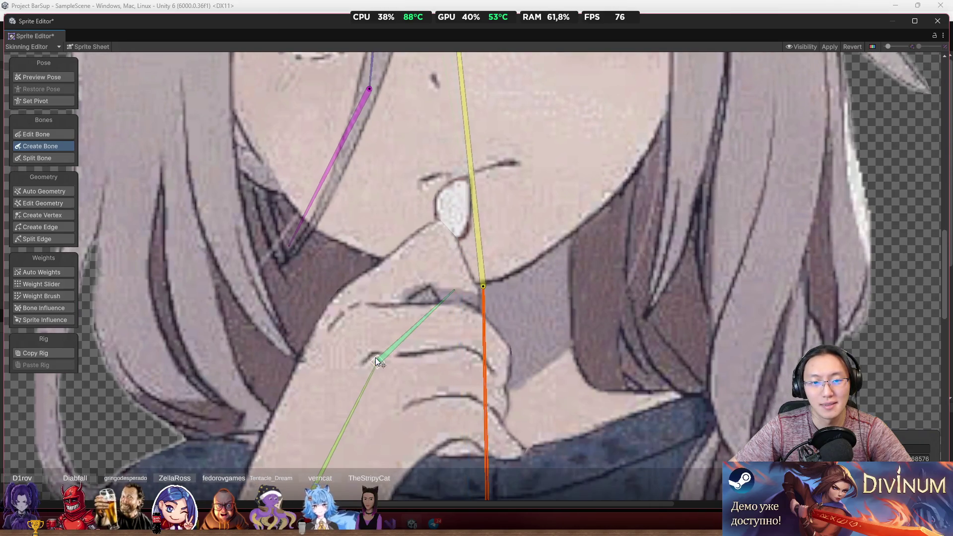
left_click(377, 360)
left_click(452, 221)
scroll(605, 230, "down", 8)
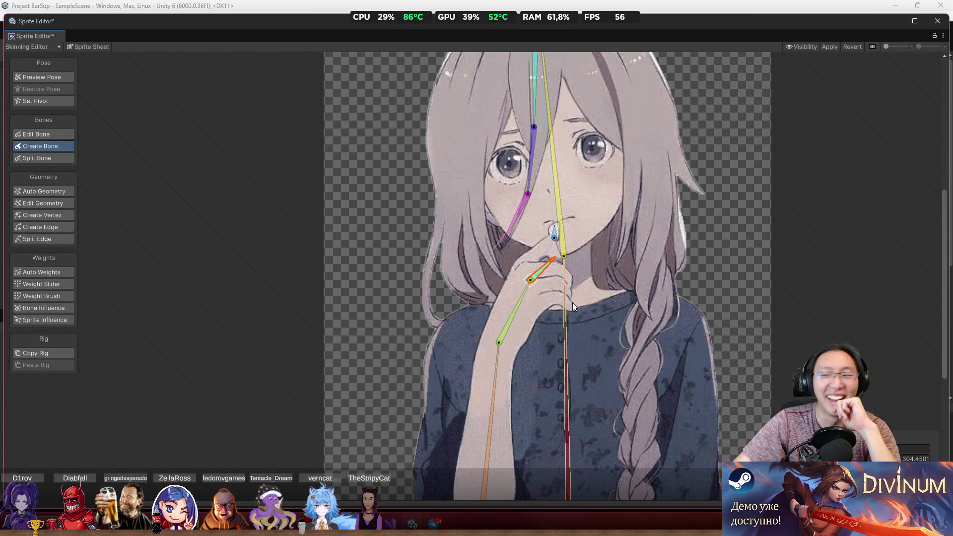
scroll(576, 298, "down", 3)
scroll(571, 244, "up", 3)
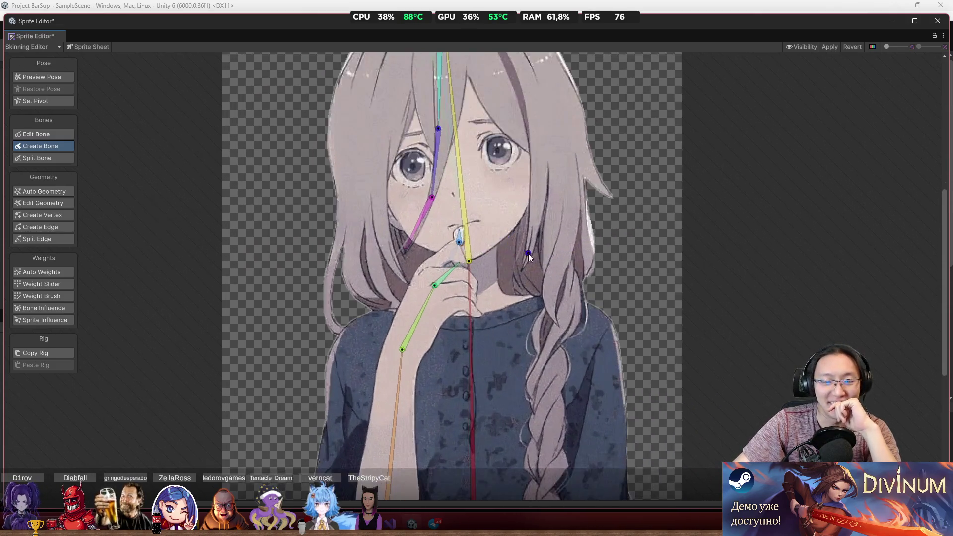
scroll(794, 109, "down", 3)
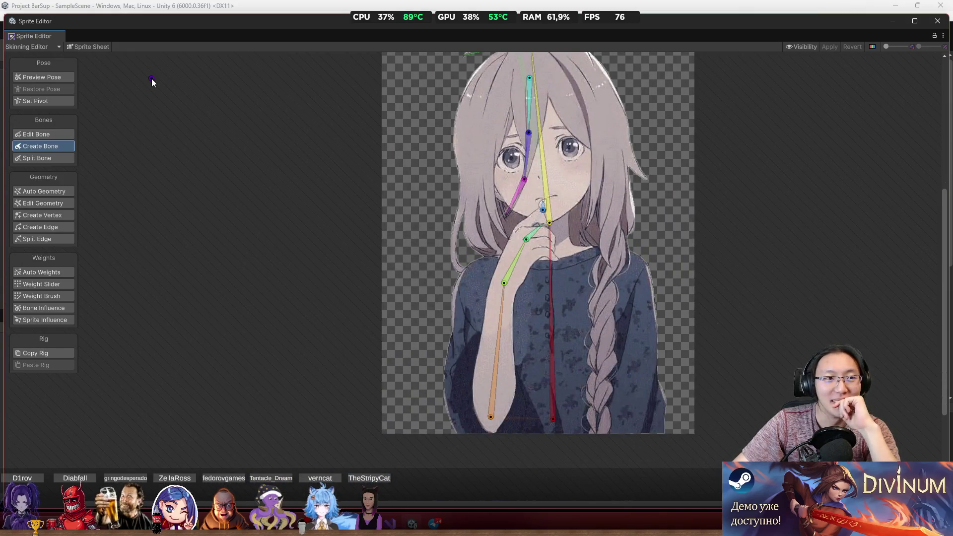
Step: Try the Weight Brush and geometry modes, then switch to Create Vertex
left_click(42, 296)
scroll(580, 329, "down", 1)
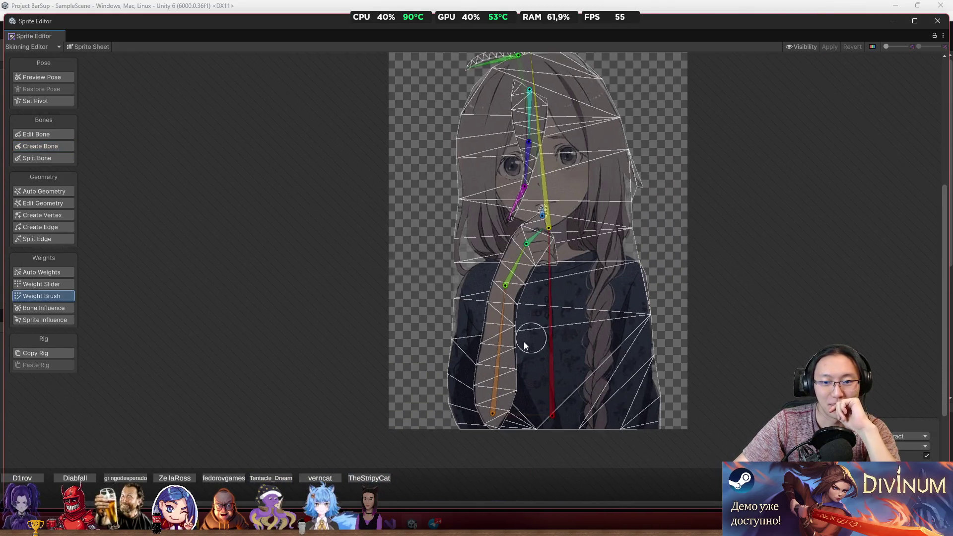
left_click(539, 333)
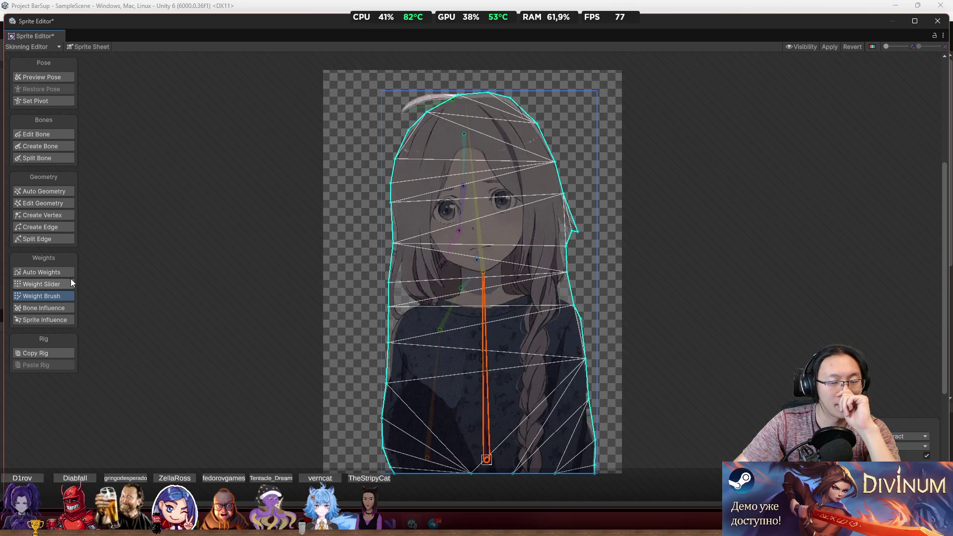
left_click(50, 202)
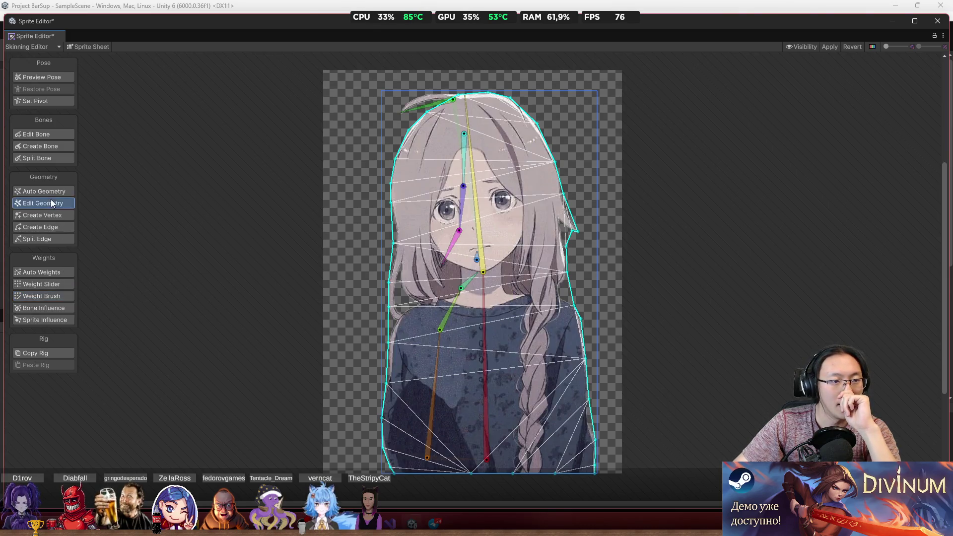
left_click(50, 144)
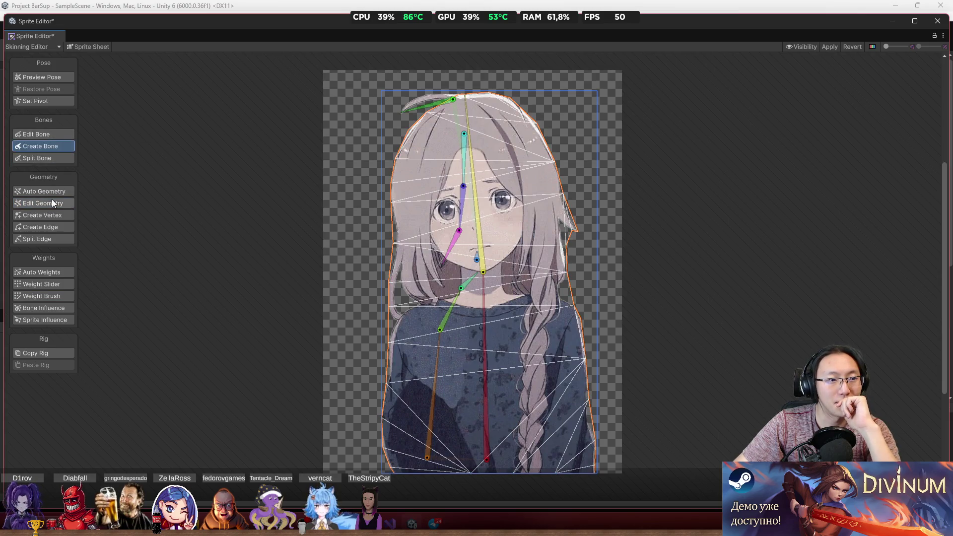
left_click(61, 215)
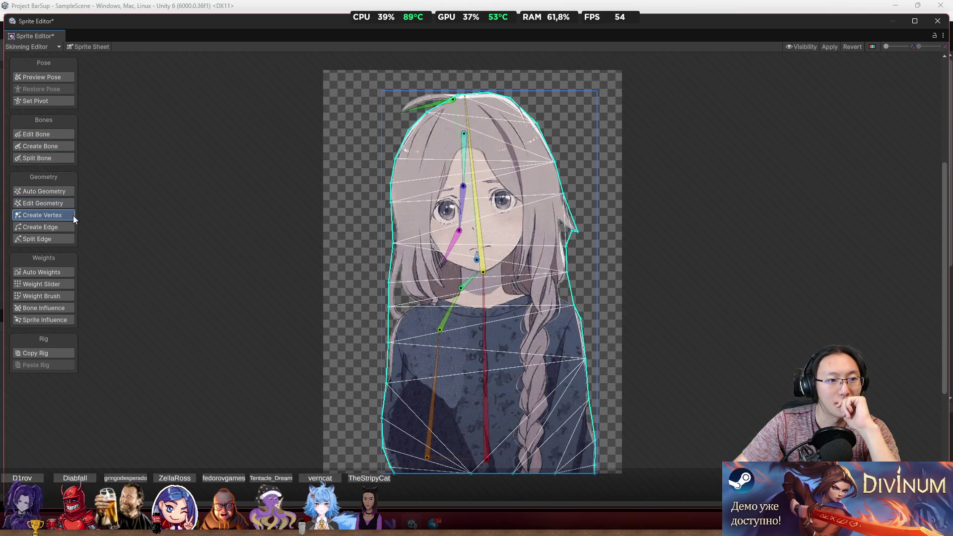
Step: Add vertices along and under the chin and near the left shoulder
scroll(430, 296, "up", 2)
left_click(437, 314)
left_click(399, 324)
left_click(379, 341)
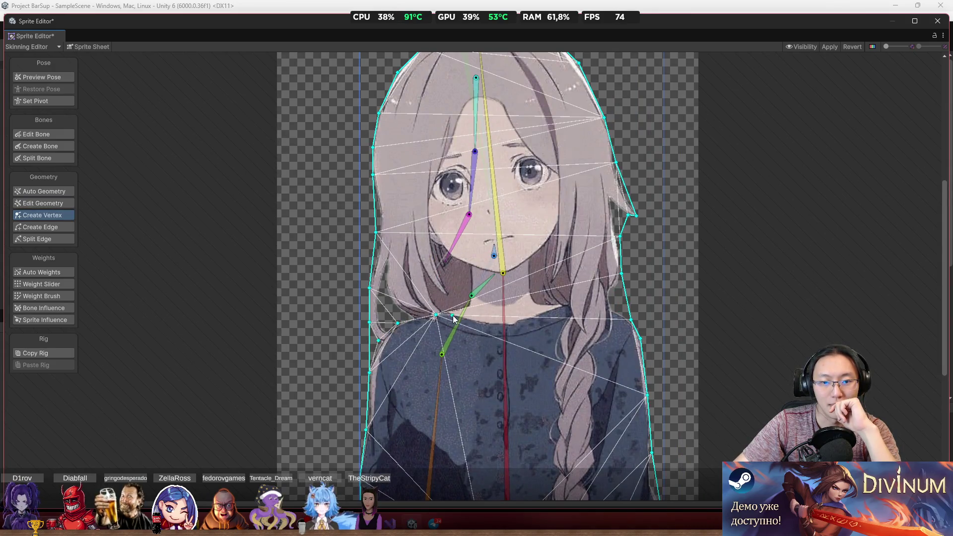
left_click(469, 307)
left_click(470, 281)
left_click(470, 271)
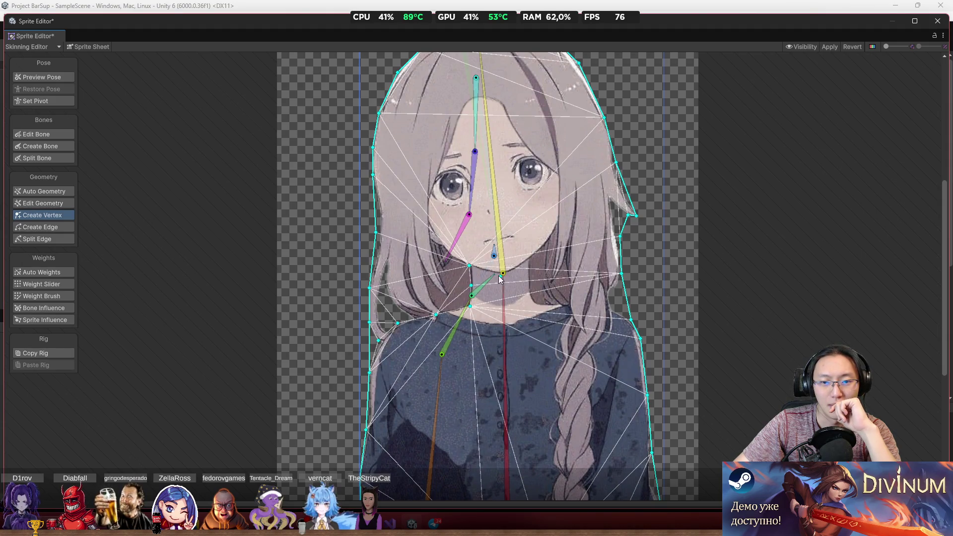
Step: Add vertices along both jawlines and nudge one onto the right jaw edge
scroll(499, 276, "up", 3)
left_click(397, 274)
left_click(428, 284)
left_click(474, 278)
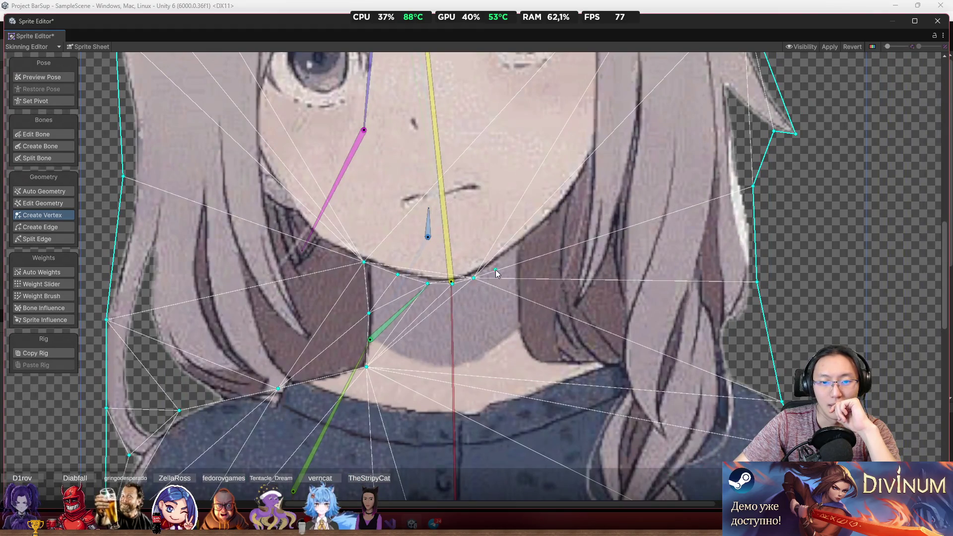
left_click(504, 259)
left_click_drag(511, 257, 519, 248)
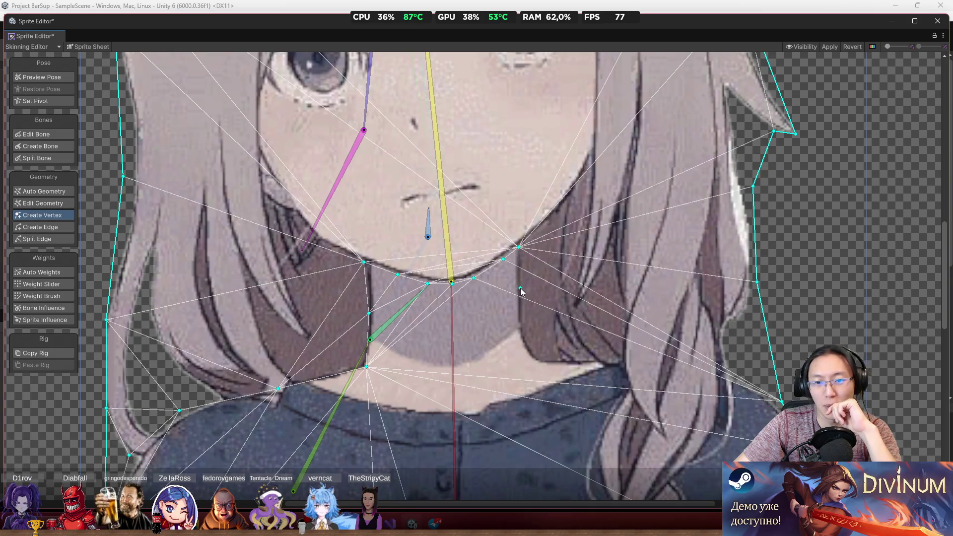
Step: Trace vertices down the right hair edge and across the neckline
left_click(520, 289)
left_click(523, 320)
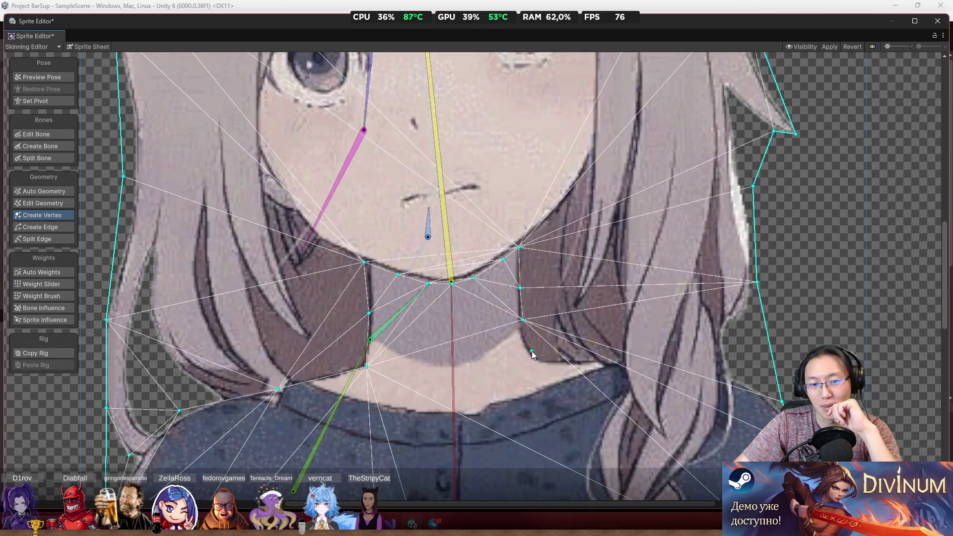
left_click(532, 355)
left_click(554, 362)
left_click(606, 363)
left_click(714, 374)
left_click(751, 389)
left_click(662, 365)
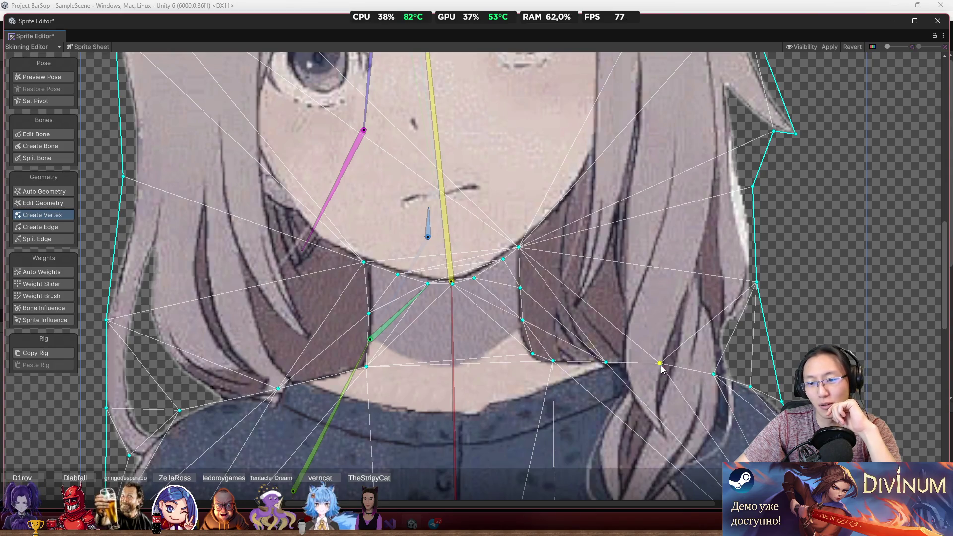
scroll(661, 366, "down", 3)
scroll(670, 382, "down", 3)
scroll(657, 284, "up", 5)
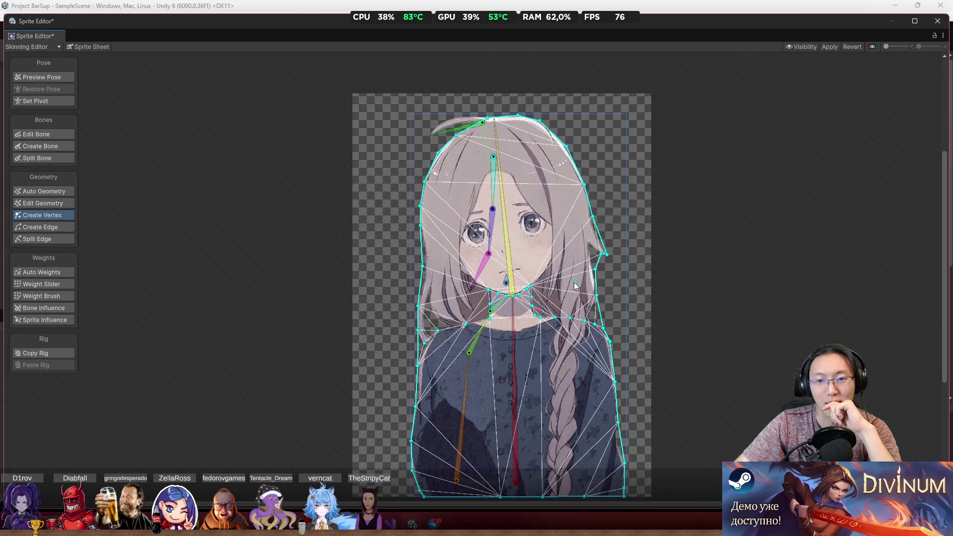
scroll(618, 264, "down", 1)
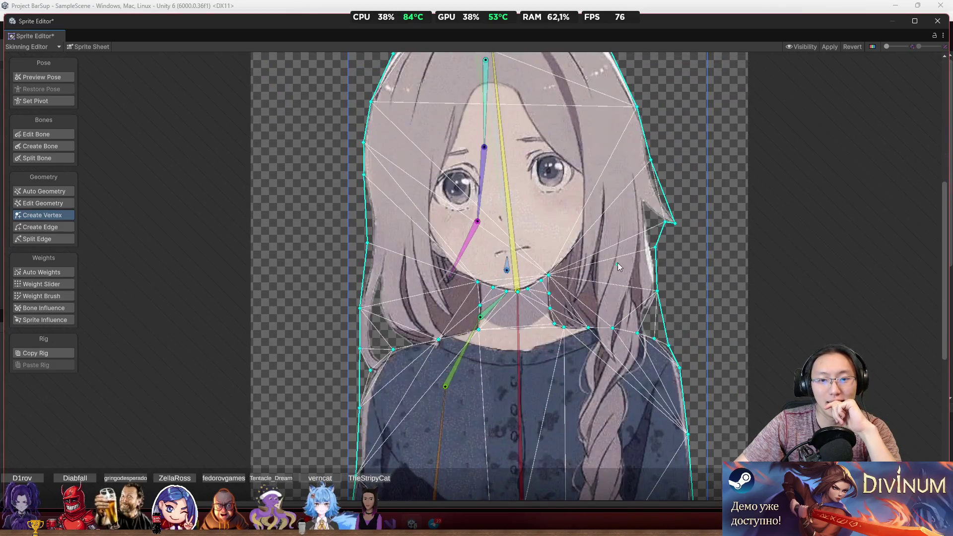
scroll(618, 264, "up", 1)
Step: With Weight Brush, paint the lower torso and braid onto the long body bone
left_click(43, 295)
scroll(406, 294, "down", 2)
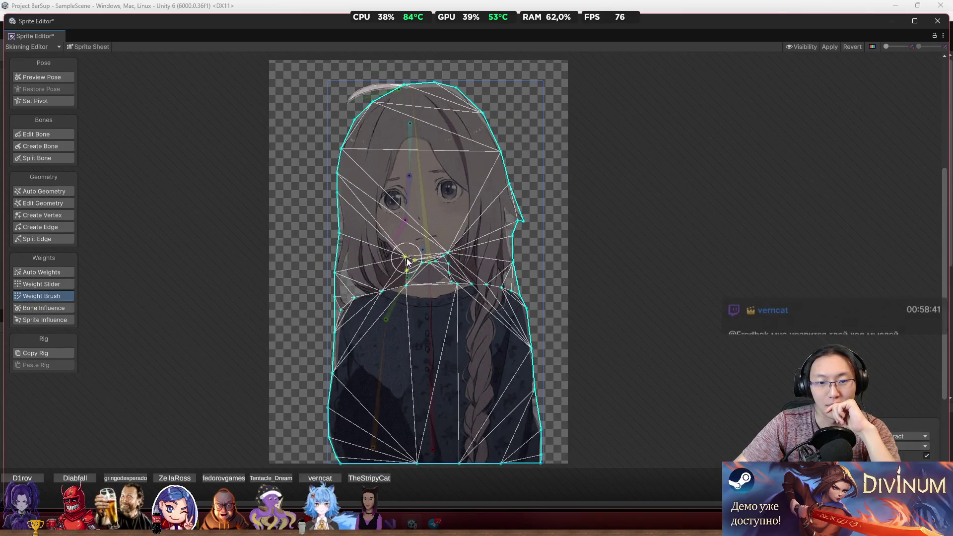
left_click(430, 279)
mouse_move(333, 323)
left_mouse_down()
mouse_move(390, 305)
mouse_move(379, 464)
mouse_move(539, 458)
mouse_move(517, 294)
mouse_move(376, 312)
left_mouse_up()
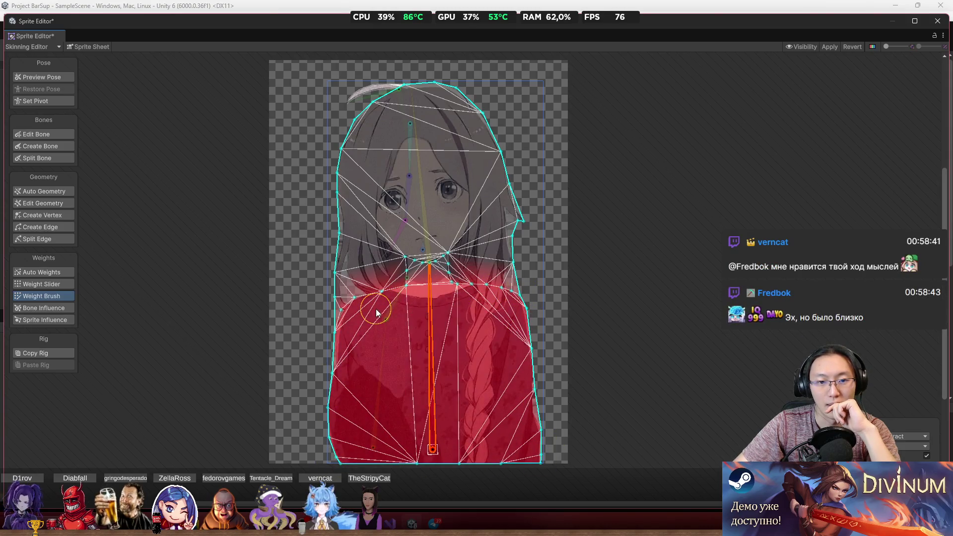
Step: Paint the left and right hair strands onto the head bone
scroll(460, 272, "up", 5)
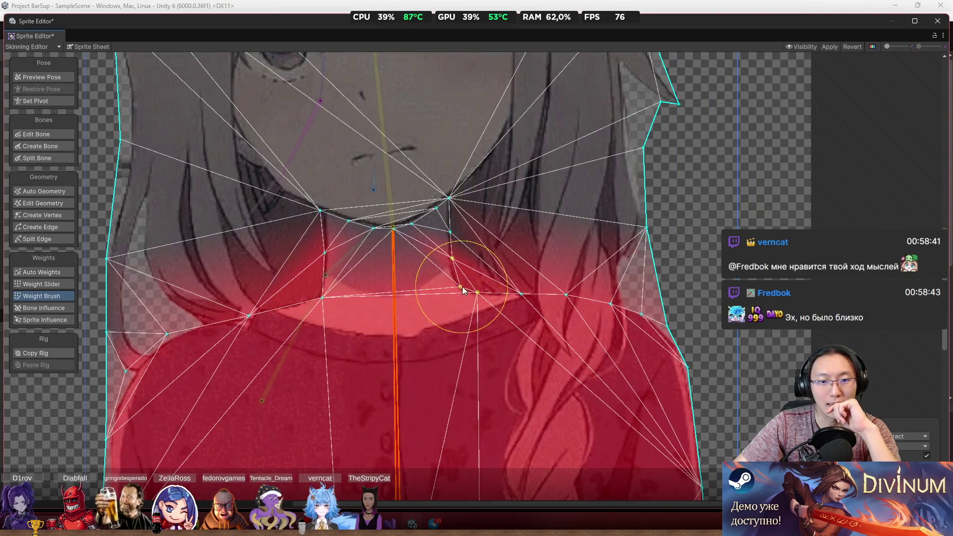
scroll(504, 353, "down", 2)
mouse_move(316, 260)
left_mouse_down()
mouse_move(281, 343)
mouse_move(384, 151)
left_mouse_up()
scroll(323, 221, "down", 5)
scroll(294, 339, "up", 3)
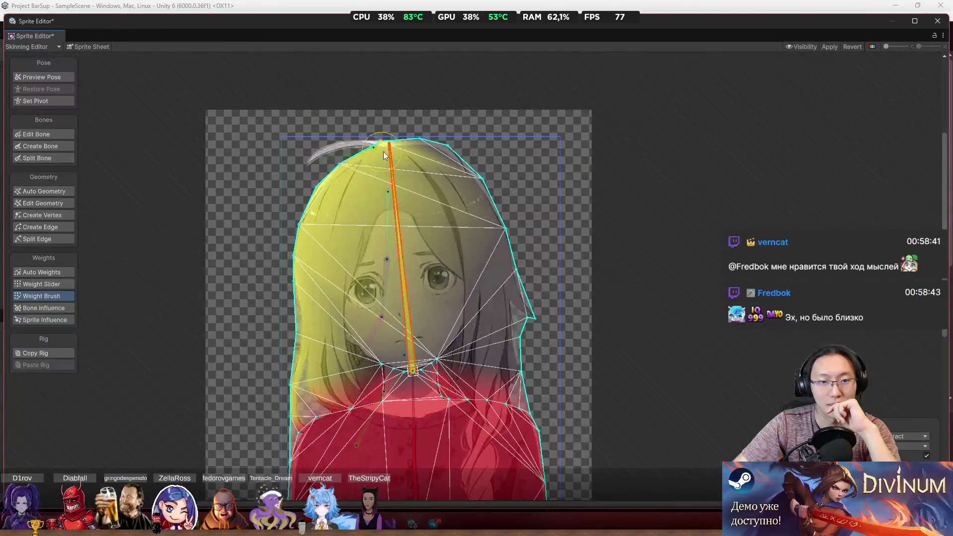
mouse_move(453, 144)
left_mouse_down()
mouse_move(450, 167)
mouse_move(534, 336)
mouse_move(509, 370)
mouse_move(438, 356)
mouse_move(440, 364)
mouse_move(487, 365)
left_mouse_up()
Step: Rotate the head bone to test deformation and extend head influence over the left neck hair
scroll(412, 398, "up", 3)
left_click(407, 406)
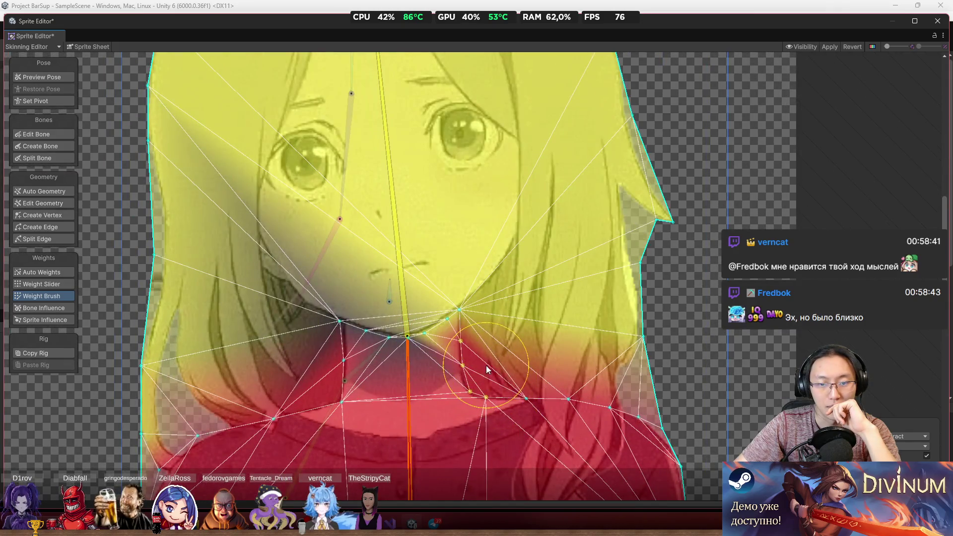
mouse_move(398, 215)
left_mouse_down()
mouse_move(426, 180)
mouse_move(403, 141)
left_mouse_up()
left_click(392, 300)
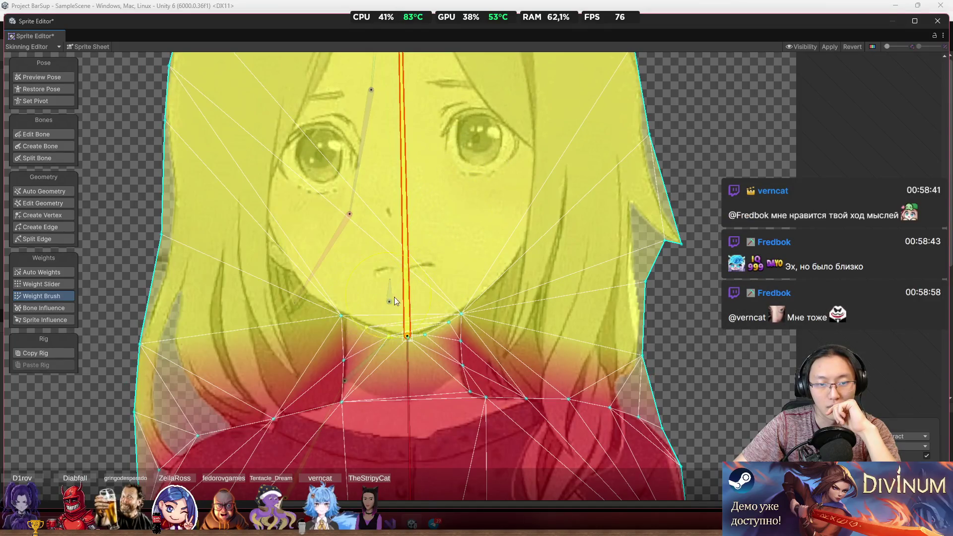
mouse_move(413, 217)
left_mouse_down()
mouse_move(405, 169)
mouse_move(378, 149)
mouse_move(433, 136)
mouse_move(380, 103)
mouse_move(415, 100)
mouse_move(389, 89)
mouse_move(413, 85)
mouse_move(389, 76)
mouse_move(390, 65)
mouse_move(405, 66)
mouse_move(401, 79)
left_mouse_up()
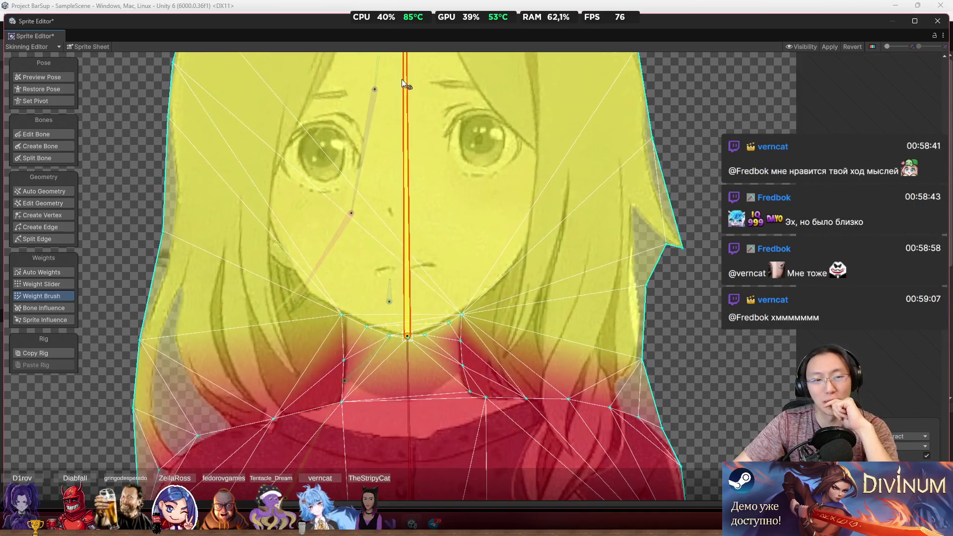
scroll(442, 233, "down", 3)
left_click_drag(342, 333, 304, 287)
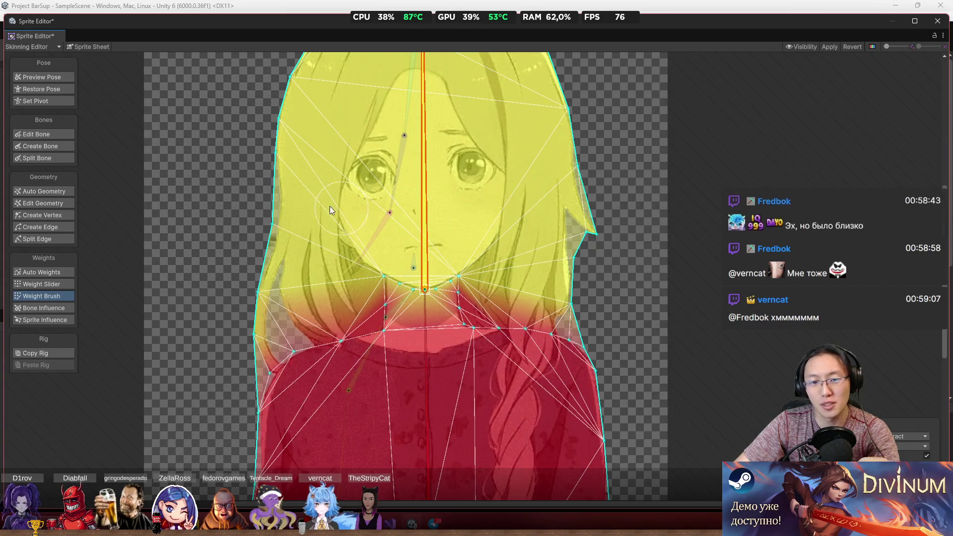
mouse_move(417, 165)
left_mouse_down()
mouse_move(401, 139)
mouse_move(420, 129)
mouse_move(419, 105)
mouse_move(474, 141)
left_mouse_up()
scroll(440, 226, "down", 3)
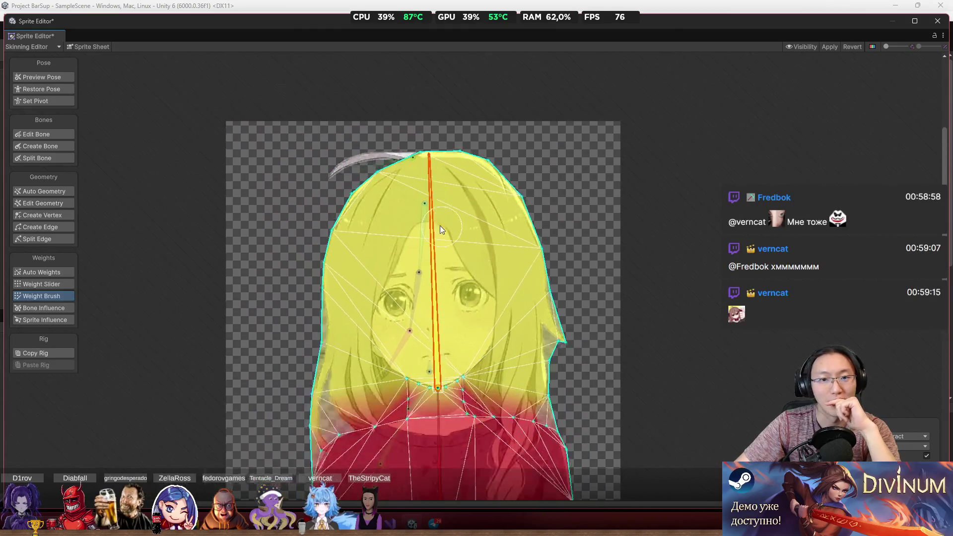
scroll(397, 149, "up", 6)
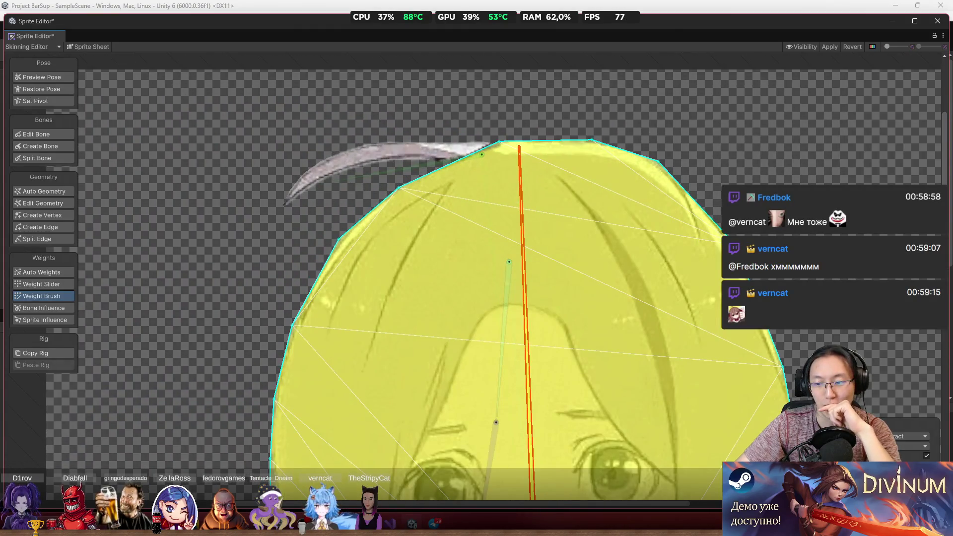
Step: Paint the separate hair-strand sprite onto its own strand bone and refine its weights
left_click(331, 151)
scroll(350, 157, "down", 2)
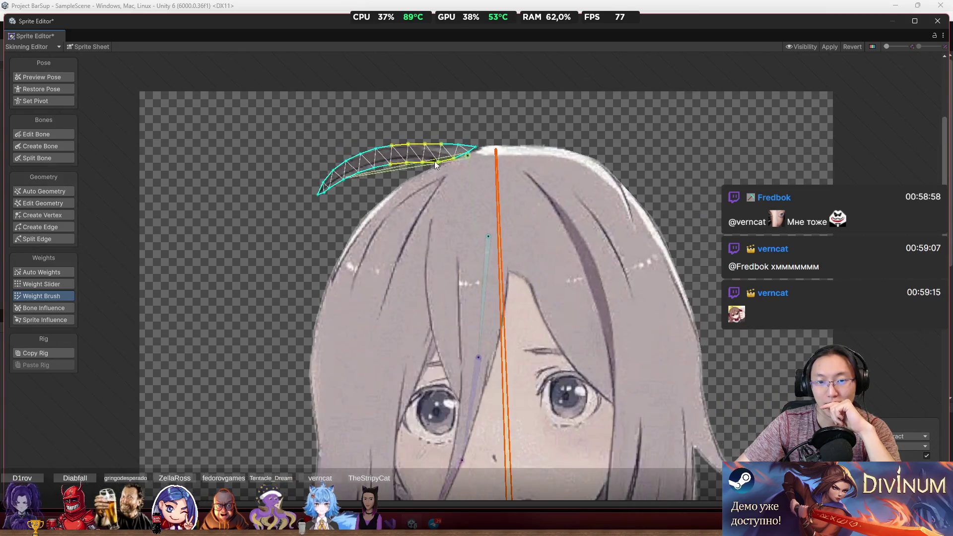
left_click(395, 167)
mouse_move(395, 166)
left_mouse_down()
mouse_move(422, 133)
mouse_move(383, 191)
mouse_move(362, 174)
mouse_move(379, 138)
left_mouse_up()
scroll(380, 138, "up", 2)
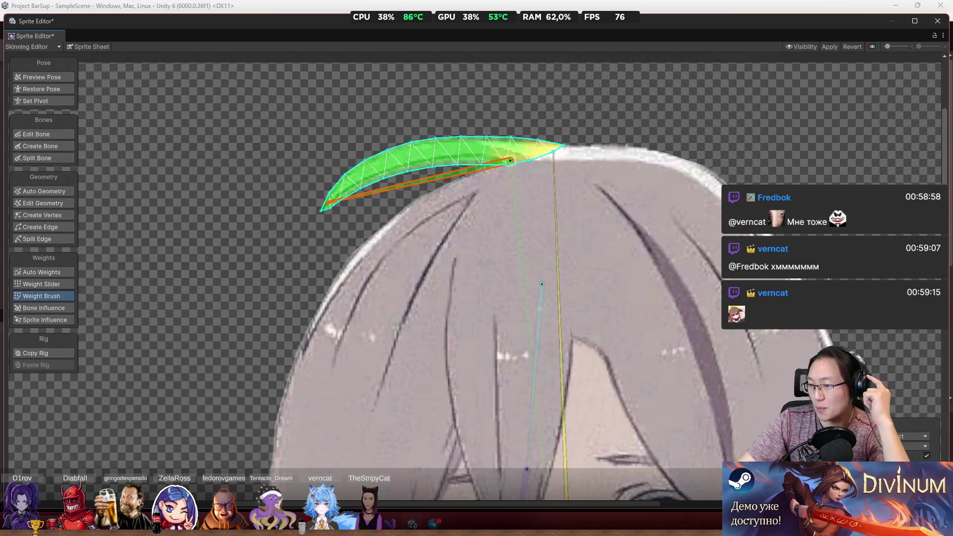
mouse_move(446, 157)
left_mouse_down()
mouse_move(431, 199)
mouse_move(492, 157)
left_mouse_up()
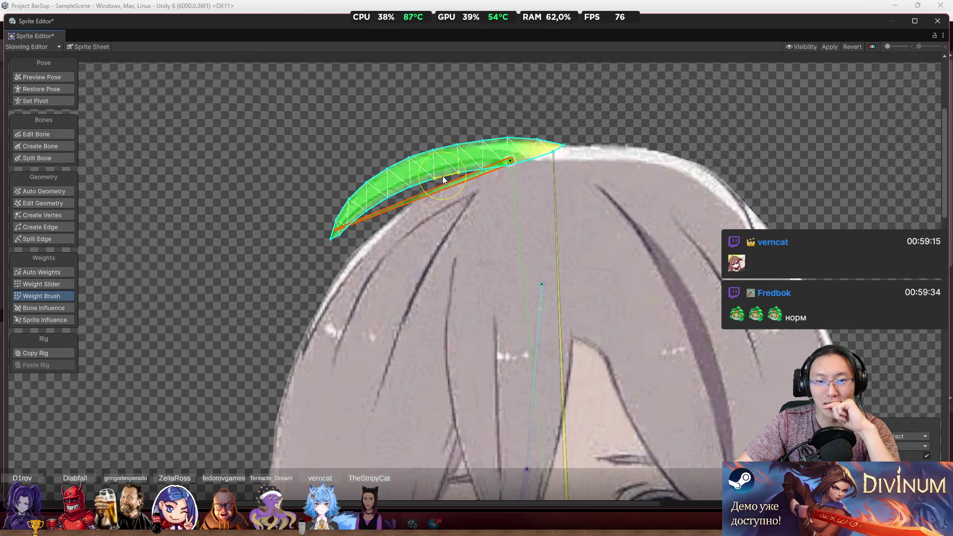
Step: Repaint and smooth the strand's lower-edge weights, swinging its bone to test the bend
mouse_move(418, 201)
left_mouse_down()
mouse_move(440, 241)
mouse_move(410, 222)
mouse_move(437, 240)
mouse_move(414, 228)
mouse_move(437, 260)
left_mouse_up()
left_click(912, 436)
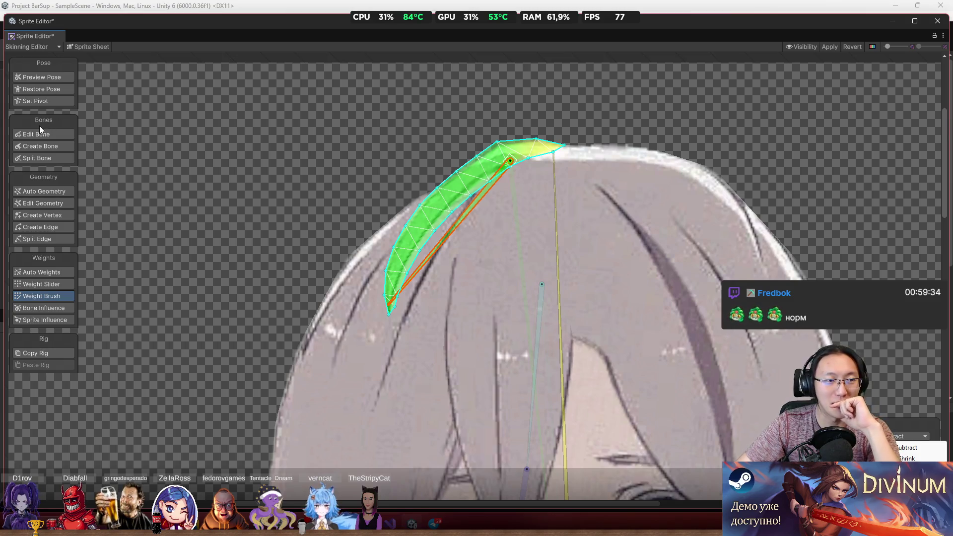
left_click_drag(472, 229, 424, 219)
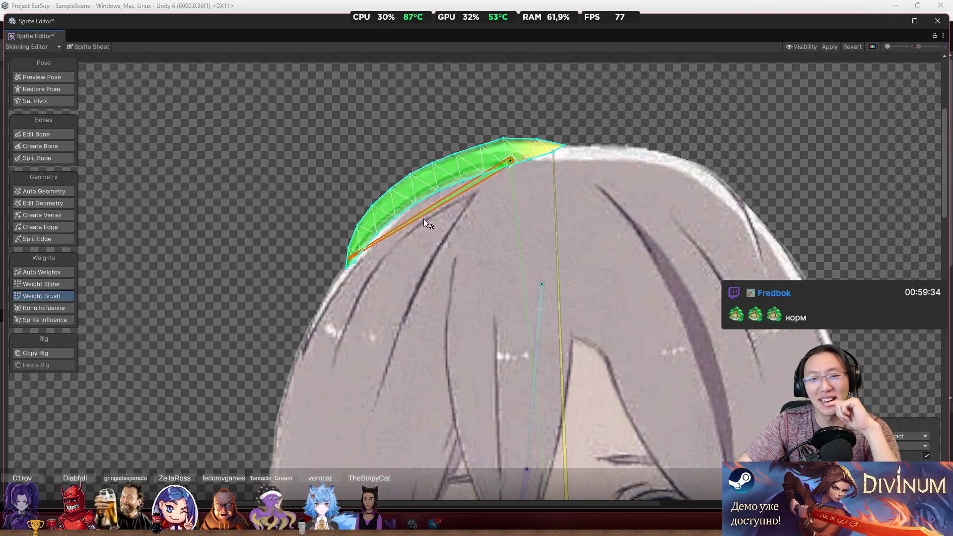
left_click(566, 237)
mouse_move(489, 194)
left_mouse_down()
mouse_move(512, 164)
mouse_move(385, 215)
mouse_move(372, 261)
mouse_move(344, 173)
mouse_move(359, 230)
left_mouse_up()
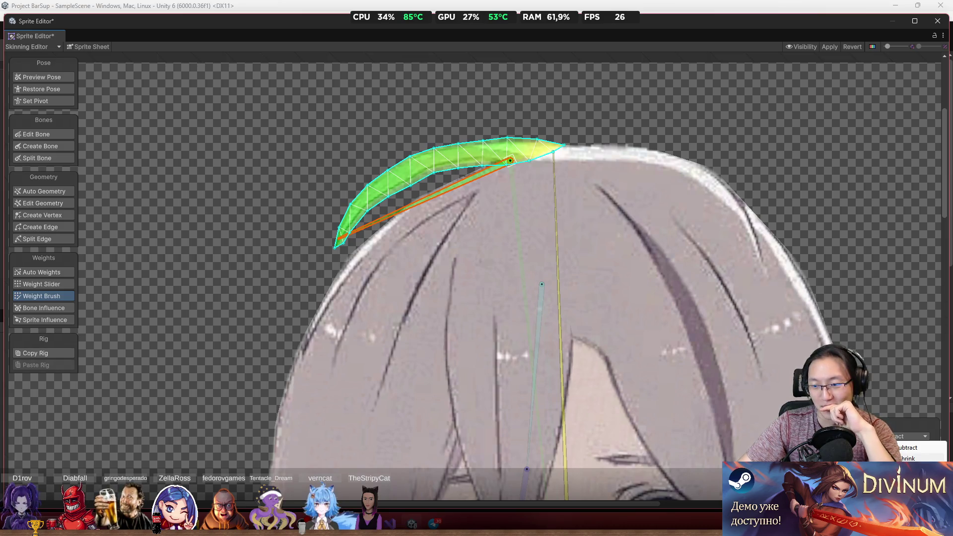
left_click_drag(426, 198, 446, 251)
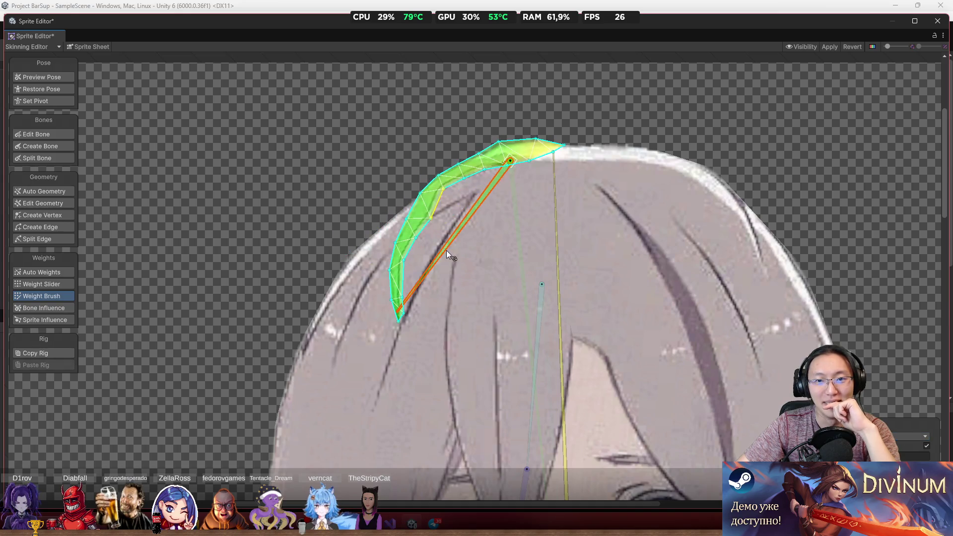
mouse_move(473, 170)
left_mouse_down()
mouse_move(484, 149)
mouse_move(420, 211)
mouse_move(386, 340)
left_mouse_up()
mouse_move(447, 251)
left_mouse_down()
mouse_move(406, 216)
mouse_move(388, 174)
mouse_move(402, 253)
mouse_move(508, 301)
mouse_move(535, 301)
mouse_move(476, 282)
mouse_move(484, 282)
left_mouse_up()
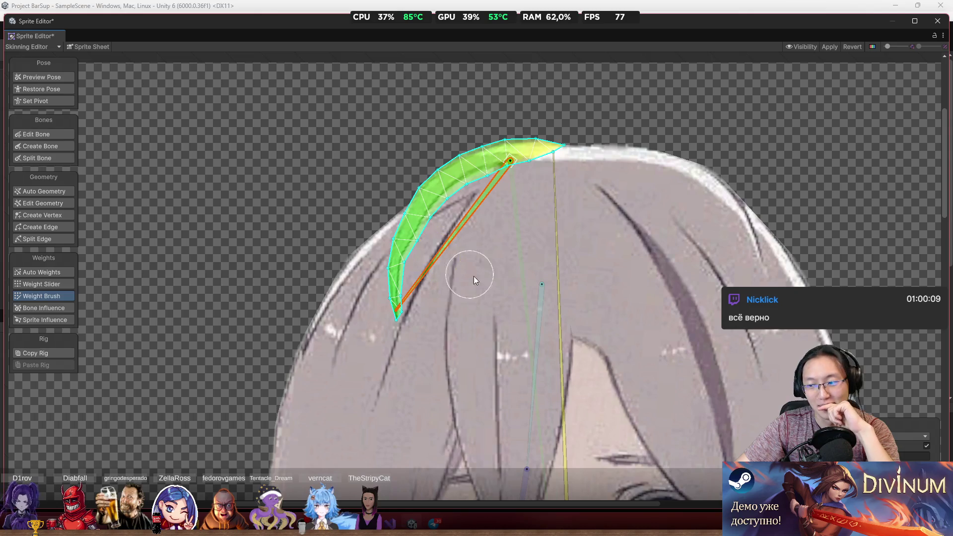
mouse_move(457, 222)
left_mouse_down()
mouse_move(404, 178)
mouse_move(397, 204)
mouse_move(387, 198)
left_mouse_up()
Step: Select the hair-lock bone over her face, show its mesh and set the brush to Subtract
scroll(517, 271, "down", 3)
left_click_drag(518, 271, 528, 183)
scroll(430, 199, "up", 2)
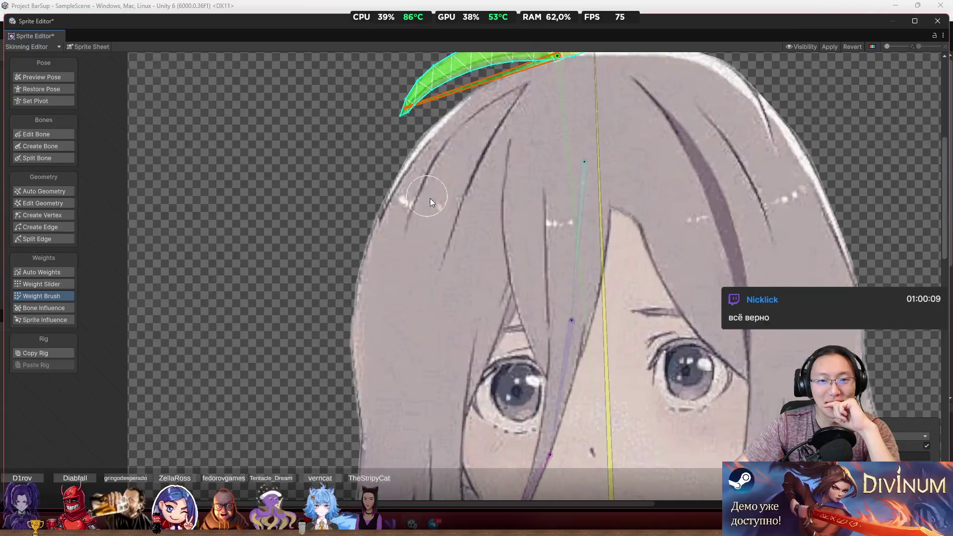
left_click_drag(430, 198, 396, 130)
left_click(453, 277)
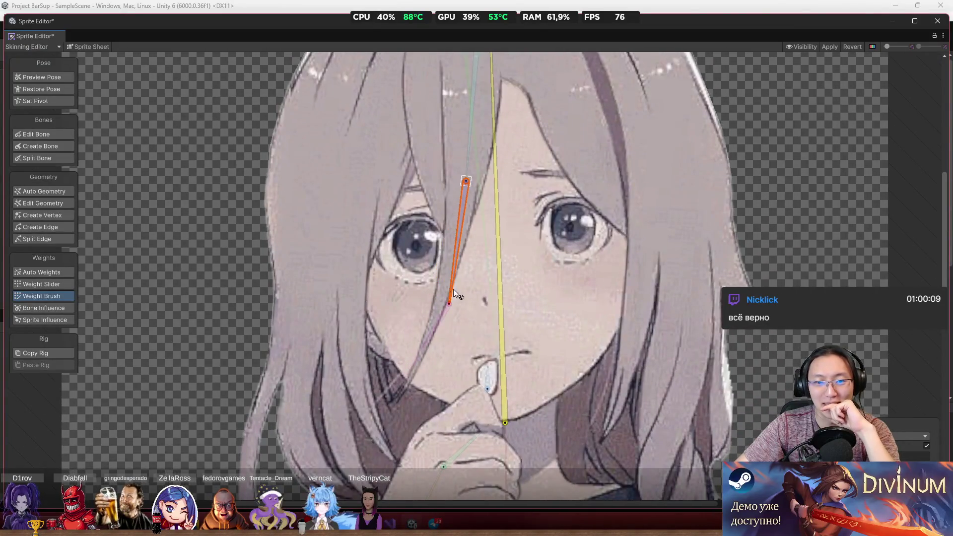
left_click(456, 156)
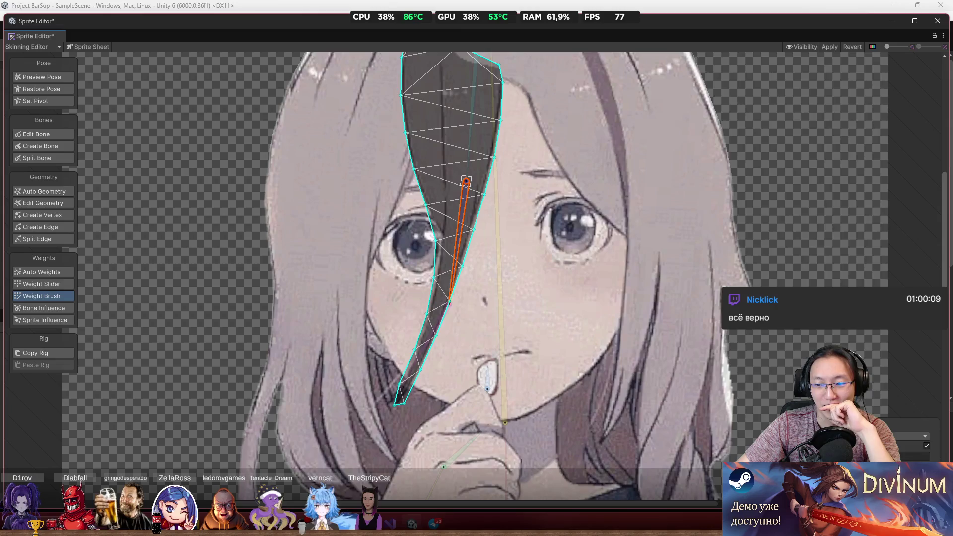
left_click(902, 436)
left_click(909, 447)
Step: Paint the hair lock's upper part onto the long bone and its lower strand onto the lower bone
scroll(489, 218, "down", 3)
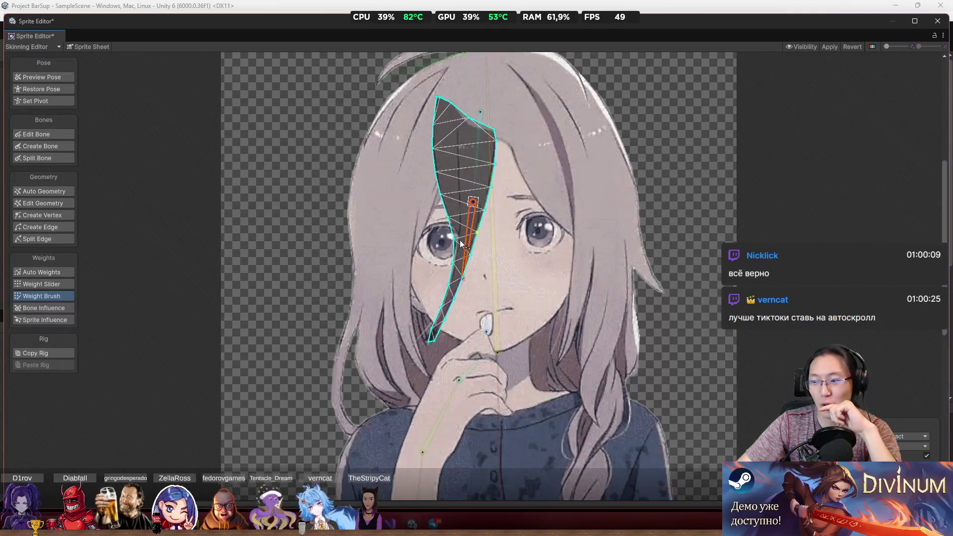
scroll(487, 271, "up", 3)
scroll(434, 173, "up", 2)
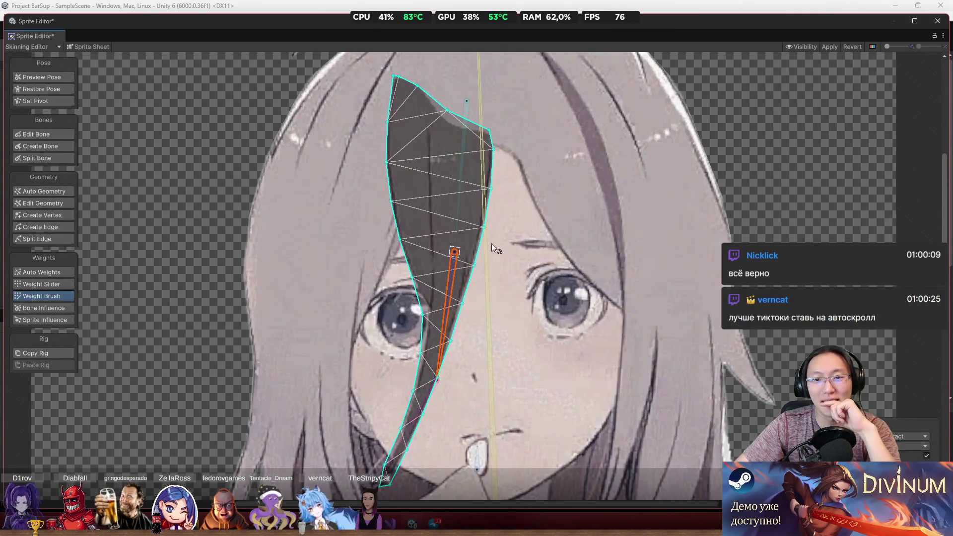
left_click(487, 243)
left_click_drag(497, 149, 427, 109)
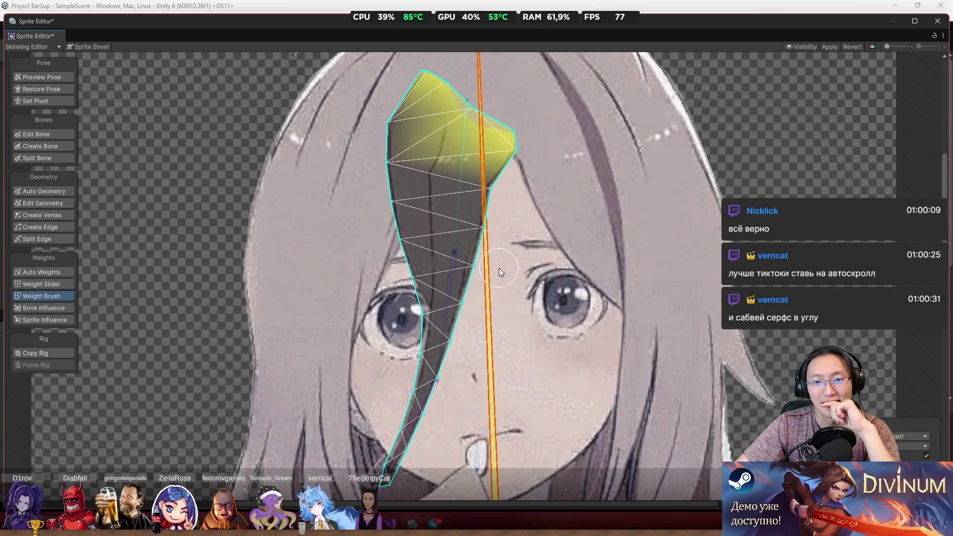
mouse_move(517, 287)
left_mouse_down()
mouse_move(537, 284)
mouse_move(513, 275)
mouse_move(486, 198)
mouse_move(447, 149)
left_mouse_up()
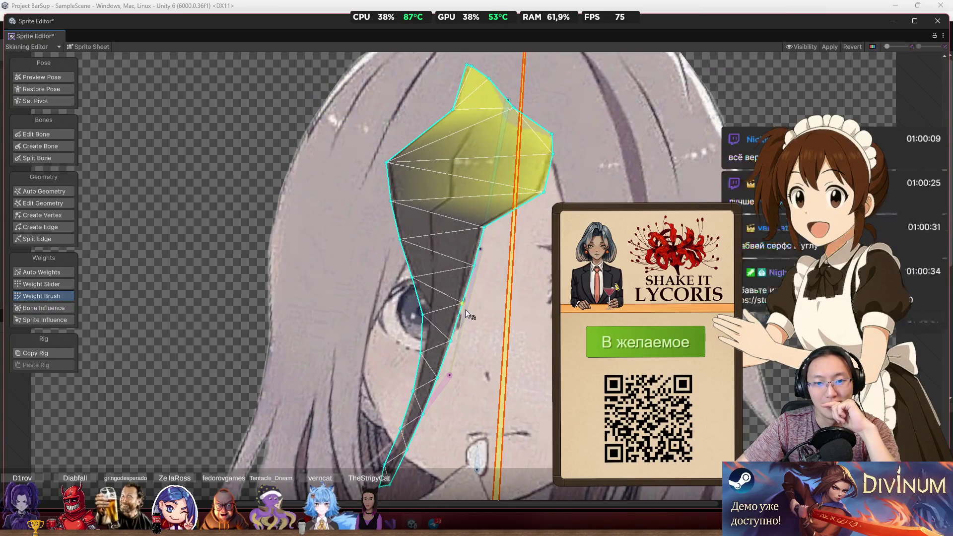
left_click(478, 272)
mouse_move(477, 272)
left_mouse_down()
mouse_move(395, 223)
mouse_move(482, 268)
mouse_move(444, 342)
left_mouse_up()
mouse_move(478, 379)
left_mouse_down()
mouse_move(479, 273)
mouse_move(460, 300)
mouse_move(426, 269)
mouse_move(457, 318)
left_mouse_up()
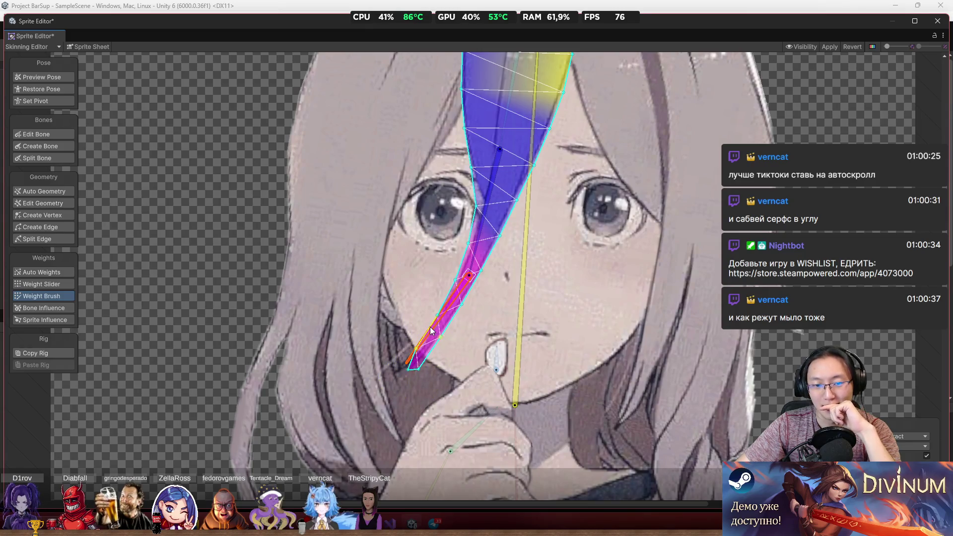
mouse_move(439, 326)
left_mouse_down()
mouse_move(443, 338)
mouse_move(415, 350)
left_mouse_up()
Step: Widen the upper strand bone's influence, then rotate the end and parent bones to test
left_click(481, 237)
mouse_move(481, 238)
left_mouse_down()
mouse_move(457, 246)
mouse_move(453, 231)
left_mouse_up()
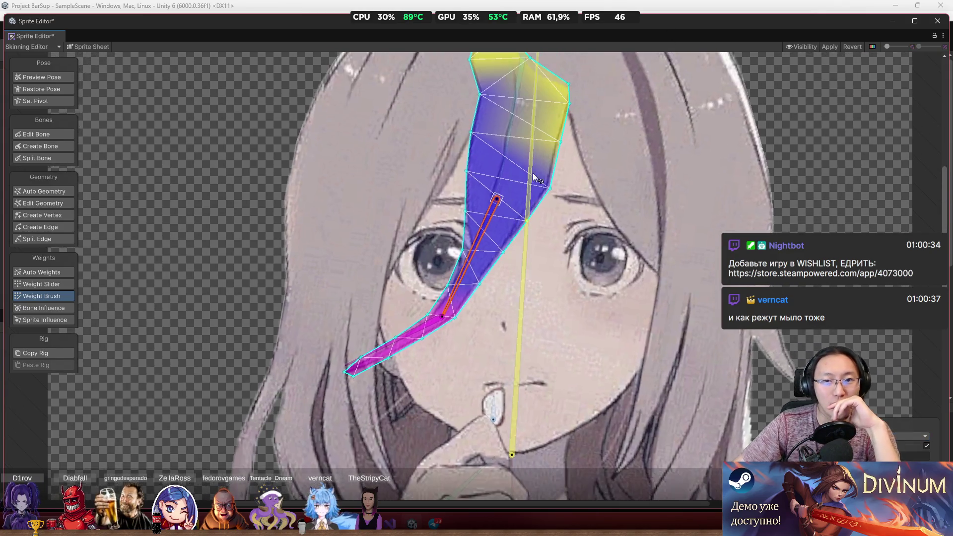
key("ctrl+z")
key("ctrl+y")
key("ctrl+z")
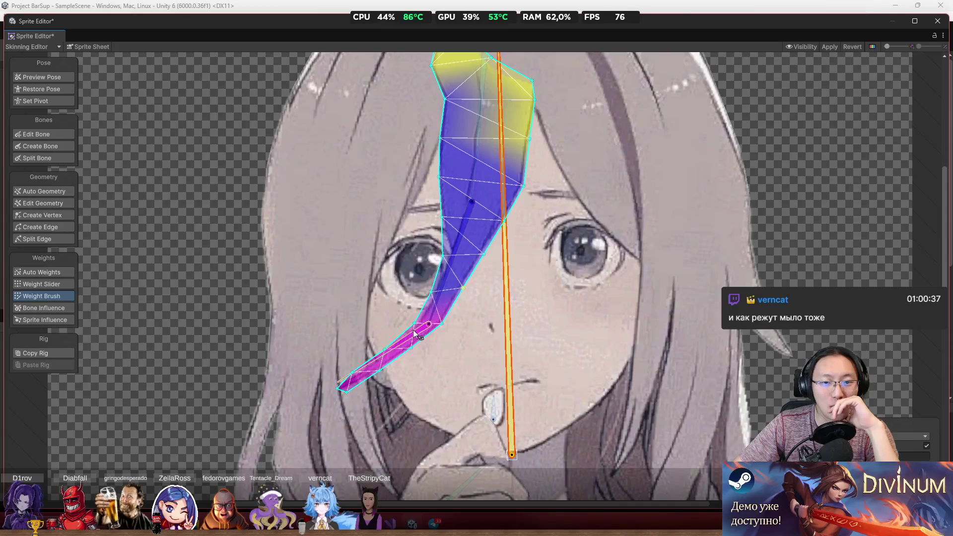
left_click_drag(403, 344, 397, 330)
mouse_move(443, 290)
left_mouse_down()
mouse_move(426, 287)
mouse_move(447, 159)
mouse_move(477, 124)
mouse_move(472, 134)
mouse_move(509, 206)
mouse_move(470, 149)
mouse_move(474, 141)
left_mouse_up()
Step: Repaint the strand near the eye and across its middle, giving its top to the long face bone
left_click_drag(420, 249, 470, 256)
left_click(474, 138)
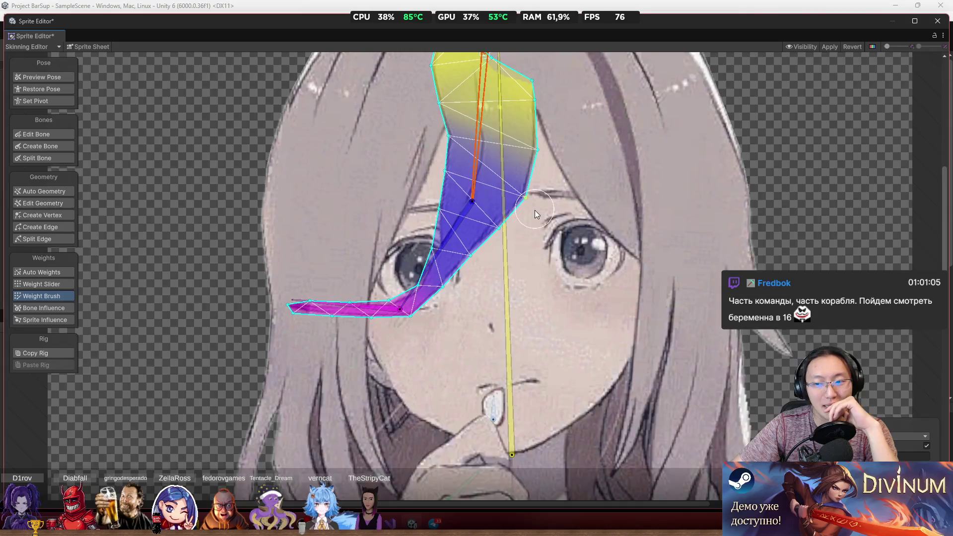
left_click_drag(474, 138, 489, 202)
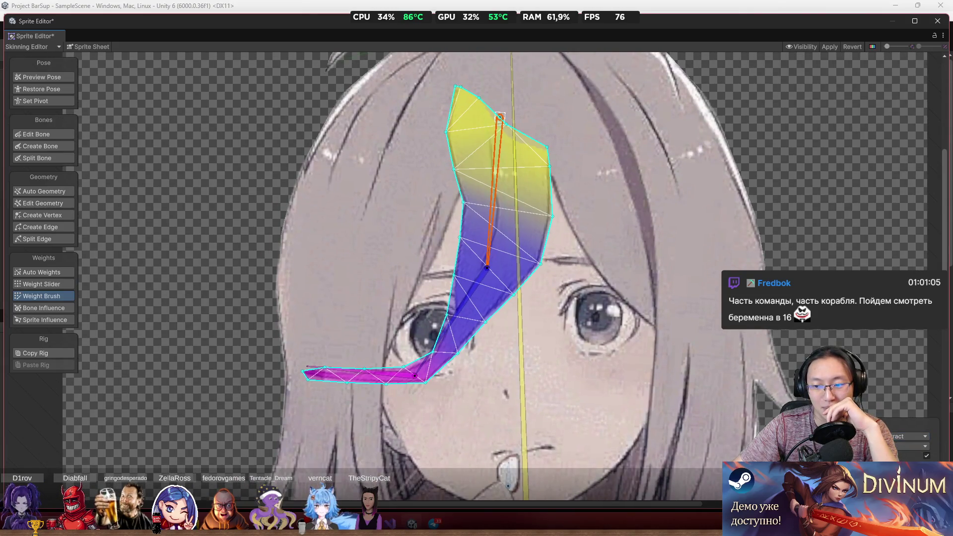
mouse_move(547, 208)
left_mouse_down()
mouse_move(447, 219)
mouse_move(459, 233)
mouse_move(467, 109)
mouse_move(560, 193)
left_mouse_up()
left_click(523, 337)
mouse_move(534, 145)
left_mouse_down()
mouse_move(465, 94)
mouse_move(604, 172)
left_mouse_up()
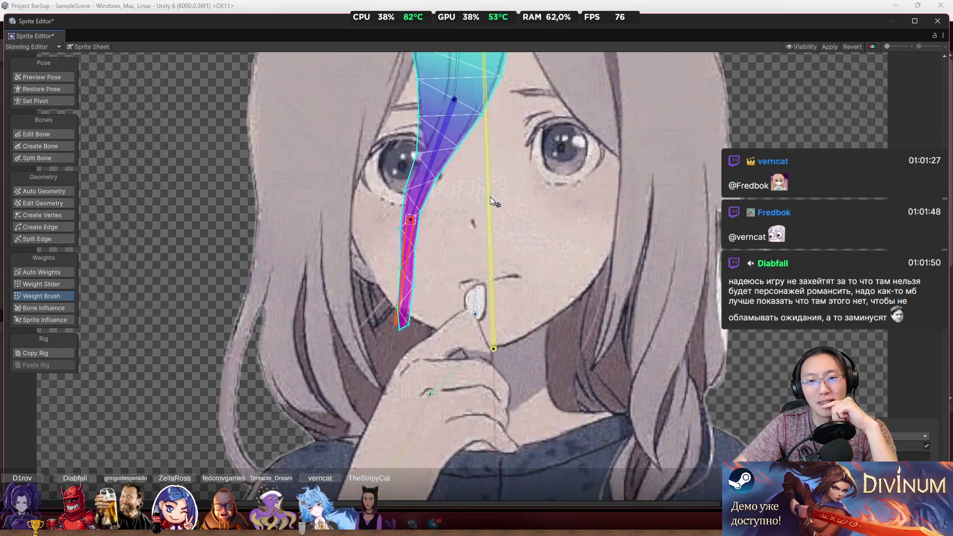
Step: Select the arm sprite and paint forearm-bone weight along the lower sleeve
left_click_drag(484, 318, 491, 196)
scroll(431, 251, "up", 2)
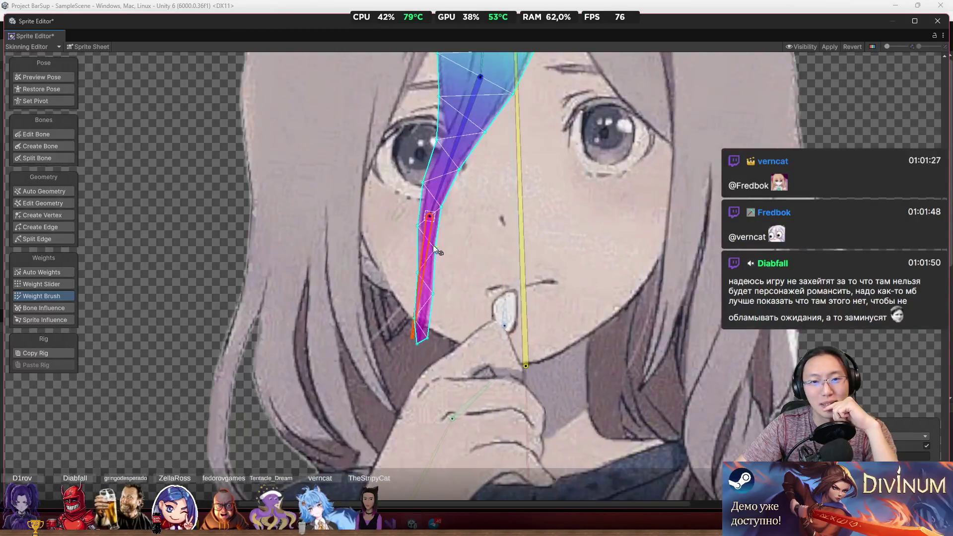
left_click(519, 249)
scroll(526, 222, "down", 2)
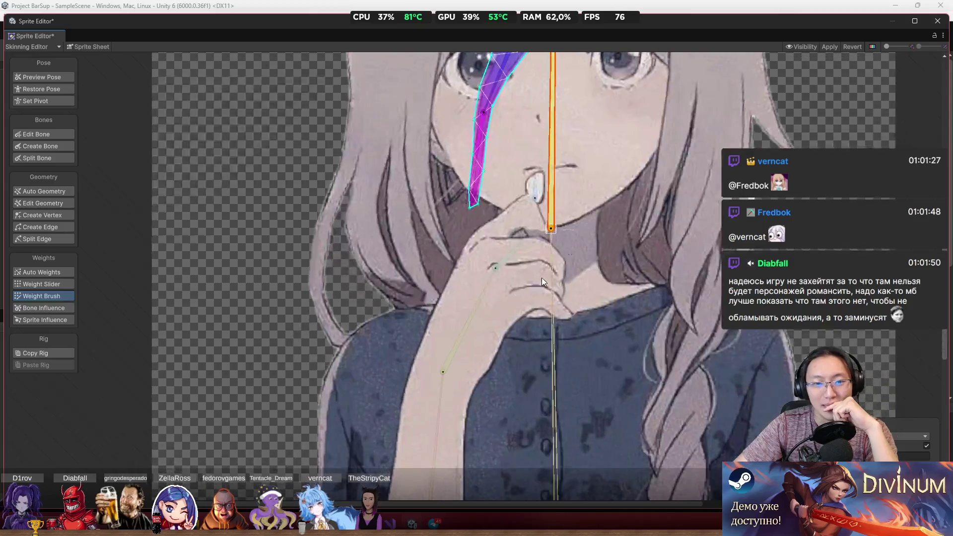
left_click(476, 309)
scroll(561, 190, "up", 2)
scroll(561, 189, "down", 2)
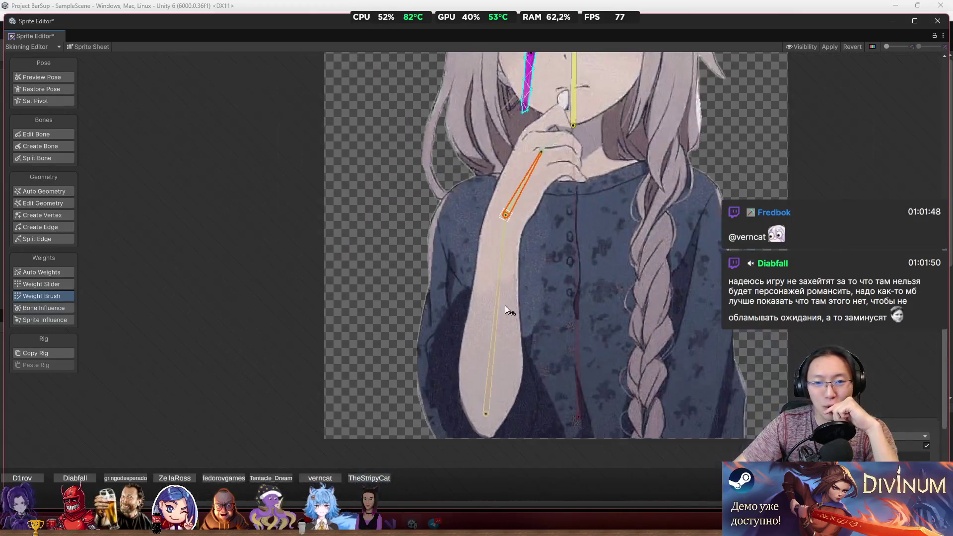
left_click(505, 308)
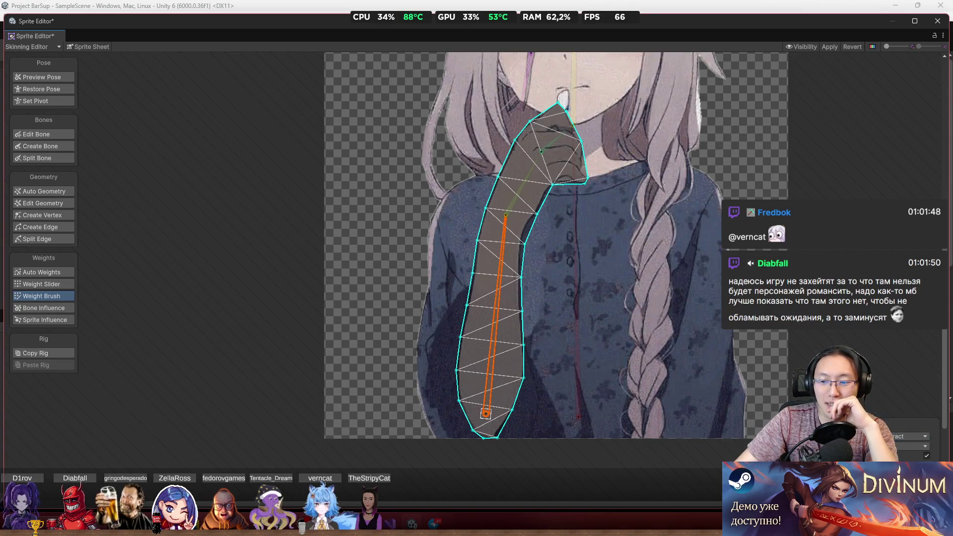
mouse_move(542, 309)
left_mouse_down()
mouse_move(473, 453)
mouse_move(476, 434)
left_mouse_up()
mouse_move(470, 365)
left_mouse_down()
mouse_move(486, 402)
mouse_move(499, 193)
mouse_move(485, 288)
mouse_move(537, 207)
mouse_move(516, 331)
left_mouse_up()
Step: Spread hand-bone weight over the upper sleeve and give the collar end to the short collar bone
scroll(540, 253, "up", 3)
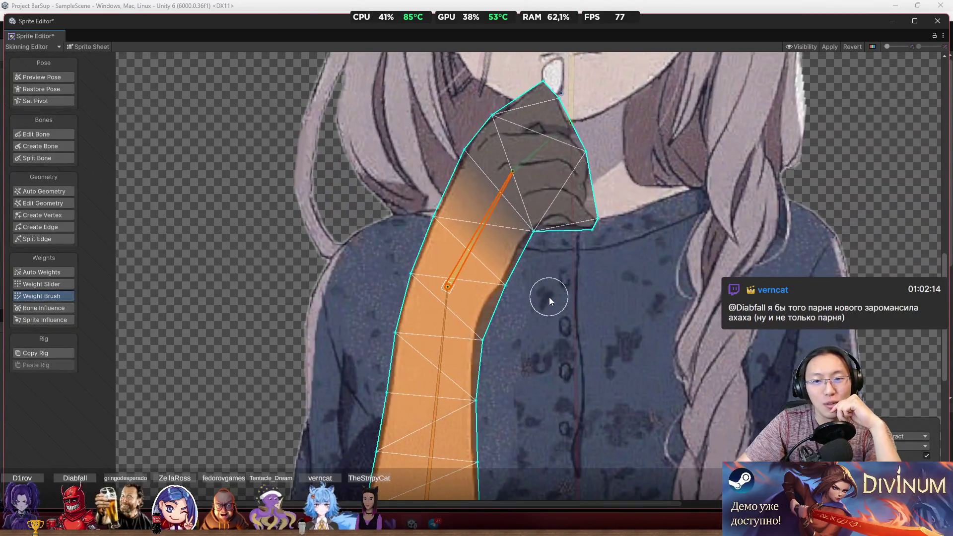
mouse_move(550, 297)
left_mouse_down()
mouse_move(454, 224)
mouse_move(447, 204)
mouse_move(464, 161)
left_mouse_up()
mouse_move(470, 162)
left_mouse_down()
mouse_move(530, 246)
mouse_move(537, 225)
left_mouse_up()
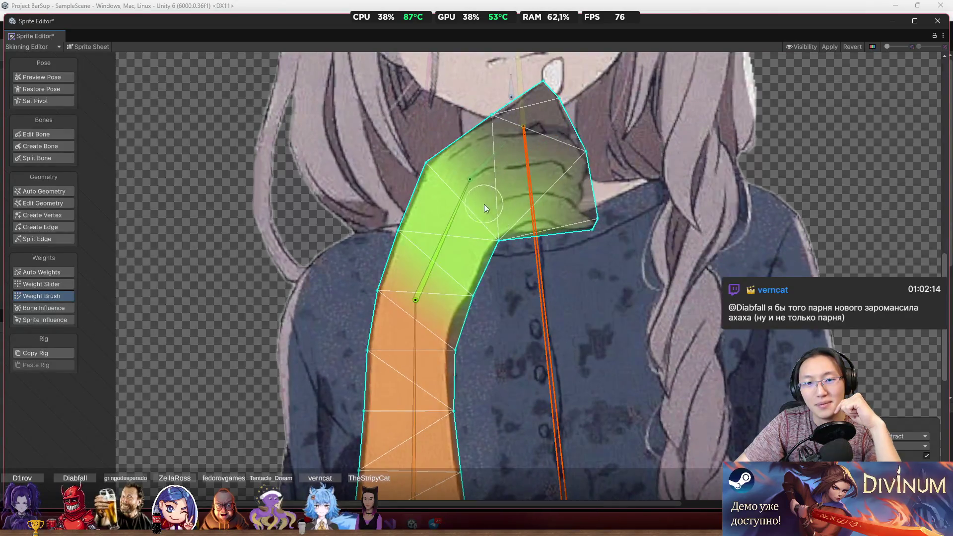
left_click(483, 164)
mouse_move(593, 202)
left_mouse_down()
mouse_move(556, 133)
mouse_move(504, 110)
mouse_move(504, 158)
mouse_move(500, 143)
mouse_move(514, 142)
left_mouse_up()
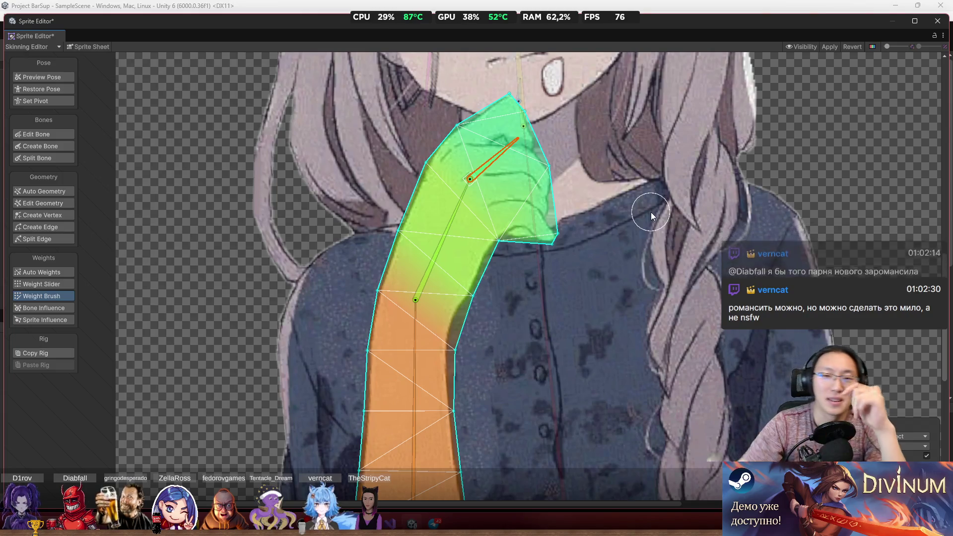
scroll(538, 222, "down", 2)
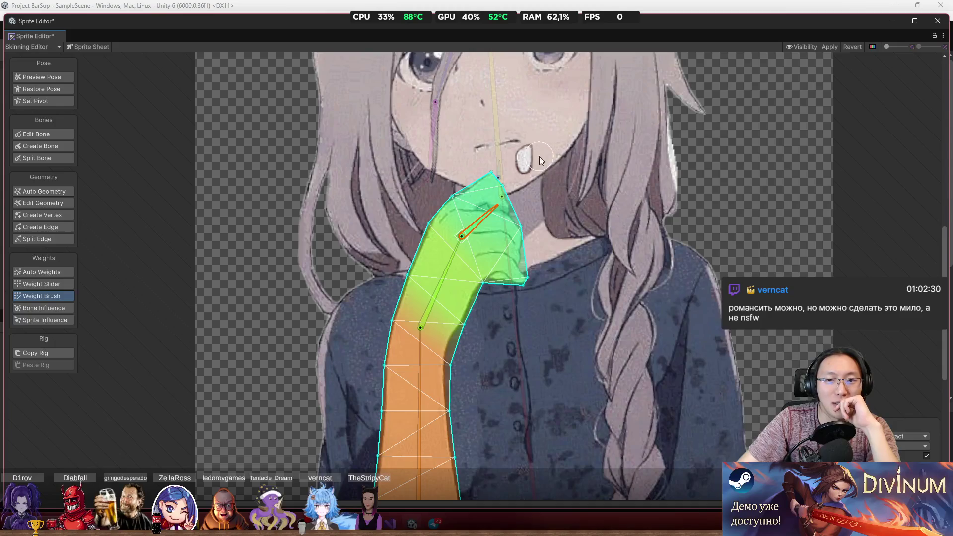
Step: Bind the tooth sprite fully to the short mouth bone and apply the rig changes
left_click(530, 155)
scroll(538, 151, "up", 3)
left_click(470, 183)
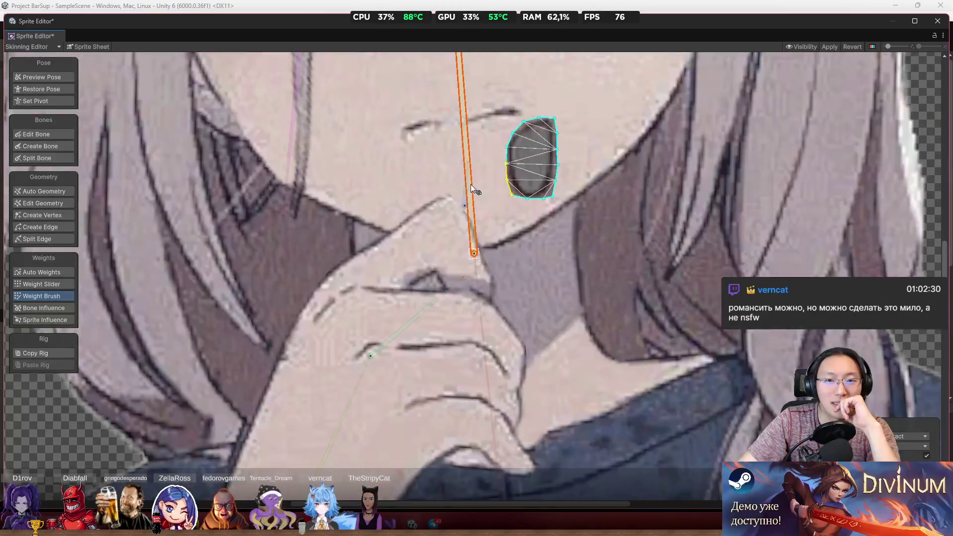
left_click(466, 186)
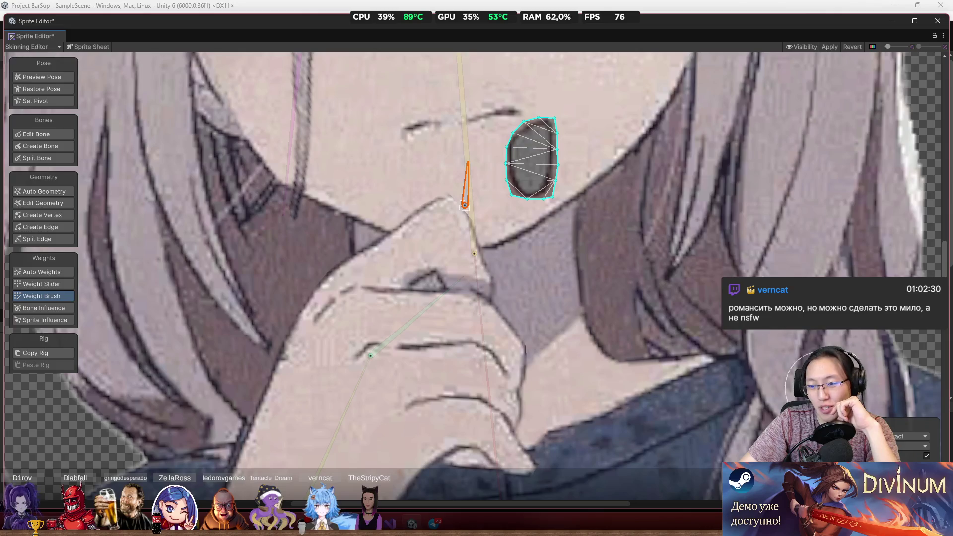
left_click_drag(582, 232, 510, 195)
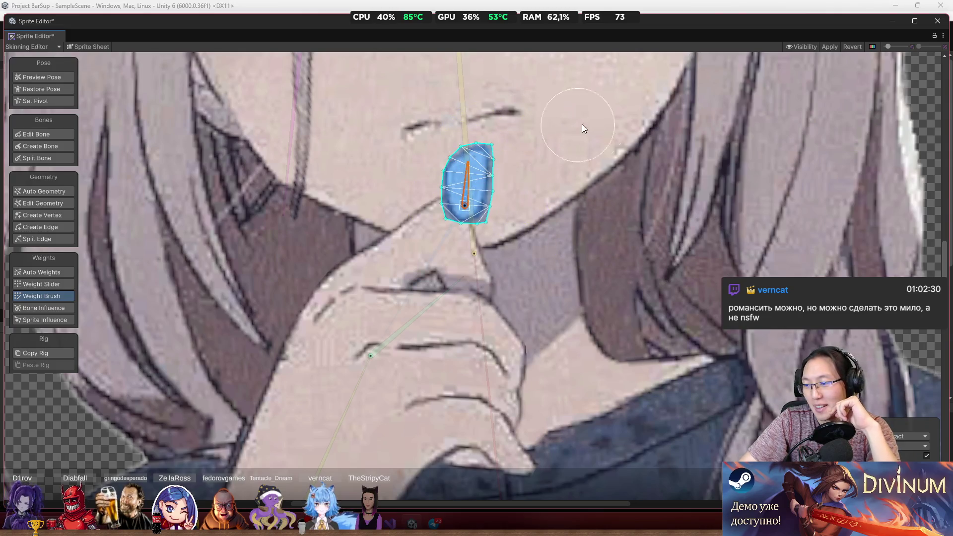
scroll(627, 169, "down", 5)
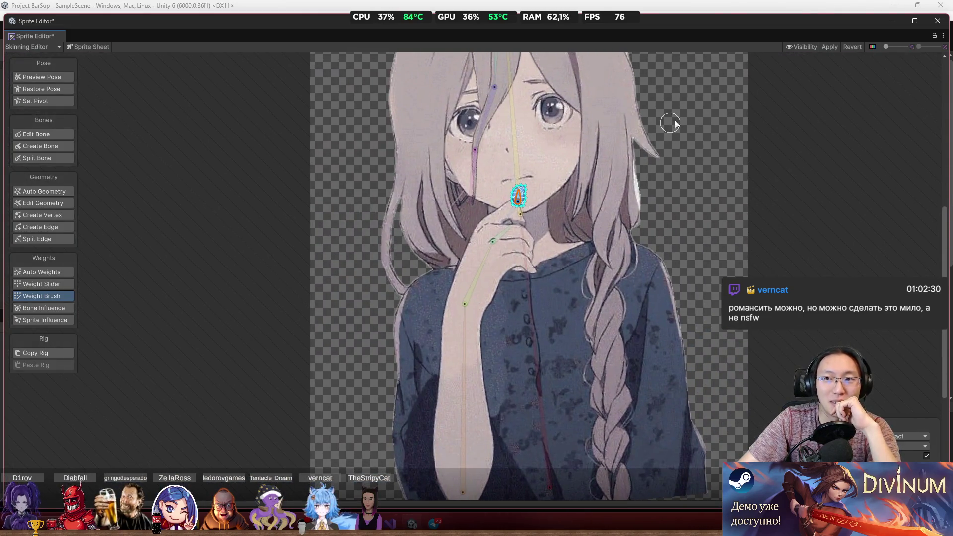
left_click(831, 49)
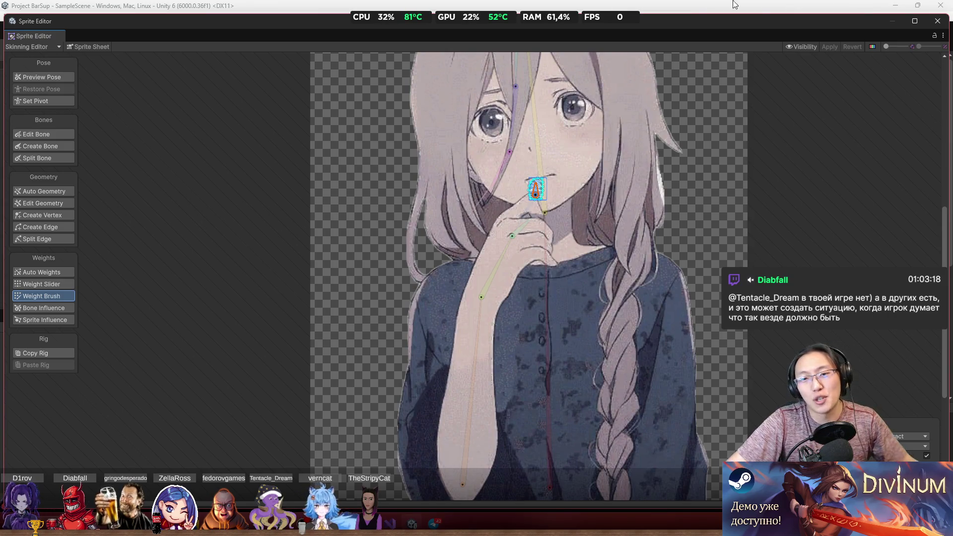
Step: Test the deformation by rotating the head bone and the hair tuft bone
scroll(519, 196, "up", 10)
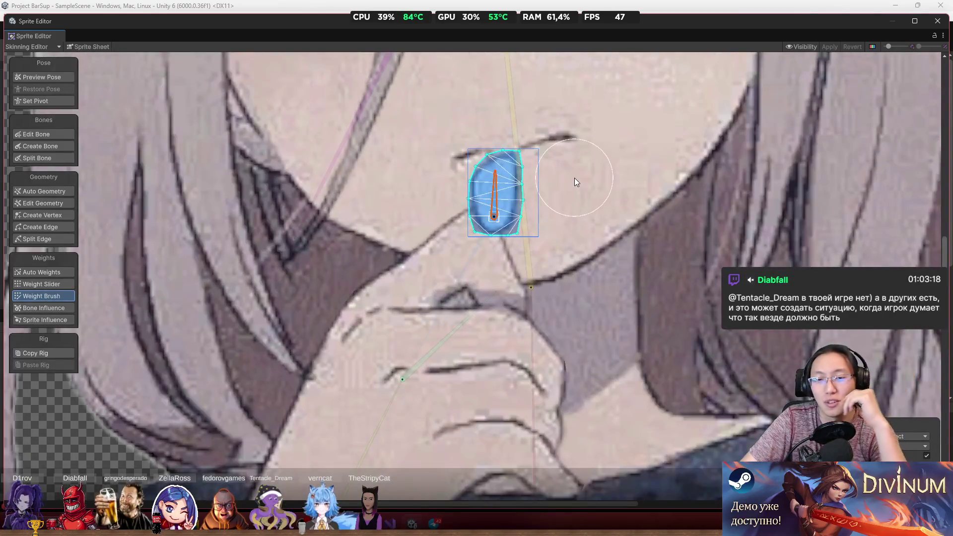
scroll(627, 227, "down", 3)
left_click(541, 268)
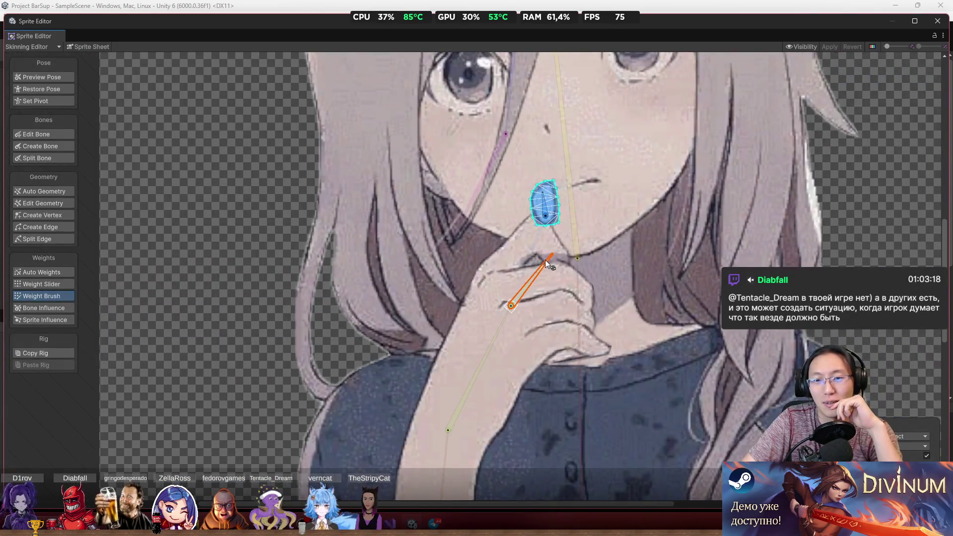
scroll(558, 298, "down", 1)
scroll(558, 307, "down", 5)
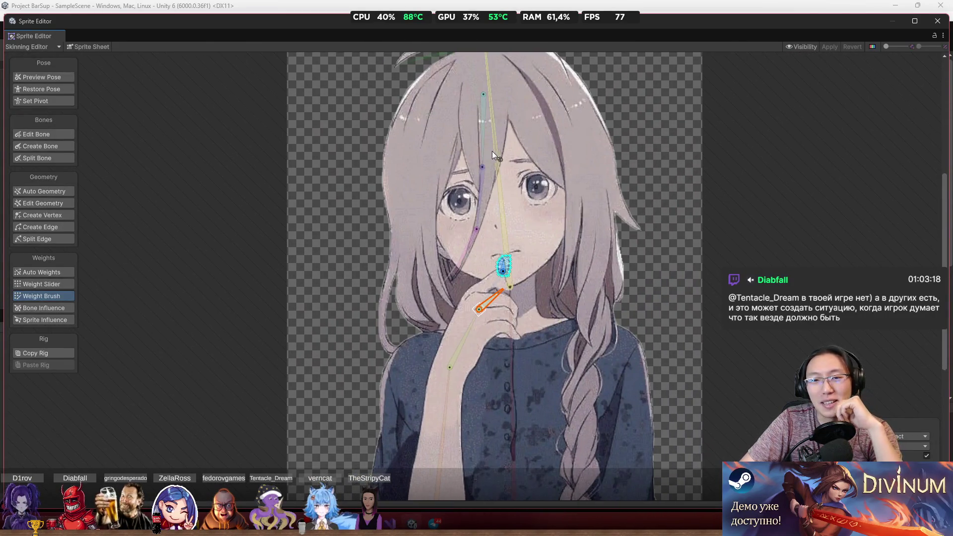
left_click_drag(493, 151, 510, 129)
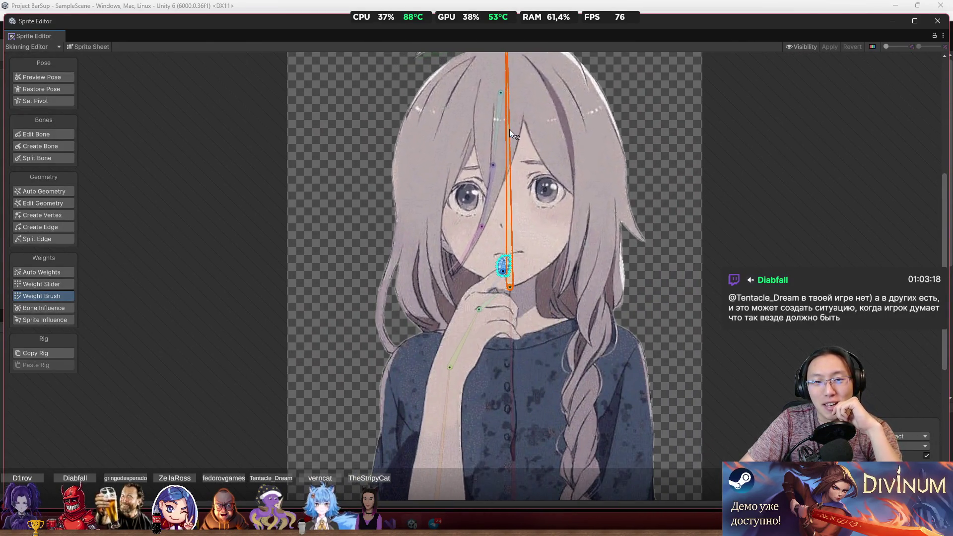
left_click(501, 191)
left_click_drag(505, 189, 505, 323)
scroll(469, 244, "up", 4)
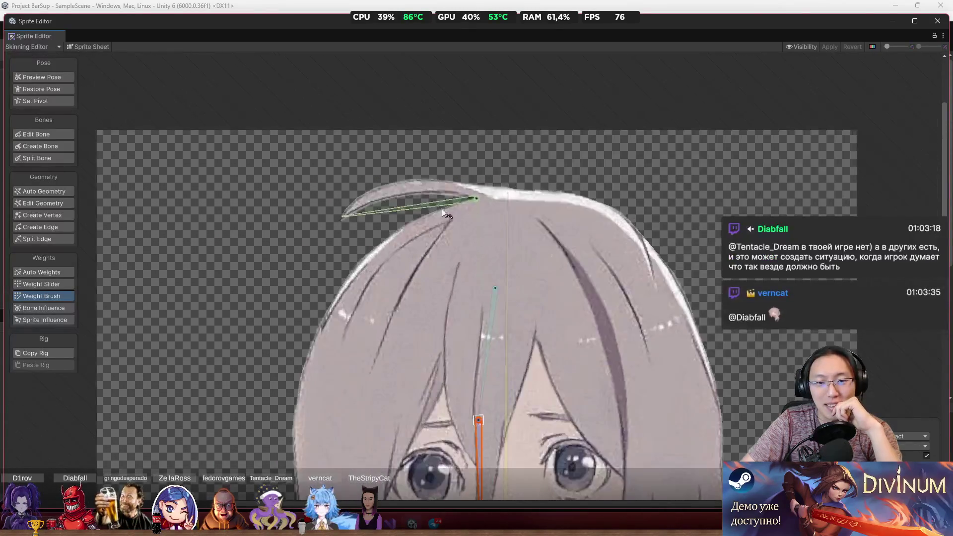
left_click_drag(404, 220, 394, 216)
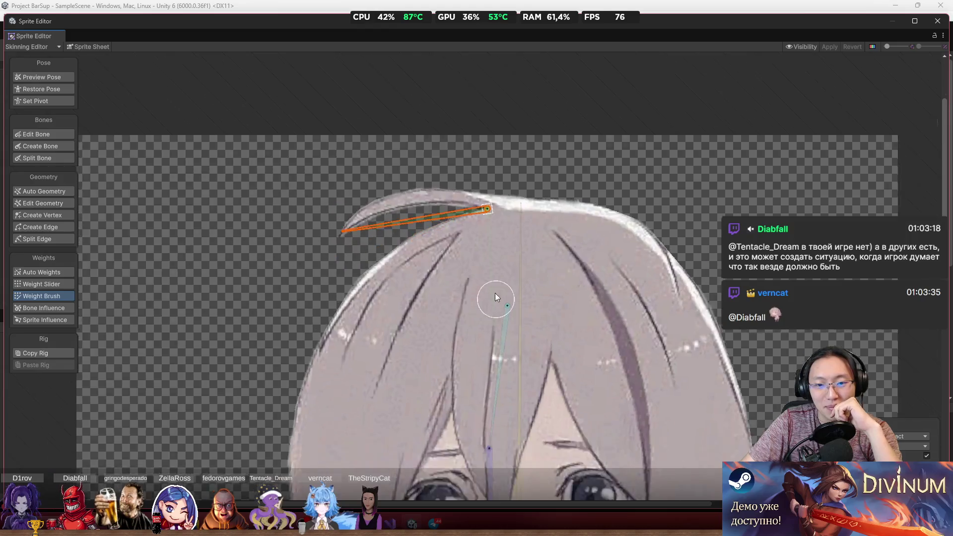
Step: Recentre the whole character and close the Sprite Editor
scroll(531, 205, "down", 6)
left_click_drag(545, 219, 530, 270)
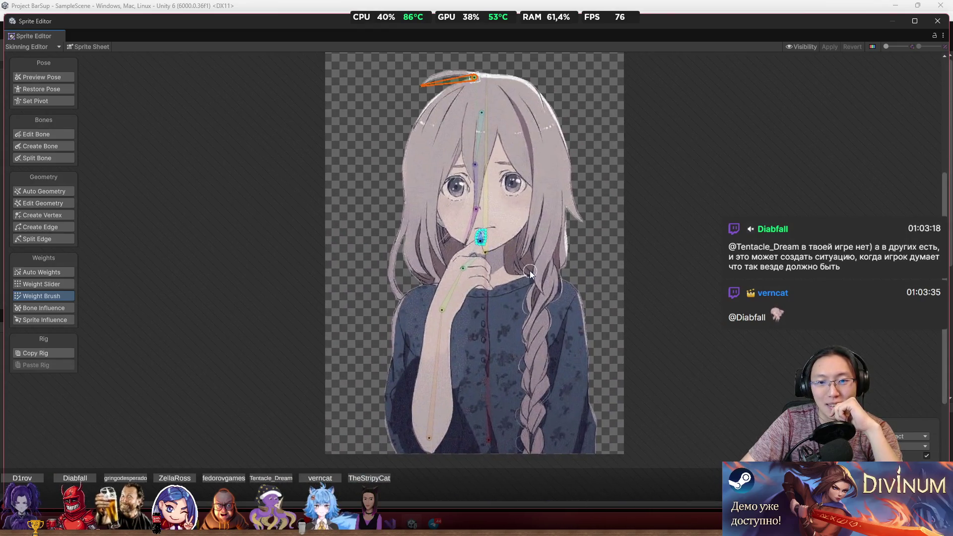
left_click(459, 275)
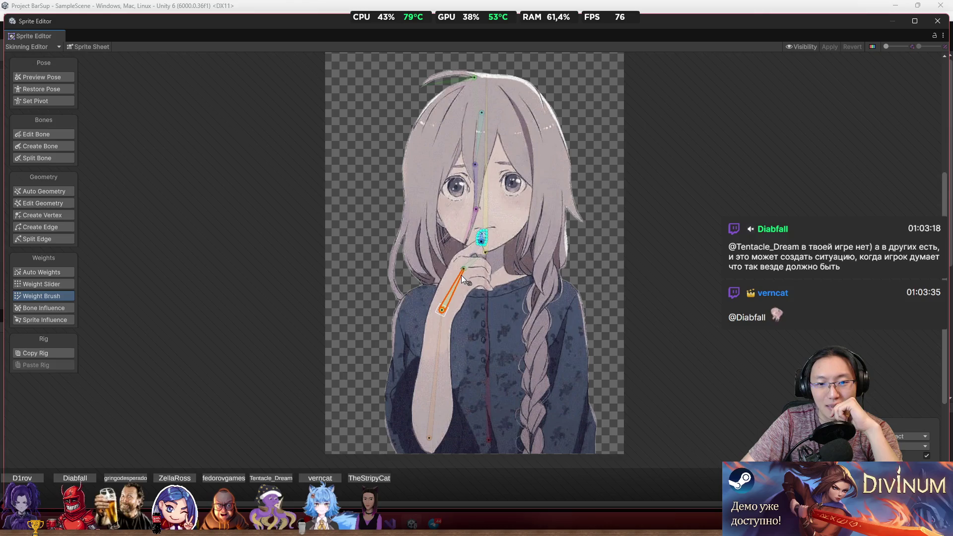
left_click_drag(466, 273, 442, 318)
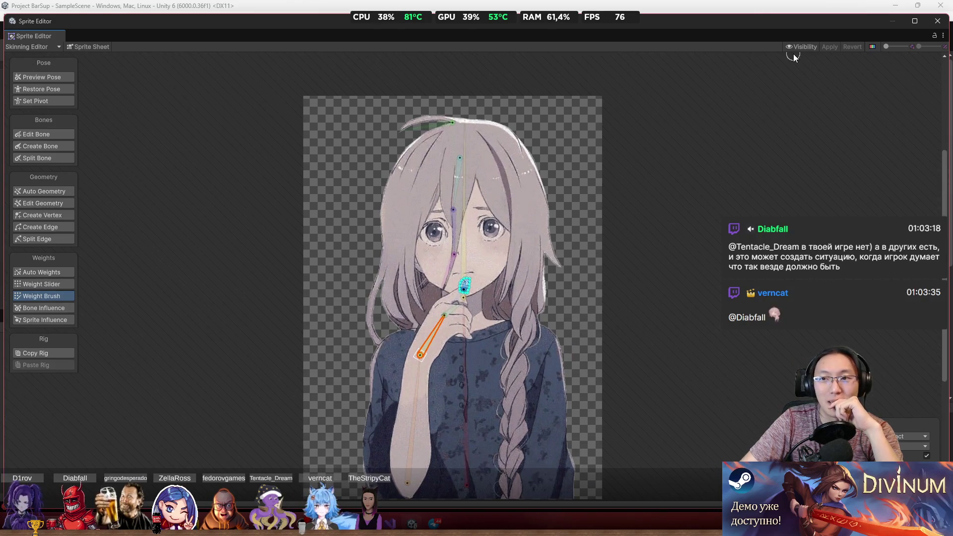
left_click(938, 21)
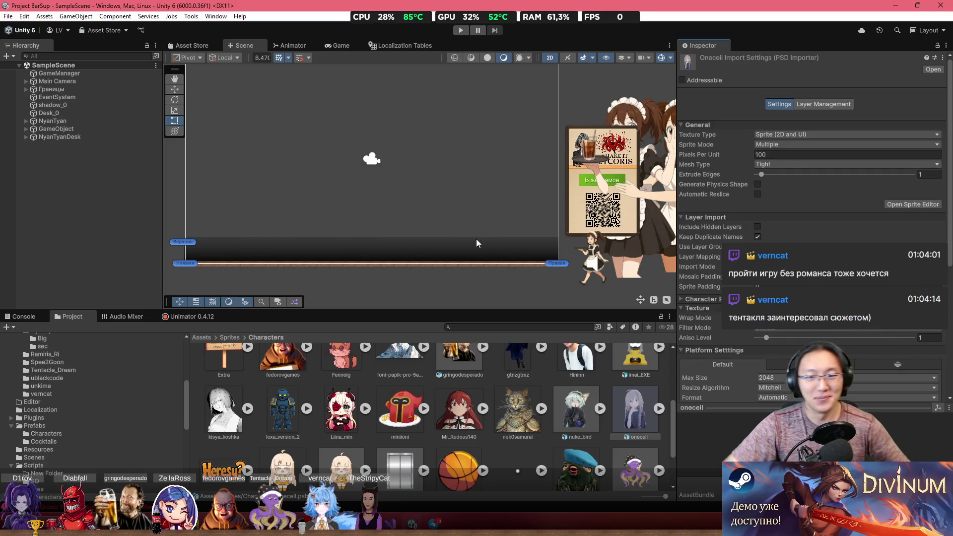
Step: Frame the Scene view on the left end of the floor and zoom around it
scroll(407, 228, "up", 2)
key("f")
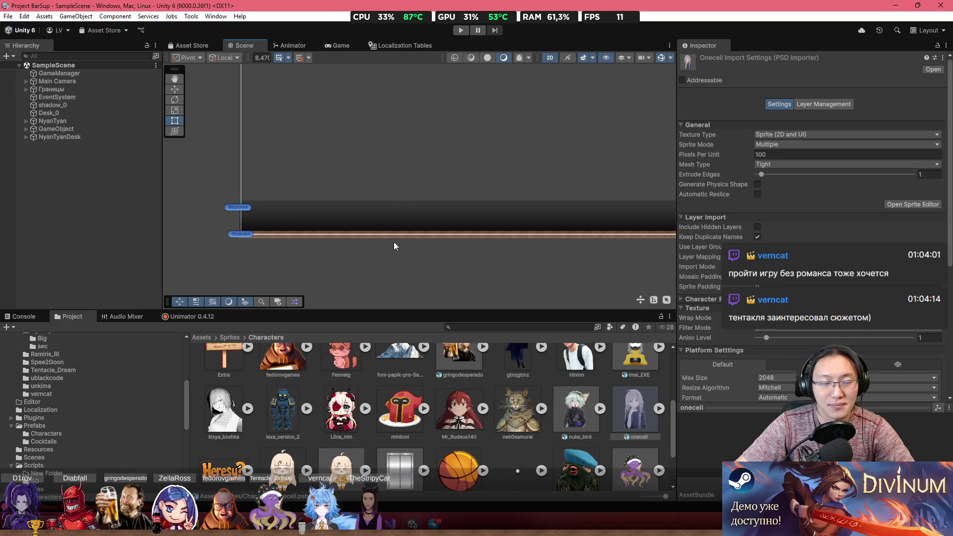
scroll(428, 428, "up", 3)
scroll(517, 452, "down", 5)
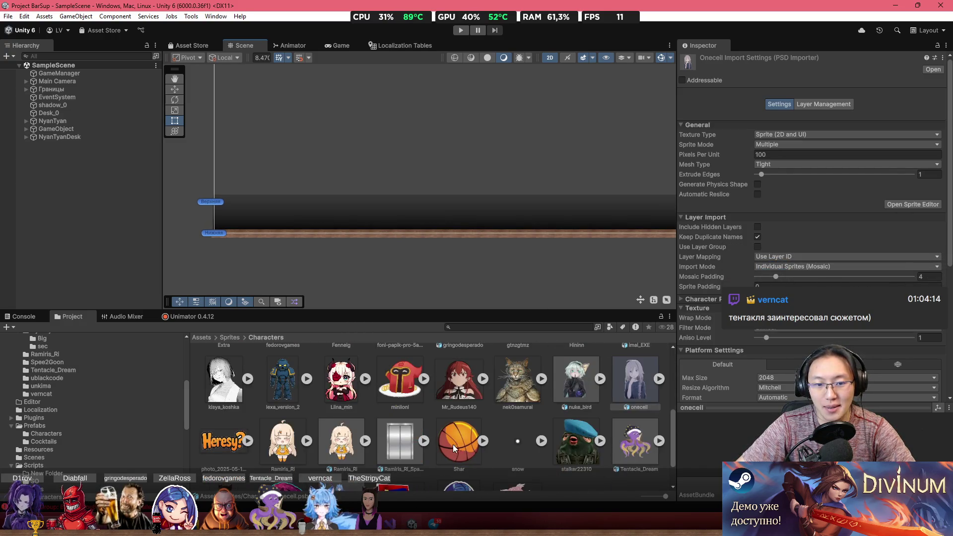
scroll(453, 445, "down", 2)
mouse_move(348, 459)
left_mouse_down()
mouse_move(416, 302)
mouse_move(611, 459)
mouse_move(560, 452)
left_mouse_up()
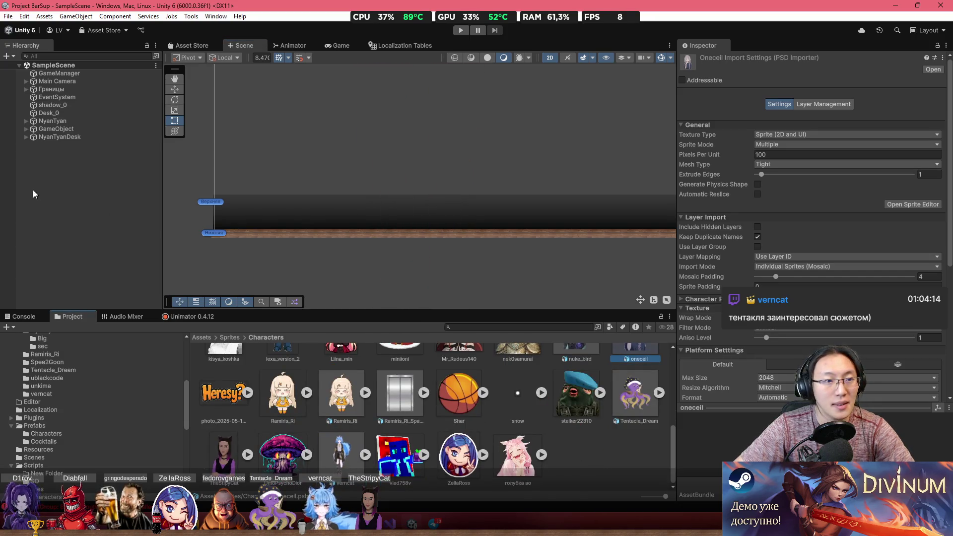
scroll(604, 406, "up", 1)
Step: Drag the onecell character into the Scene and focus the view on it
mouse_move(635, 391)
left_mouse_down()
mouse_move(522, 260)
mouse_move(553, 261)
left_mouse_up()
double_click(49, 145)
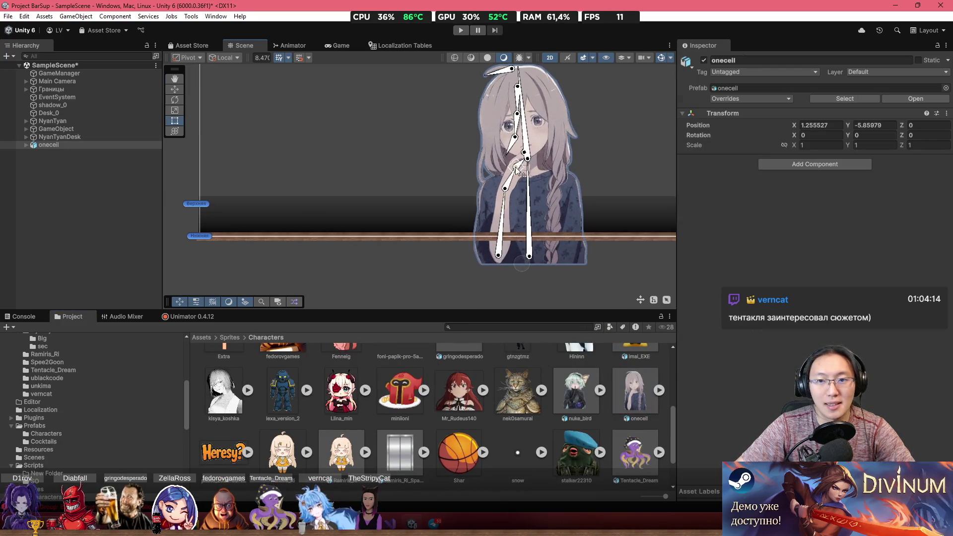
scroll(544, 192, "up", 1)
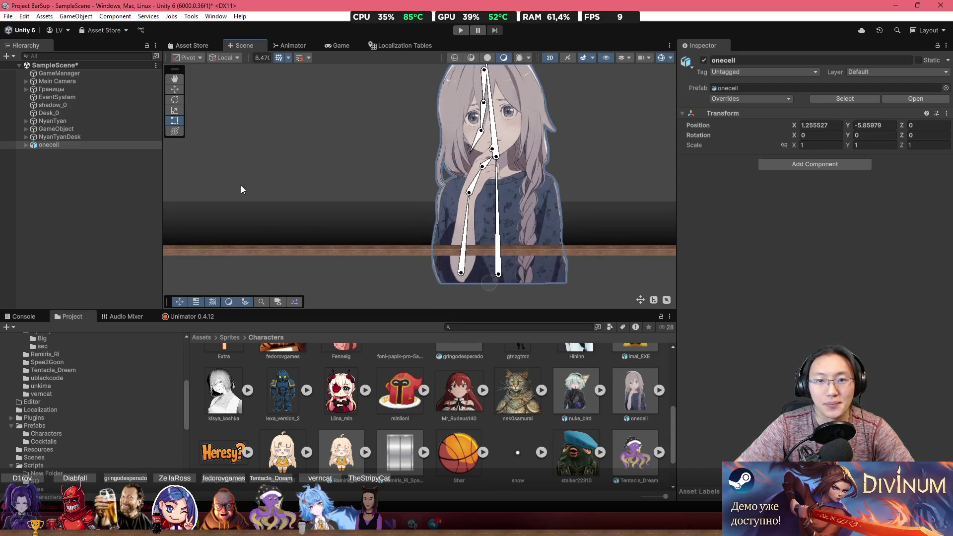
scroll(452, 193, "up", 2)
scroll(452, 193, "up", 1)
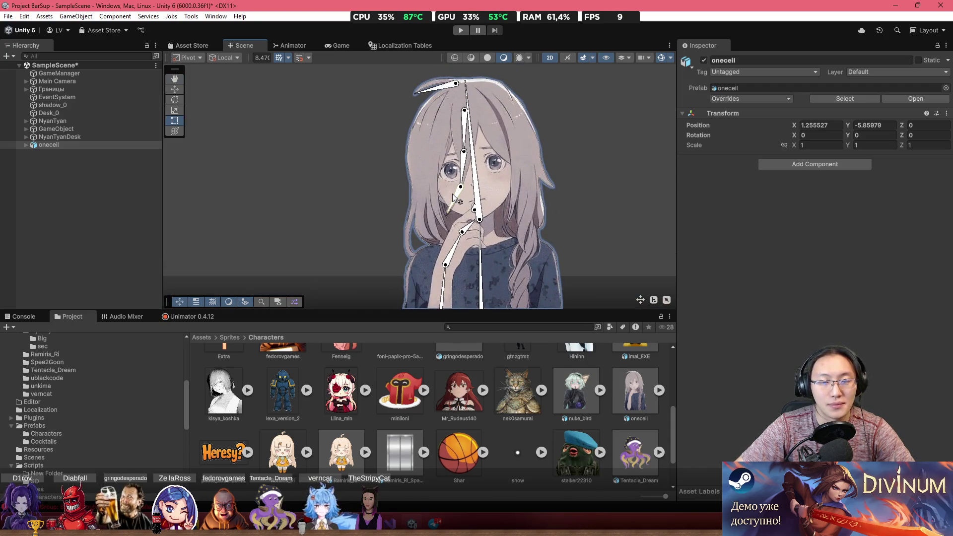
scroll(458, 153, "down", 3)
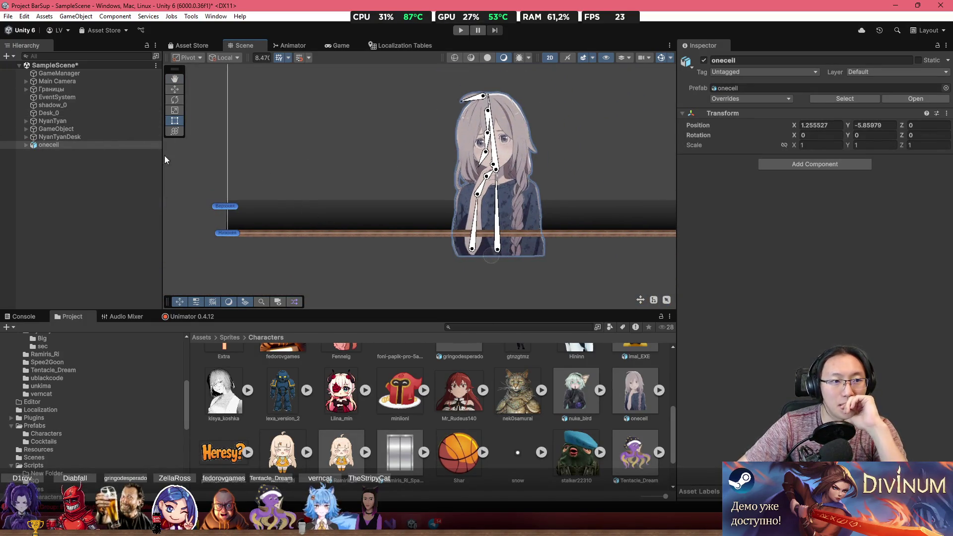
scroll(499, 407, "up", 5)
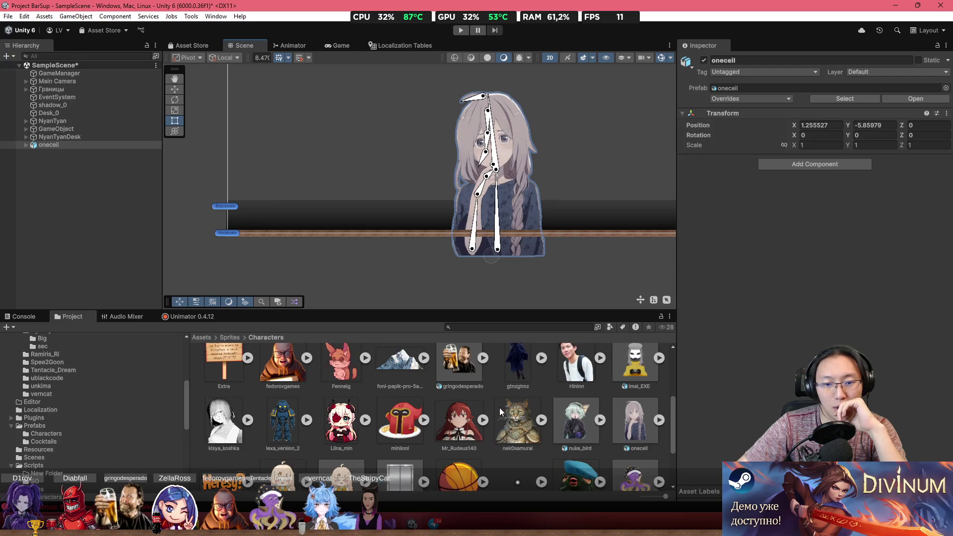
Step: From Assets > Prefabs > Characters, drag the verncat prefab into the scene
left_click(214, 338)
double_click(597, 372)
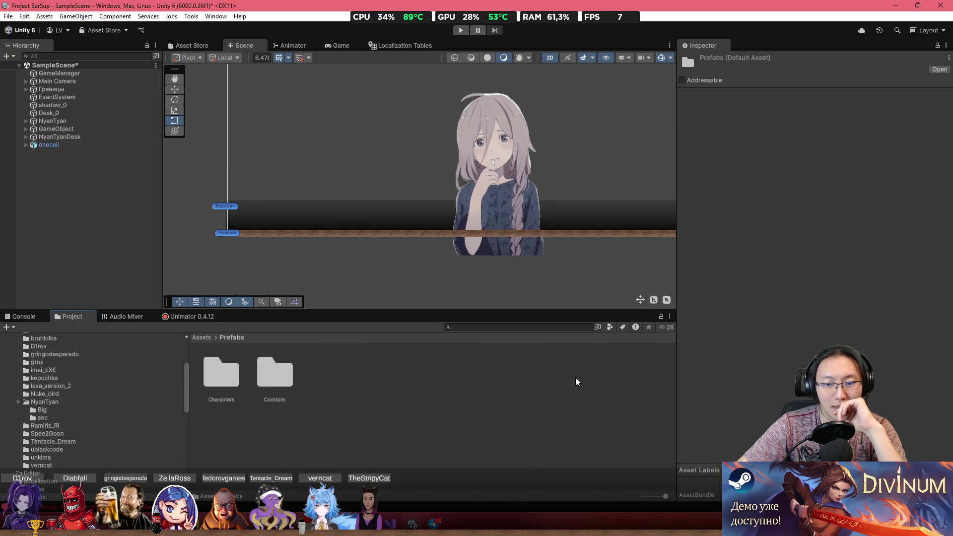
double_click(227, 387)
scroll(482, 418, "down", 6)
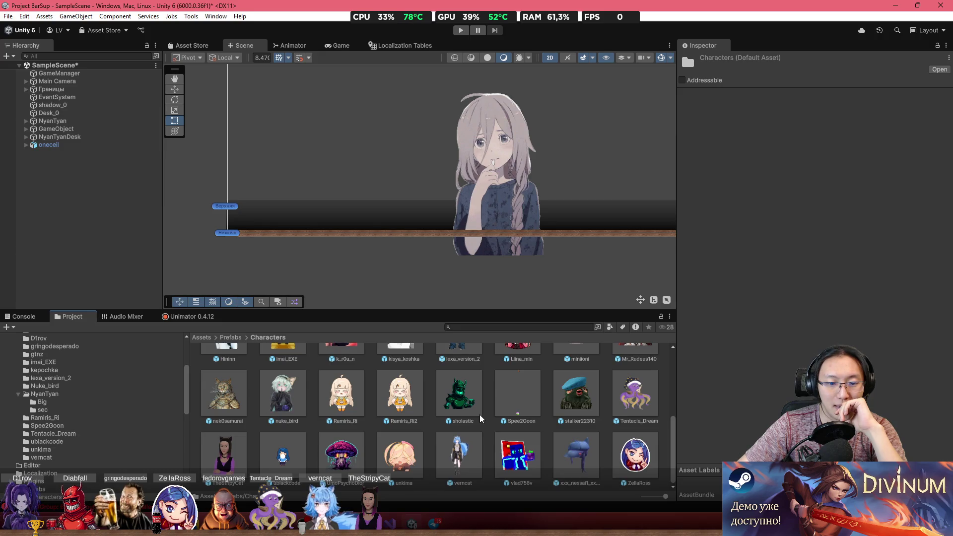
scroll(481, 419, "up", 2)
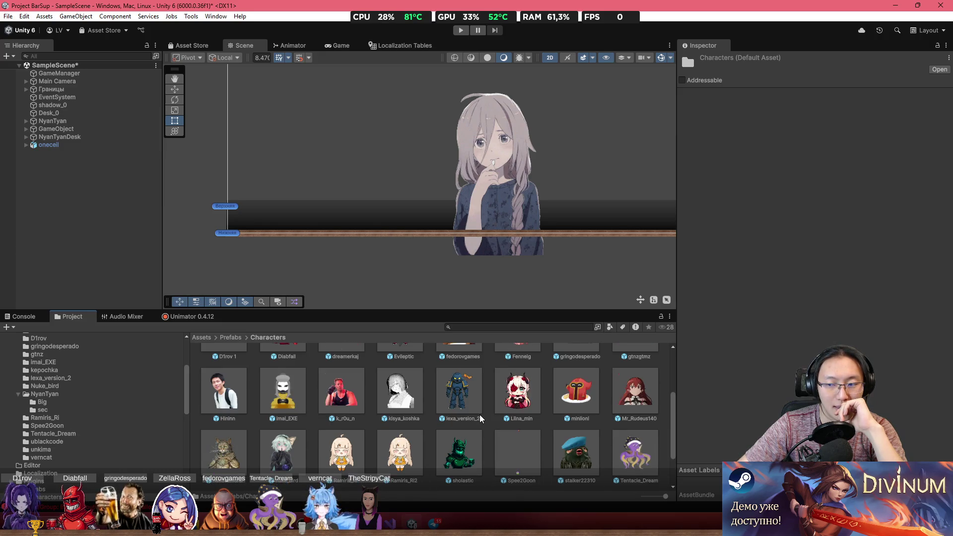
scroll(481, 419, "up", 1)
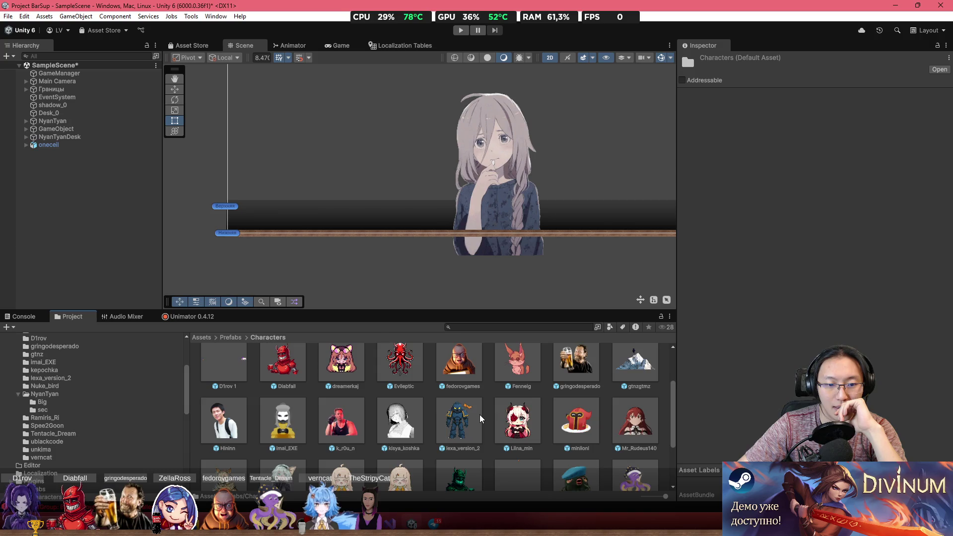
scroll(481, 418, "up", 1)
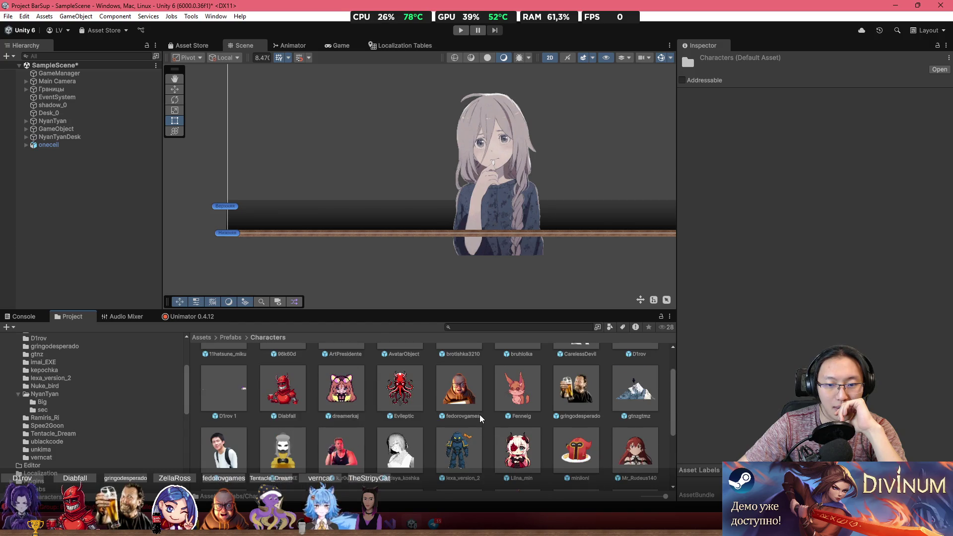
scroll(481, 419, "down", 4)
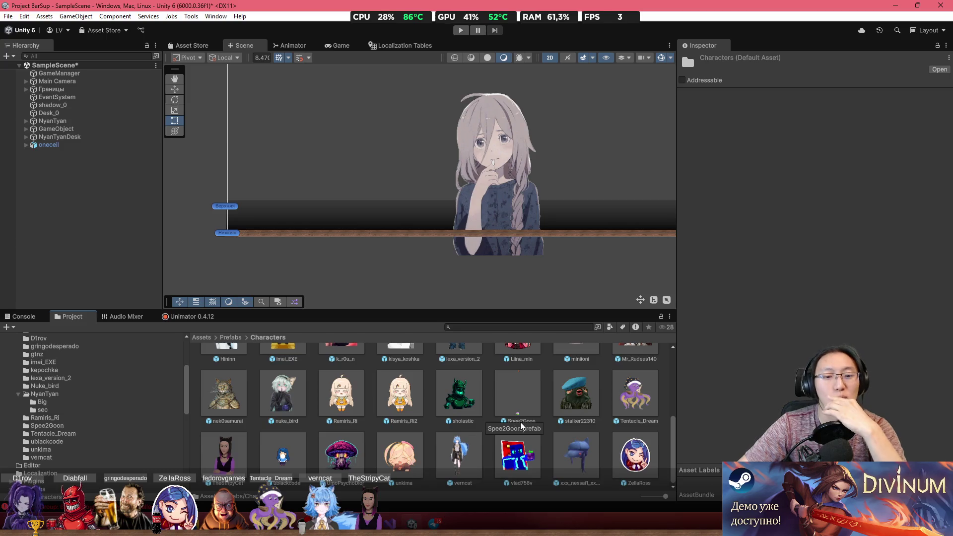
mouse_move(400, 350)
left_mouse_down()
mouse_move(392, 233)
mouse_move(418, 235)
left_mouse_up()
scroll(406, 232, "up", 5)
Step: With the Move tool active, select the onecell parent object and shrink its uniform scale
left_click(175, 89)
scroll(378, 211, "down", 3)
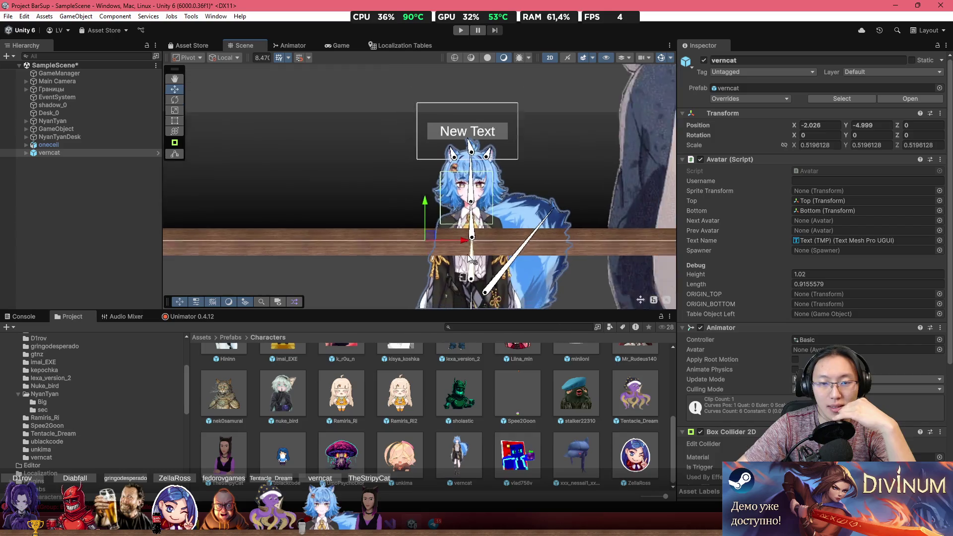
left_click(571, 190)
scroll(586, 191, "down", 1)
left_click(586, 191)
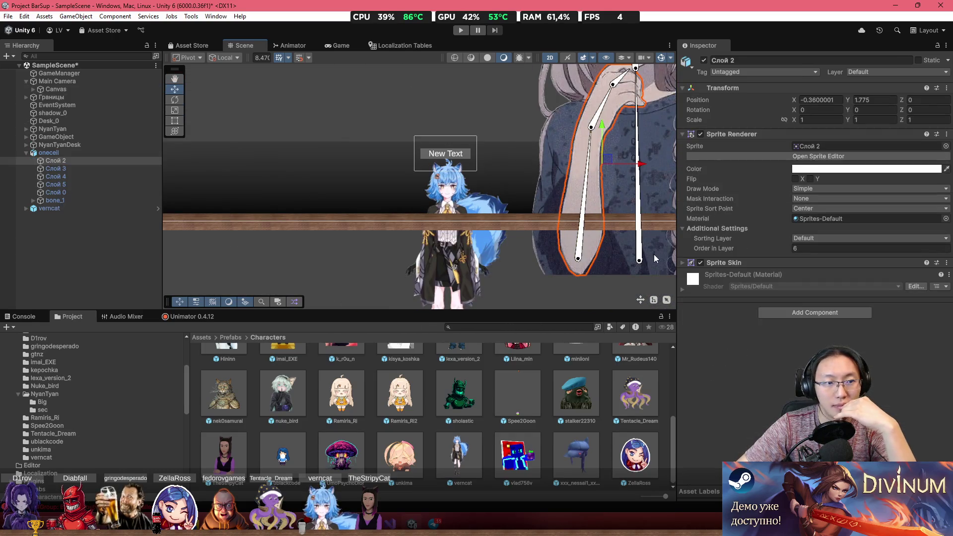
left_click(54, 153)
left_click(784, 146)
left_click_drag(794, 145, 781, 142)
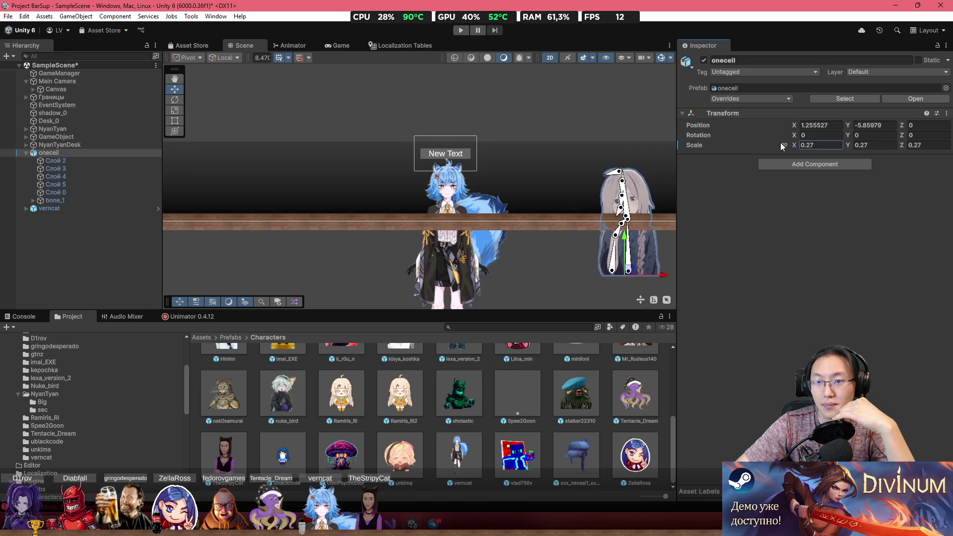
Step: Move onecell toward verncat and reduce its scale further to 0.18
scroll(606, 283, "up", 3)
left_click_drag(643, 269, 493, 263)
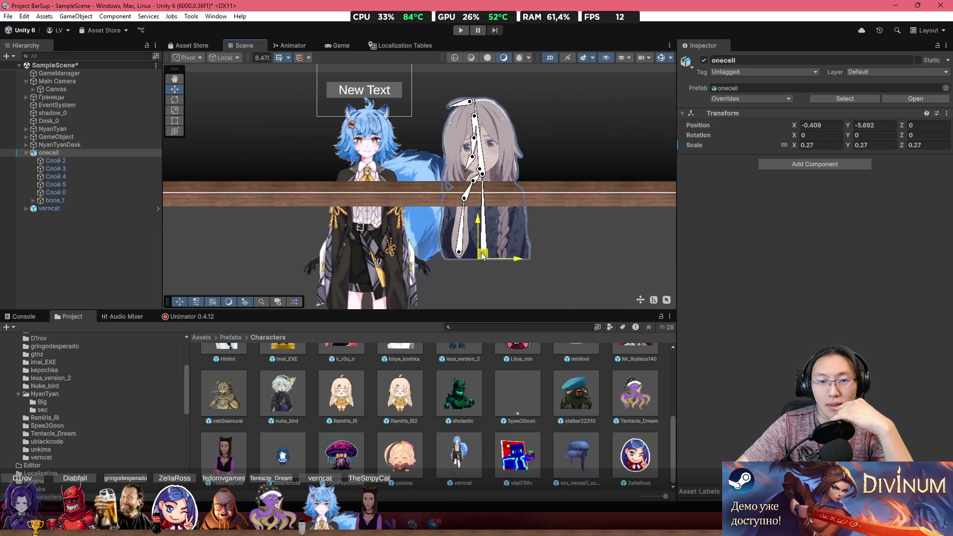
scroll(496, 238, "up", 3)
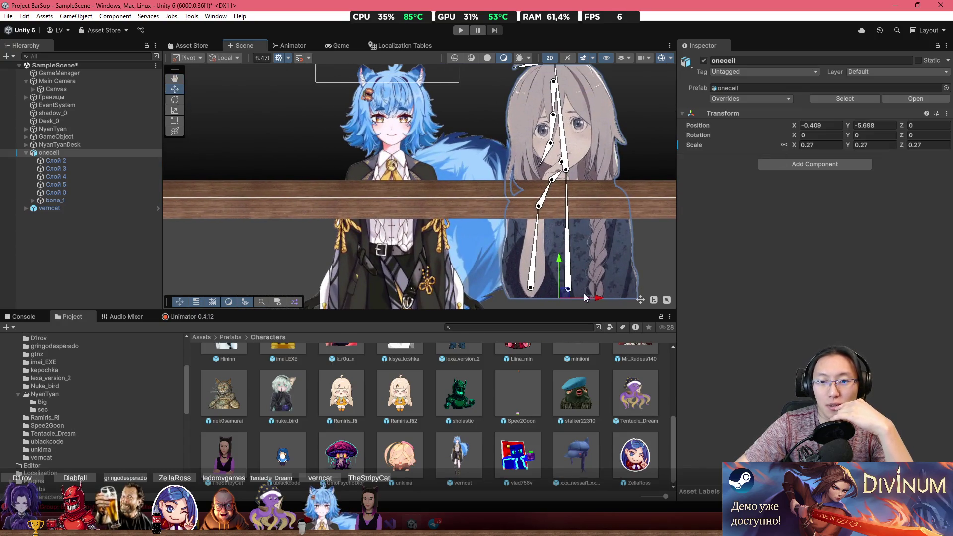
left_click_drag(794, 145, 791, 147)
mouse_move(561, 296)
left_mouse_down()
mouse_move(566, 252)
mouse_move(582, 235)
left_mouse_up()
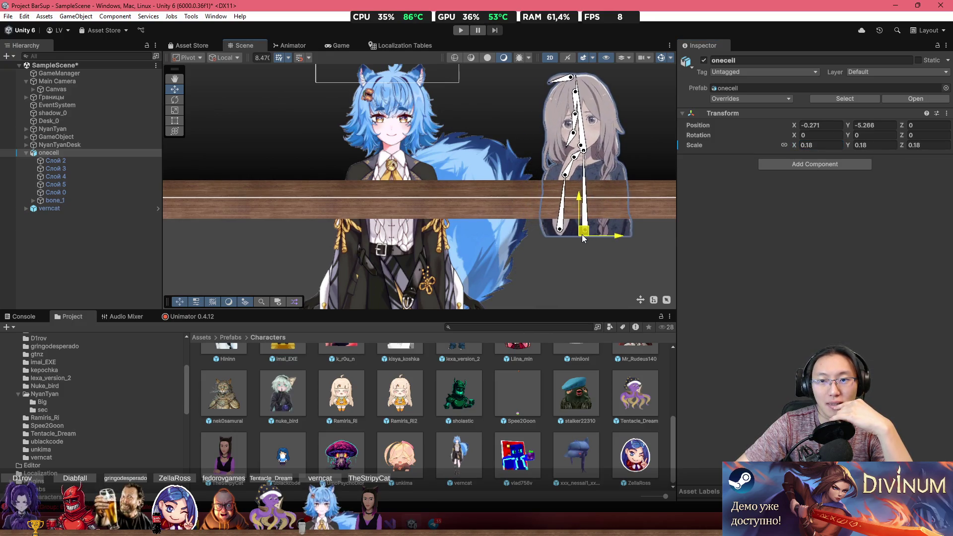
right_click(584, 239)
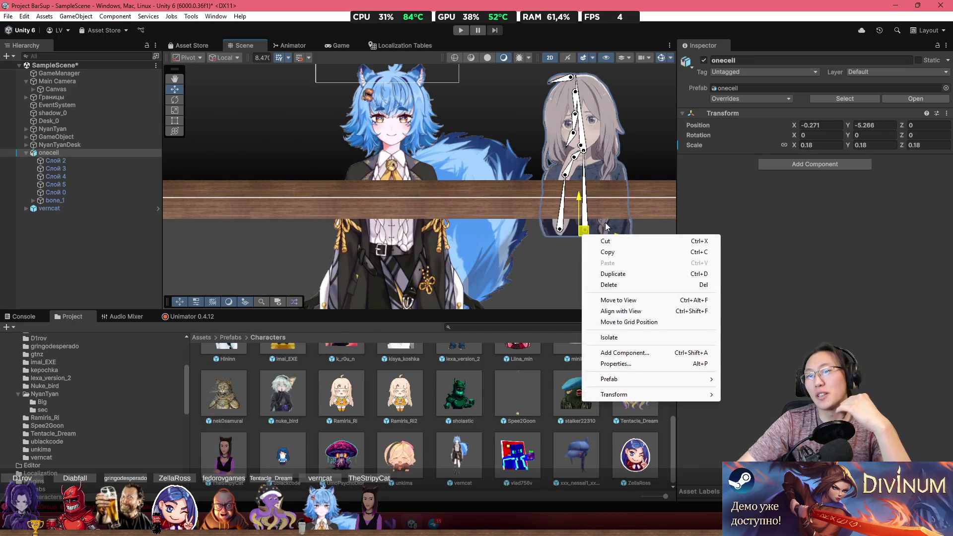
left_click(622, 115)
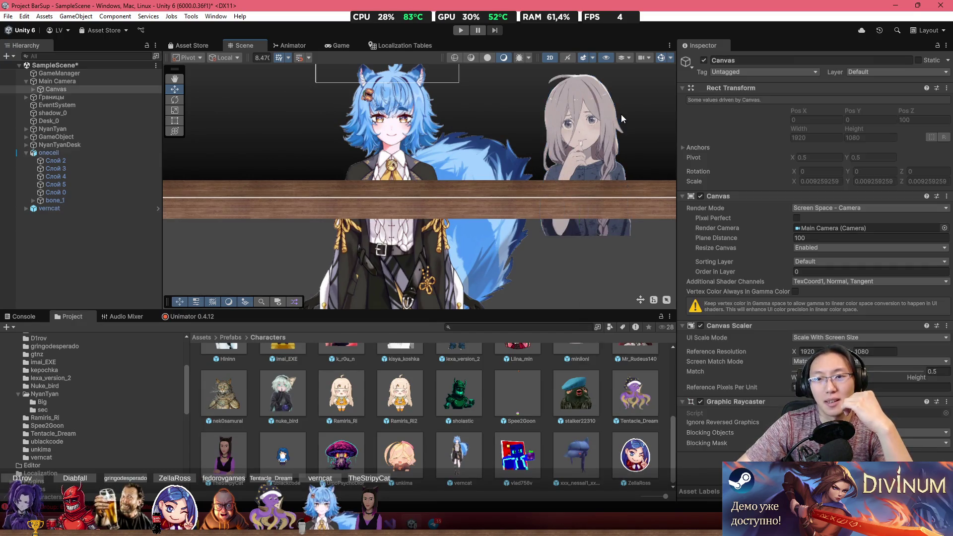
left_click_drag(621, 114, 531, 179)
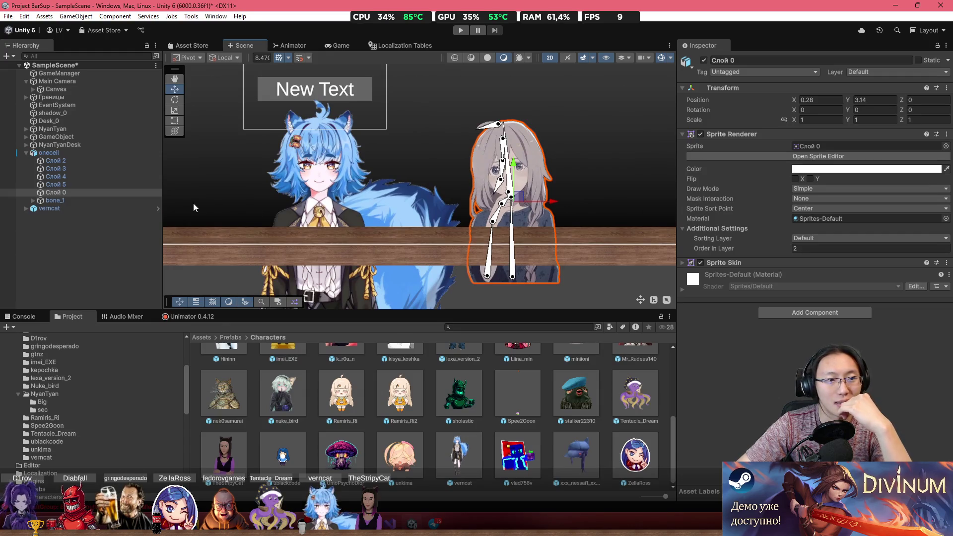
Step: Move onecell onto verncat at X -1.579, Y -5.266, then select verncat in Hierarchy
left_click(88, 153)
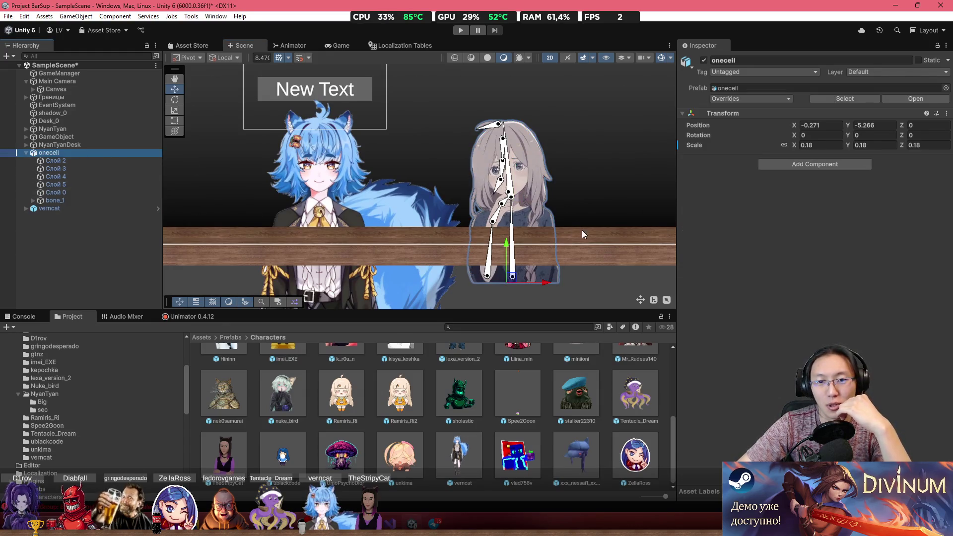
scroll(510, 207, "up", 5)
scroll(537, 234, "down", 3)
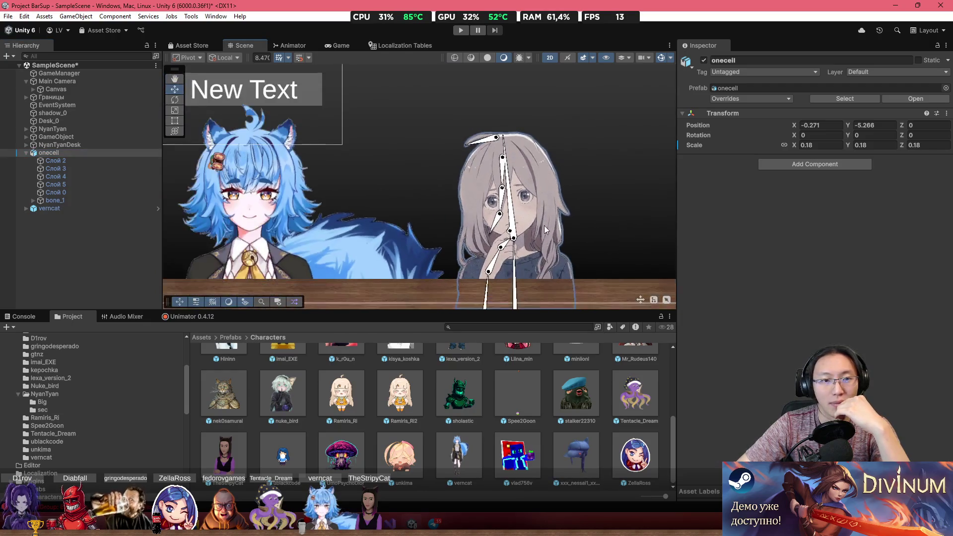
scroll(544, 225, "down", 2)
left_click_drag(555, 278, 359, 273)
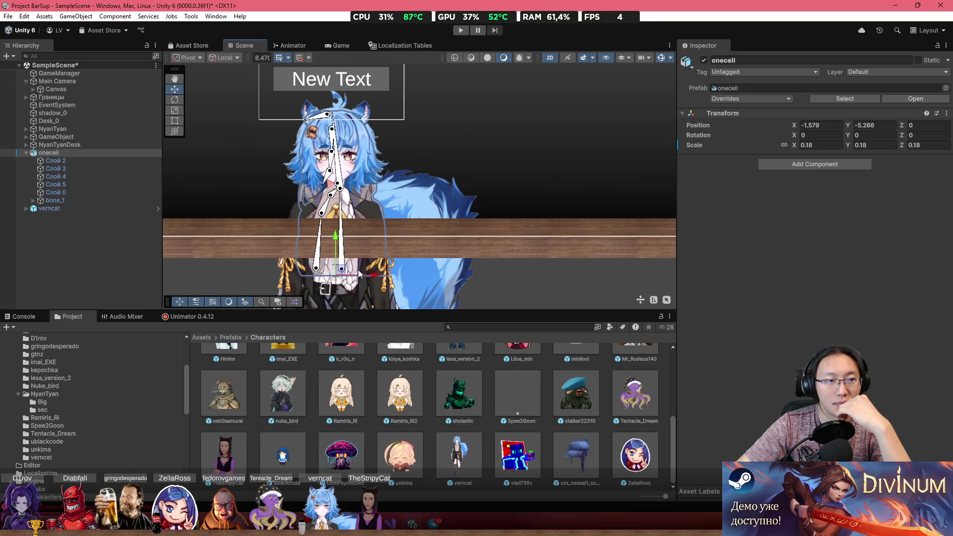
left_click(26, 210)
right_click(52, 209)
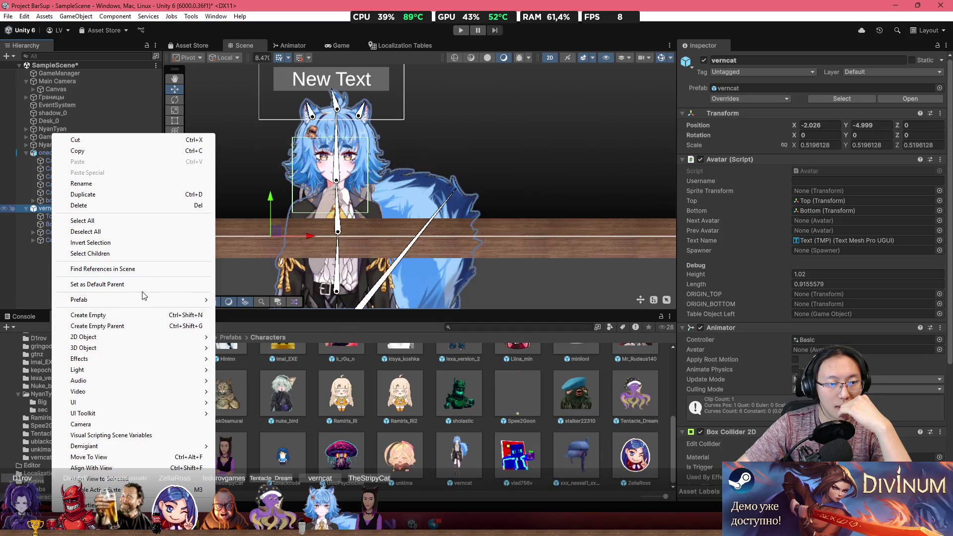
Step: Unpack verncat from its prefab and rename it onecell
mouse_move(142, 298)
left_click(241, 378)
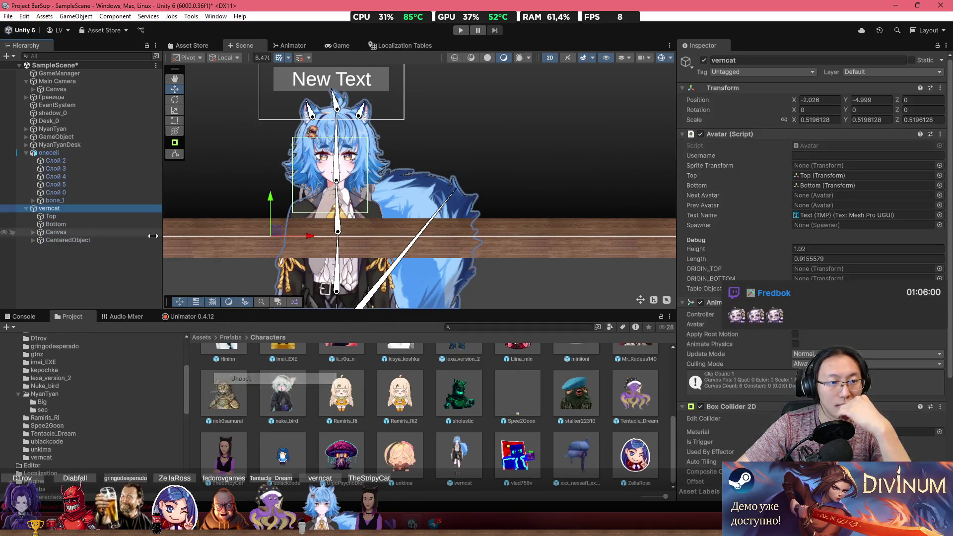
left_click(788, 59)
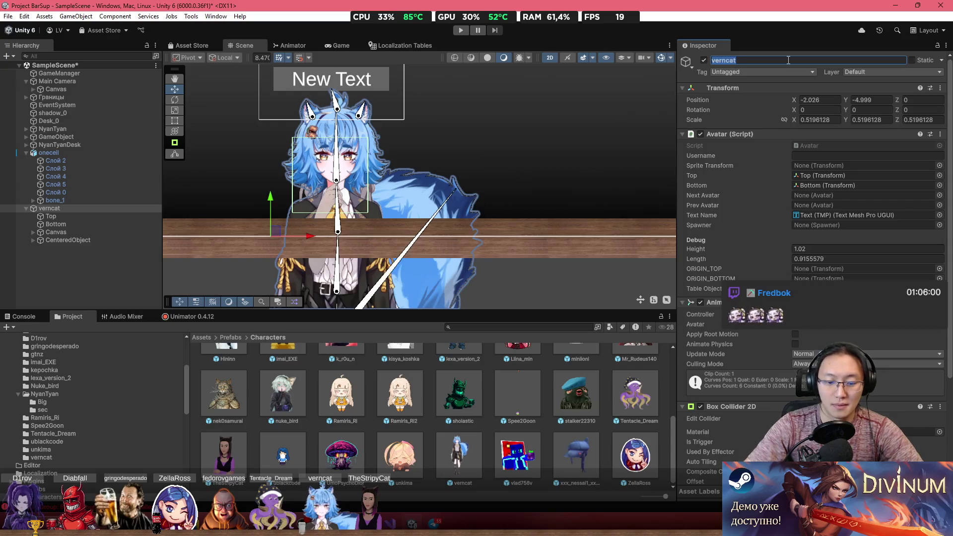
type("onecell")
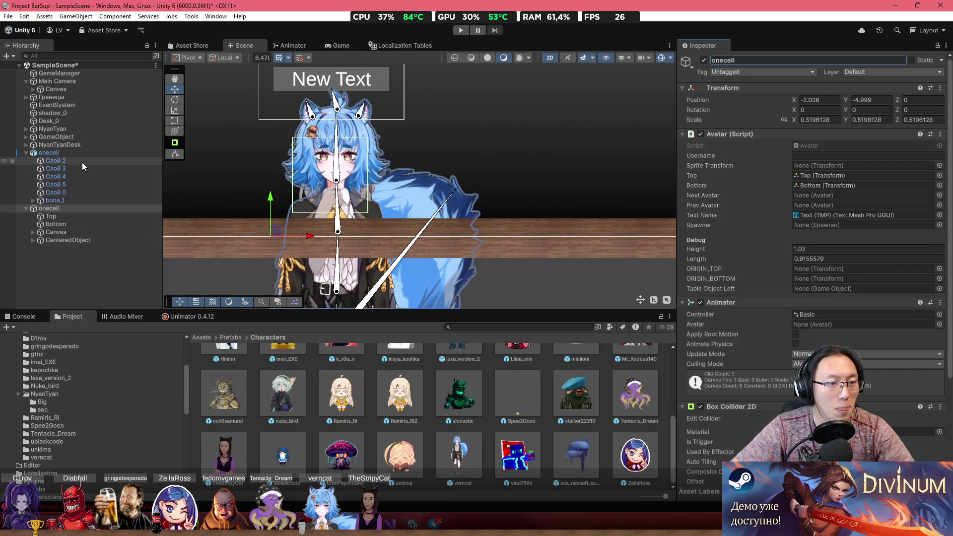
Step: Expand bone_1 and bone_2 to inspect their child bones, then collapse them again
left_click(33, 200)
left_click(40, 208)
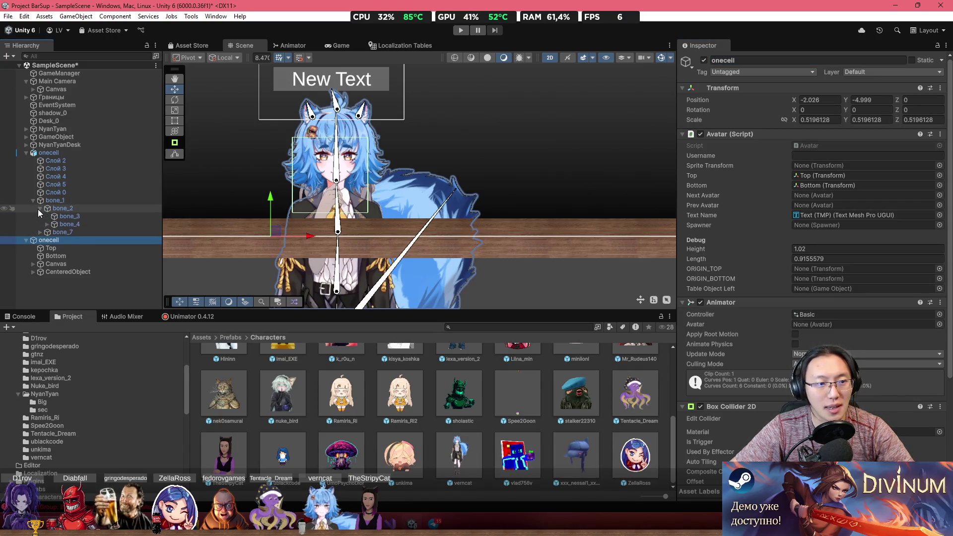
left_click(39, 208)
left_click(40, 208)
left_click(40, 208)
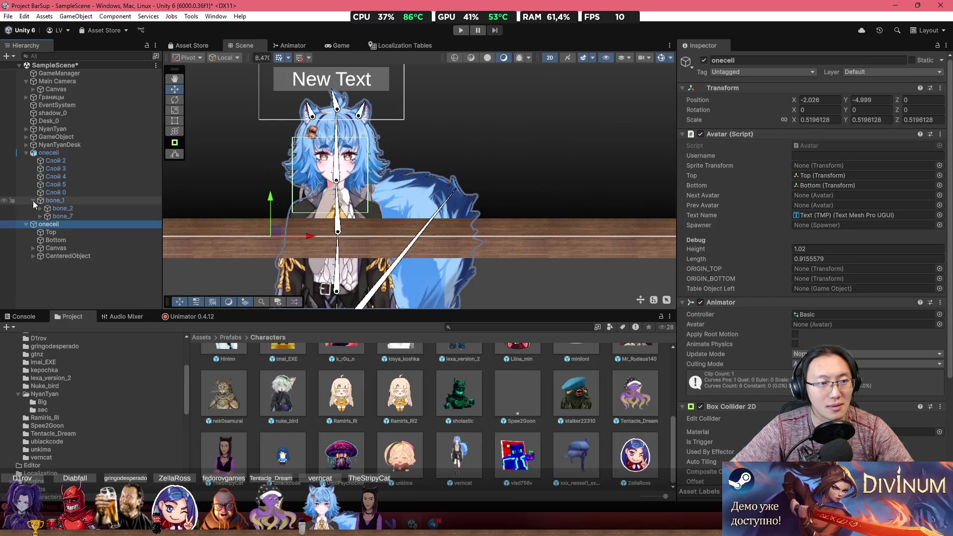
left_click(33, 201)
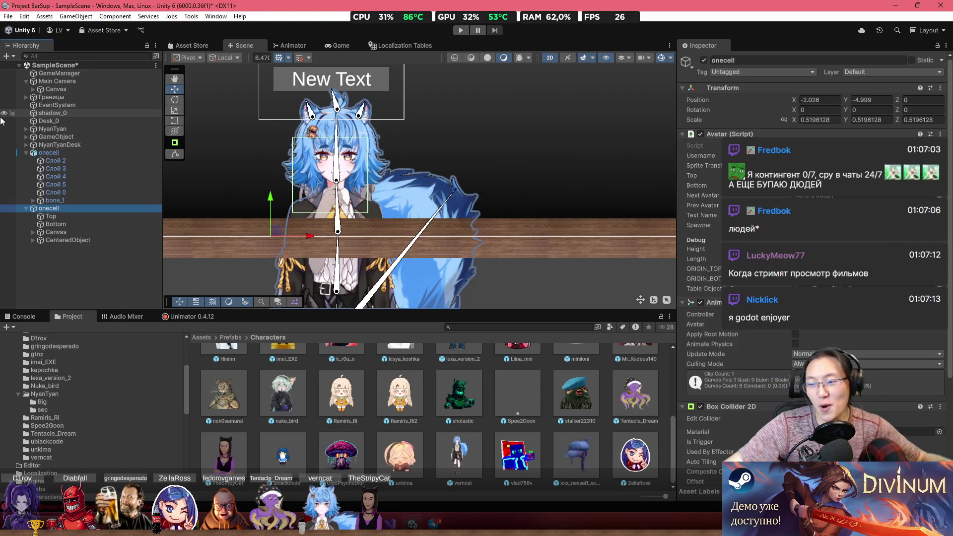
left_click_drag(483, 217, 524, 219)
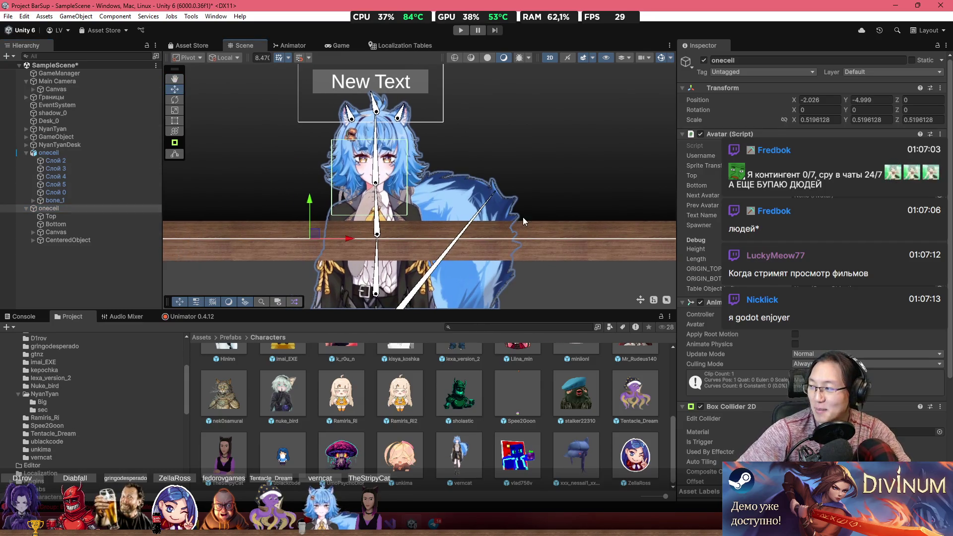
left_click_drag(429, 221, 523, 223)
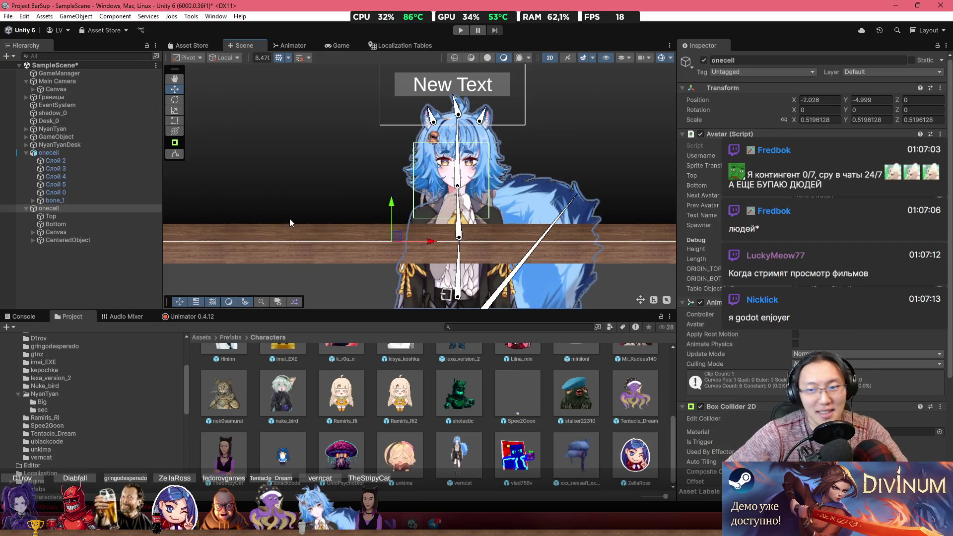
Step: Delete verncat from under AnimatedObject and drag onecell into its place
left_click(32, 238)
left_click(32, 240)
left_click(40, 247)
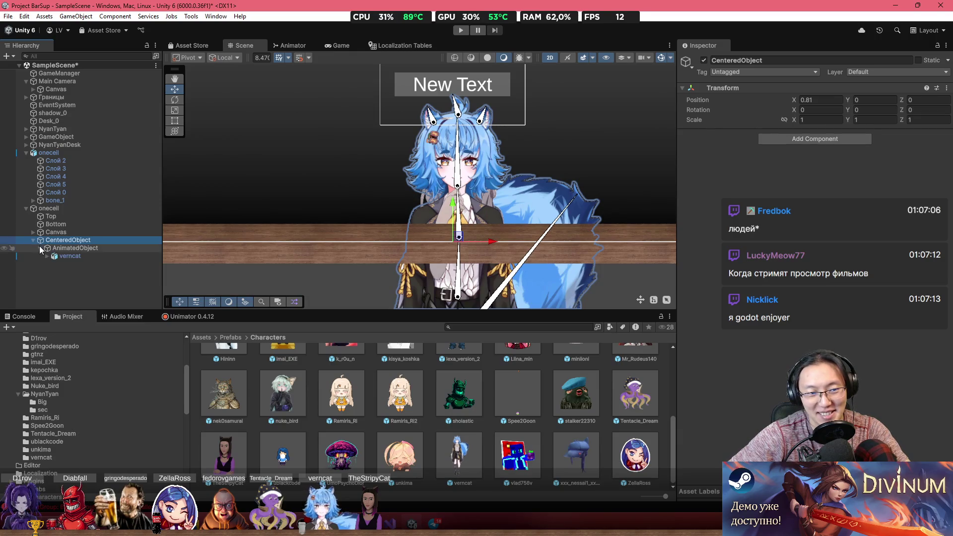
left_click(46, 256)
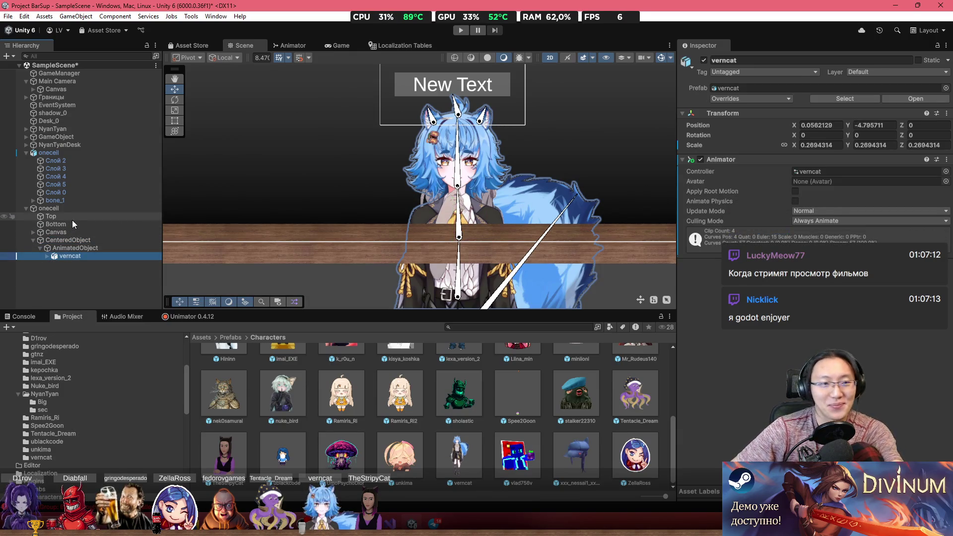
key("Delete")
left_click_drag(56, 154, 75, 249)
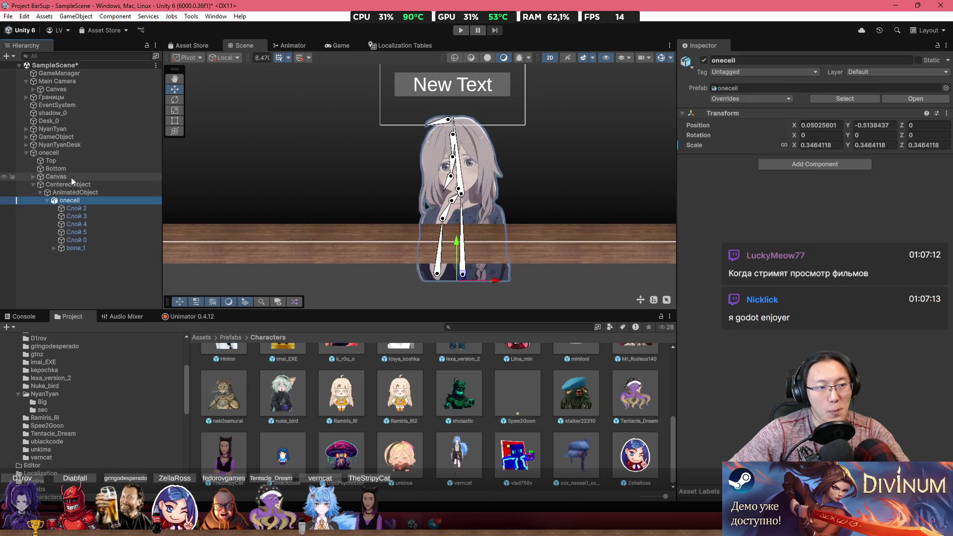
Step: Scrub through the existing clip in the Unimator timeline and frame onecell in the Scene view
left_click(76, 155)
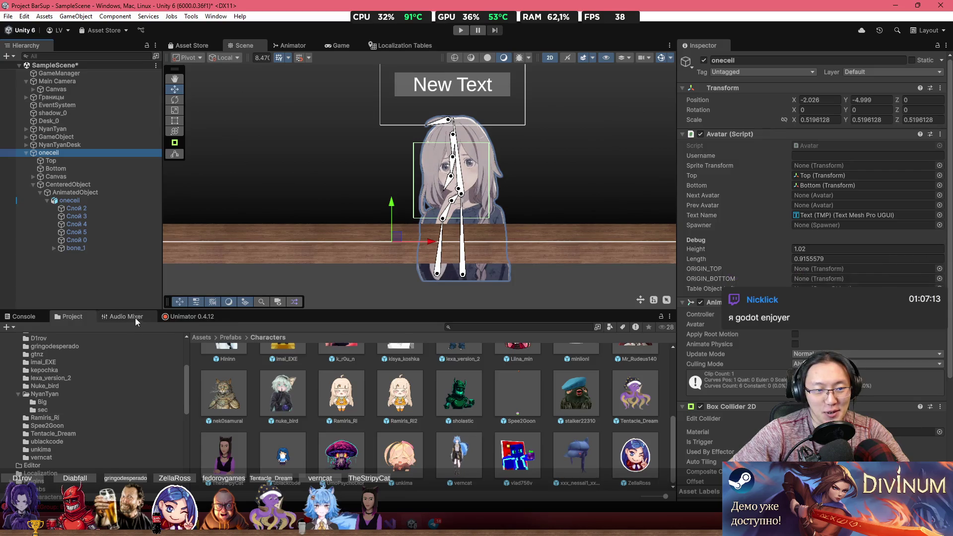
left_click(182, 319)
left_click_drag(193, 348, 594, 387)
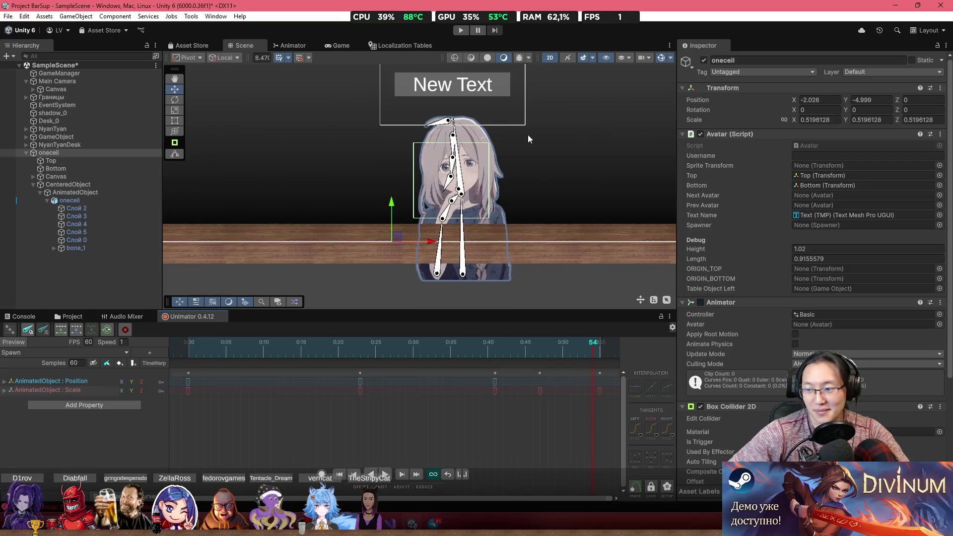
key("f")
Step: Add an Animator component to the child onecell under AnimatedObject
left_click(124, 201)
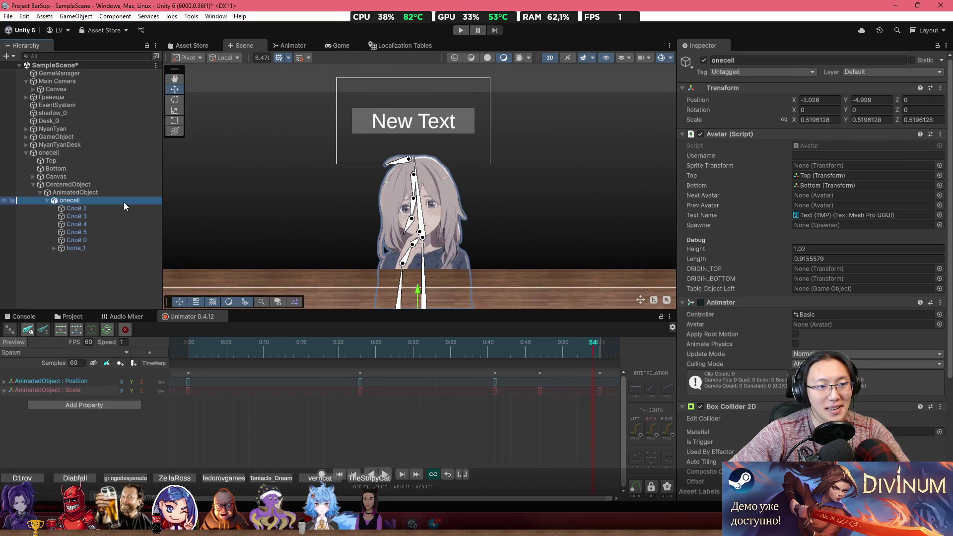
left_click(814, 165)
type("Anima")
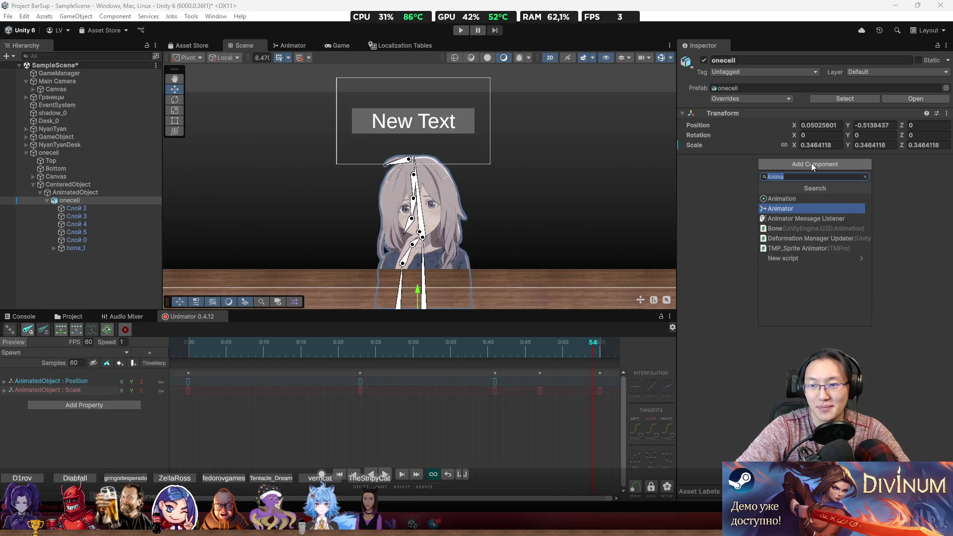
left_click(781, 209)
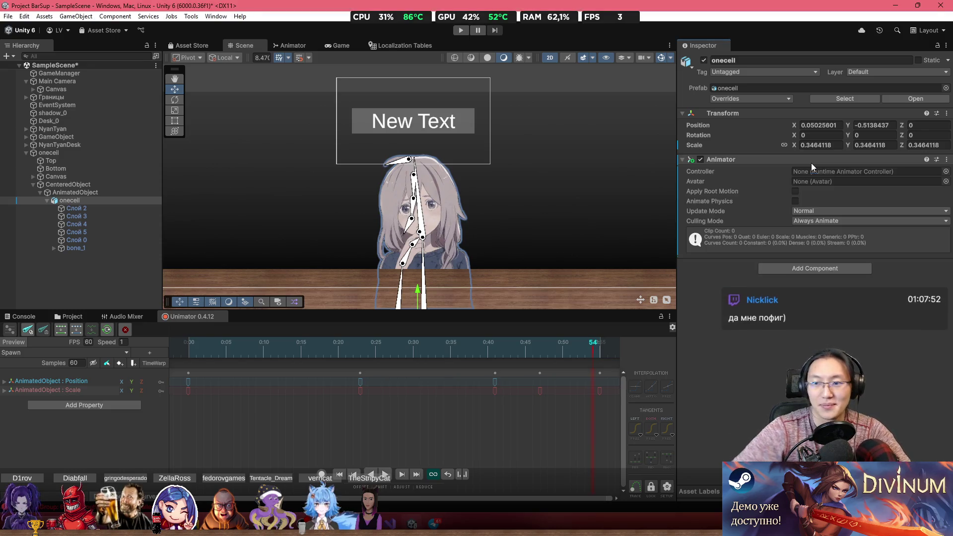
mouse_move(13, 195)
left_mouse_down()
mouse_move(854, 172)
mouse_move(904, 178)
mouse_move(920, 209)
mouse_move(939, 180)
left_mouse_up()
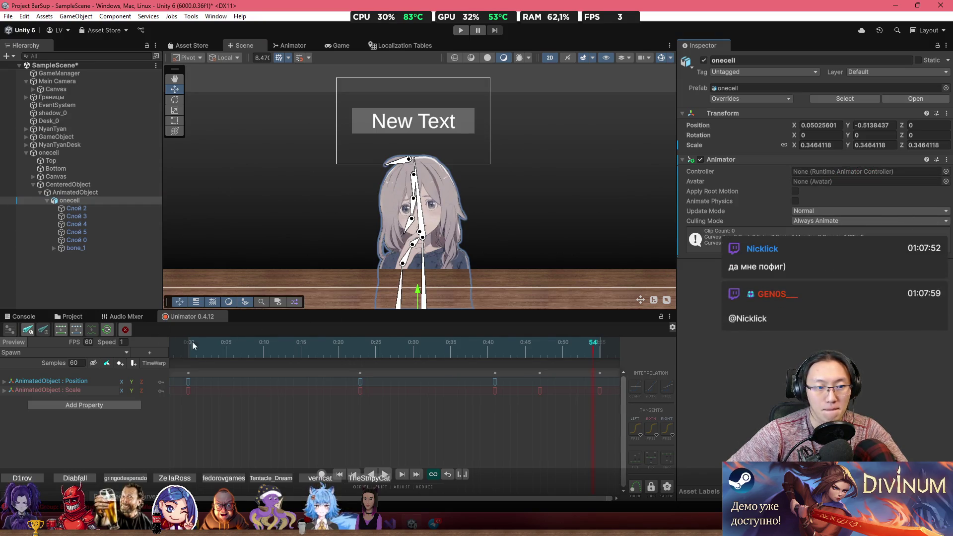
left_click(103, 217)
left_click(110, 201)
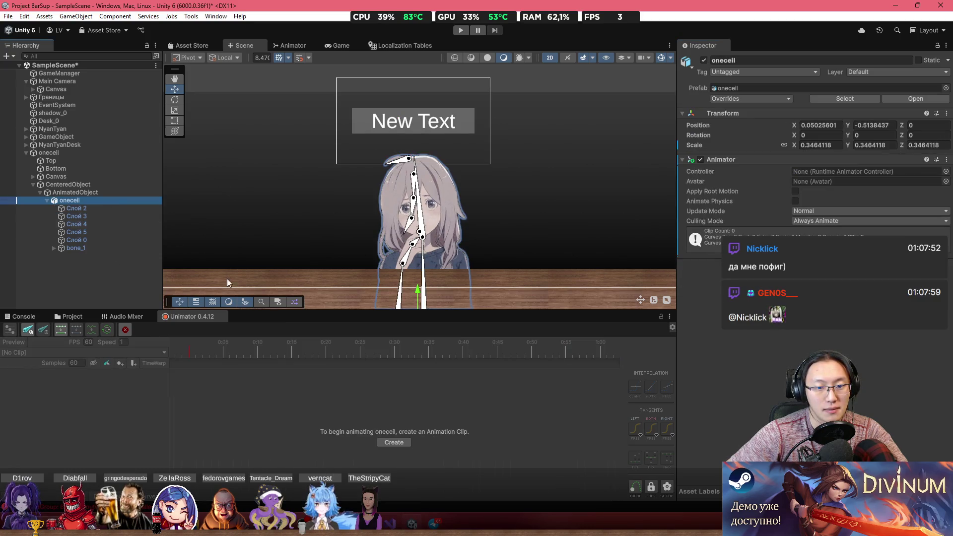
Step: Start a new clip and create an 'oneceil' folder inside Assets/Animations
left_click(395, 443)
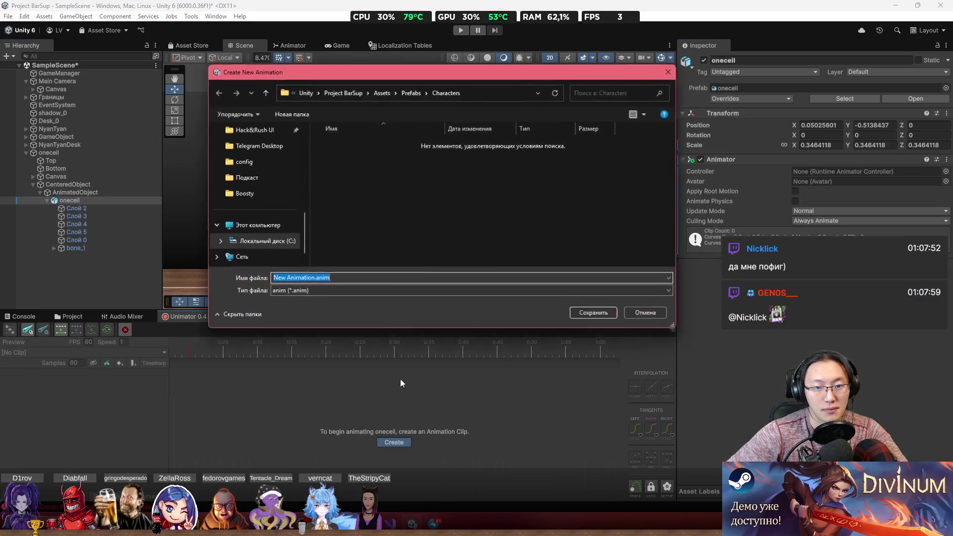
left_click(382, 93)
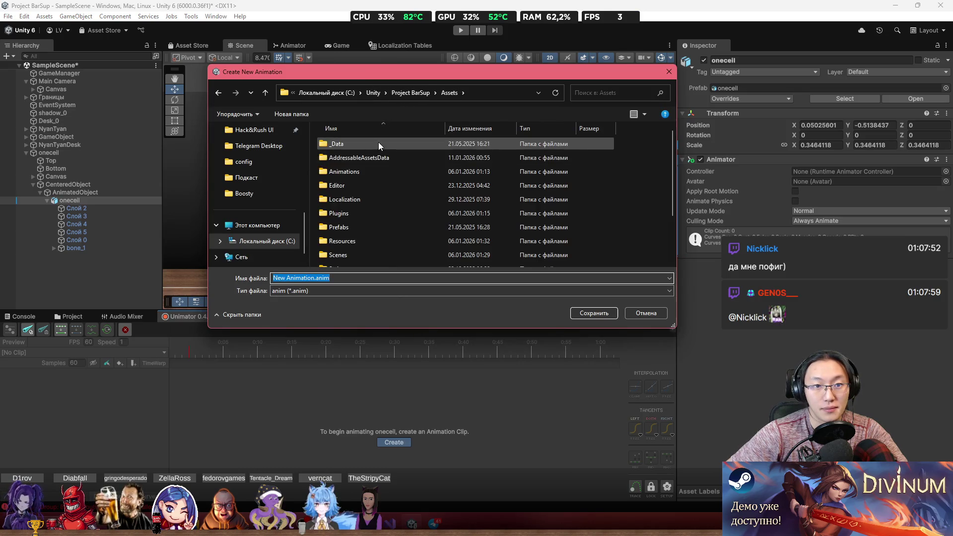
double_click(381, 171)
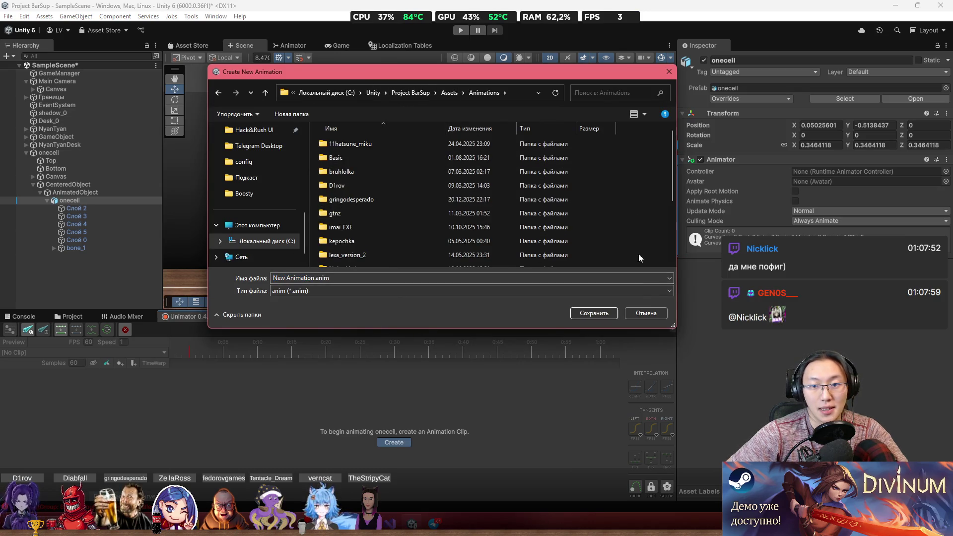
right_click(637, 206)
mouse_move(720, 341)
left_click(819, 341)
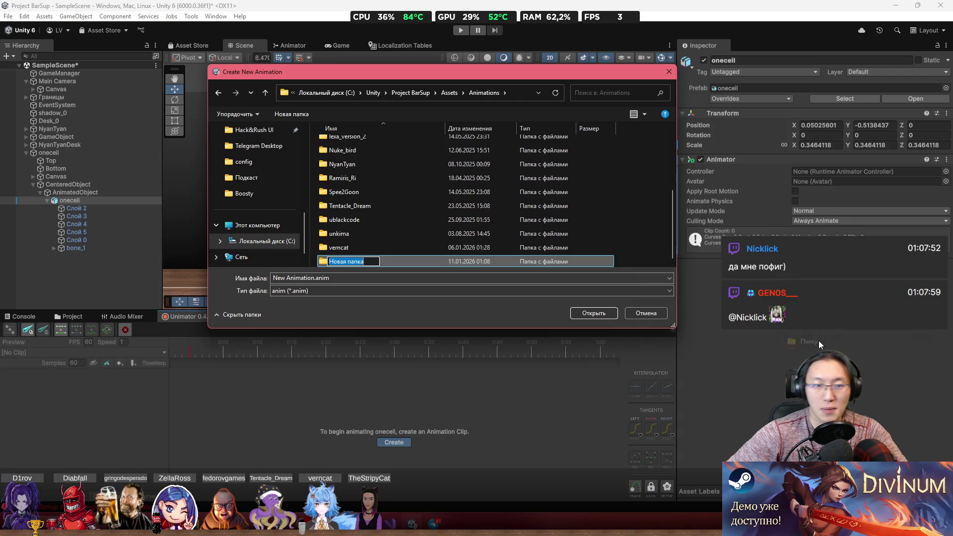
type("oneceo")
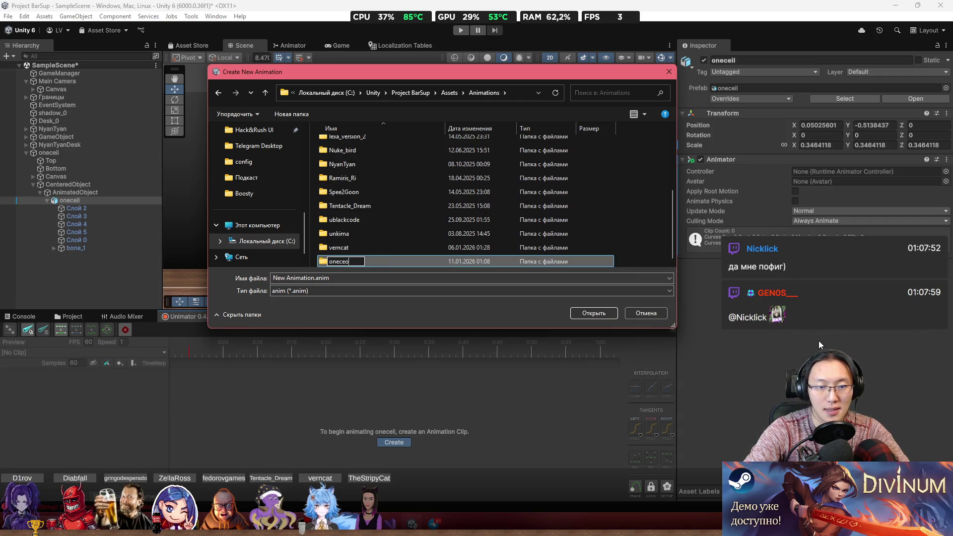
type("il")
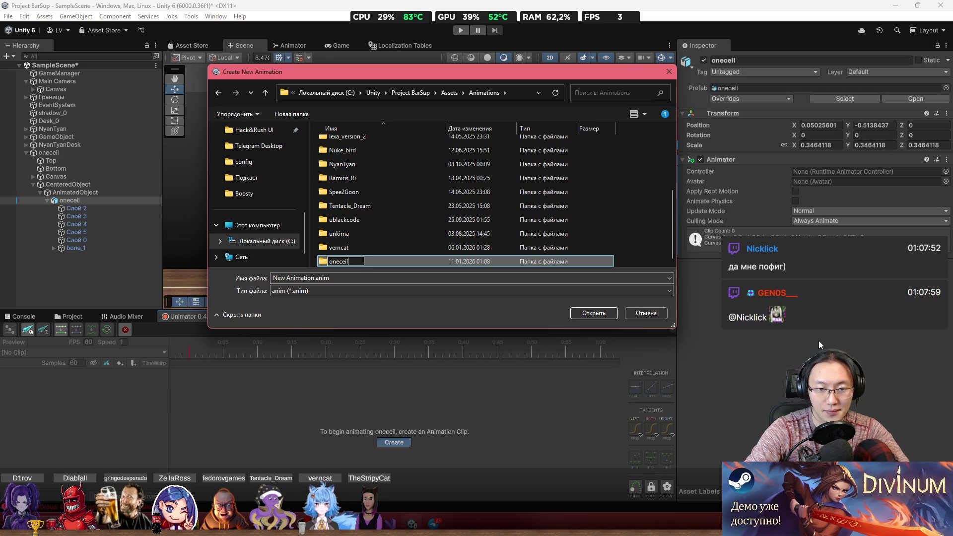
left_click(436, 261)
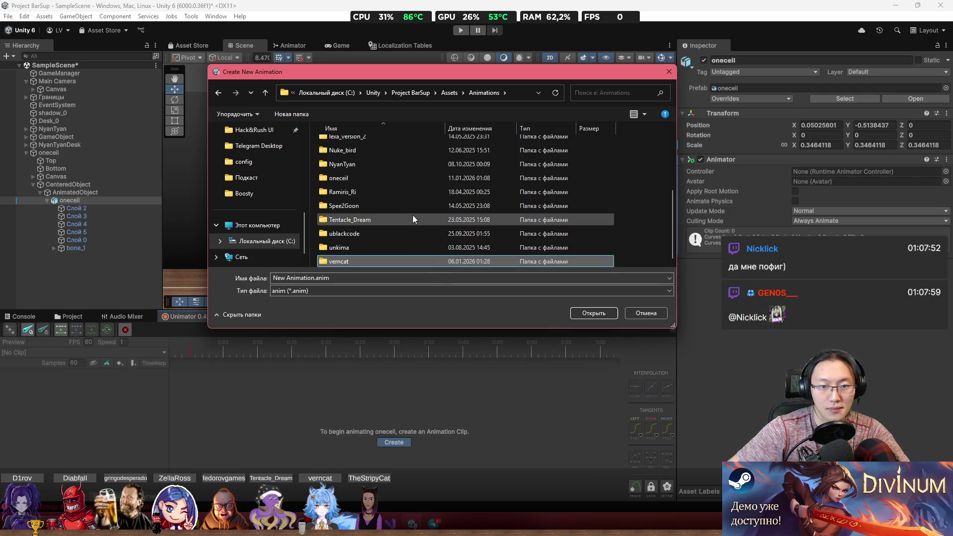
Step: Save the new clip as 'idle' inside the oneceil folder
scroll(369, 183, "up", 3)
scroll(375, 193, "down", 3)
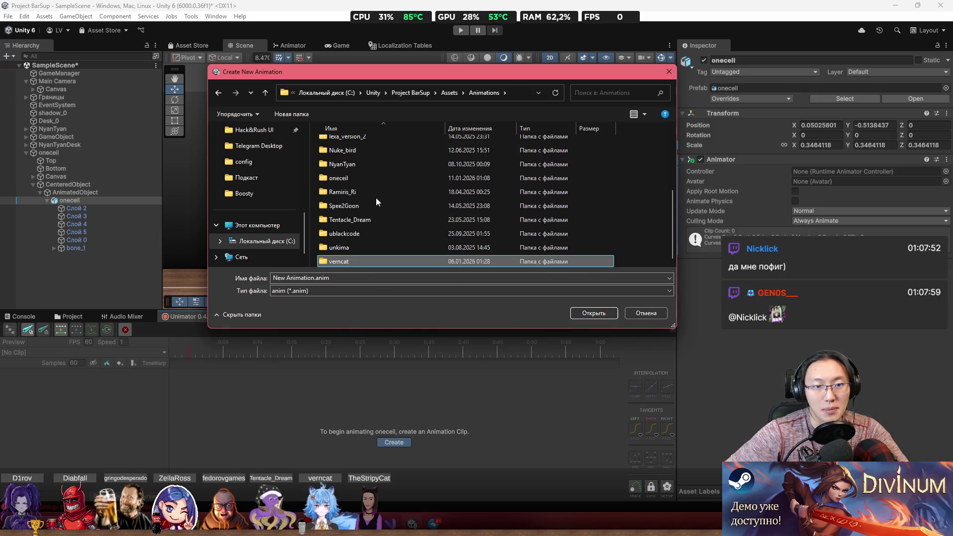
double_click(377, 181)
left_click(381, 278)
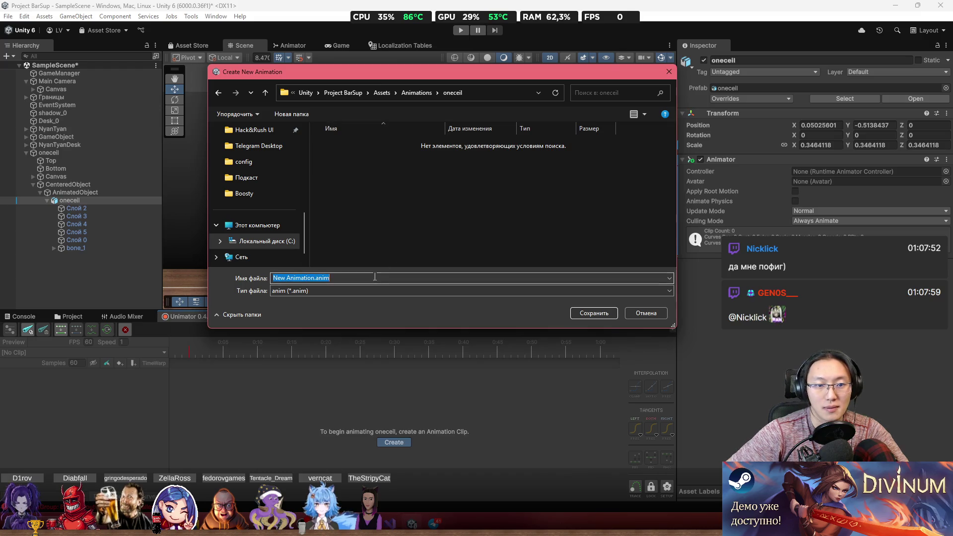
type("idle")
key("Return")
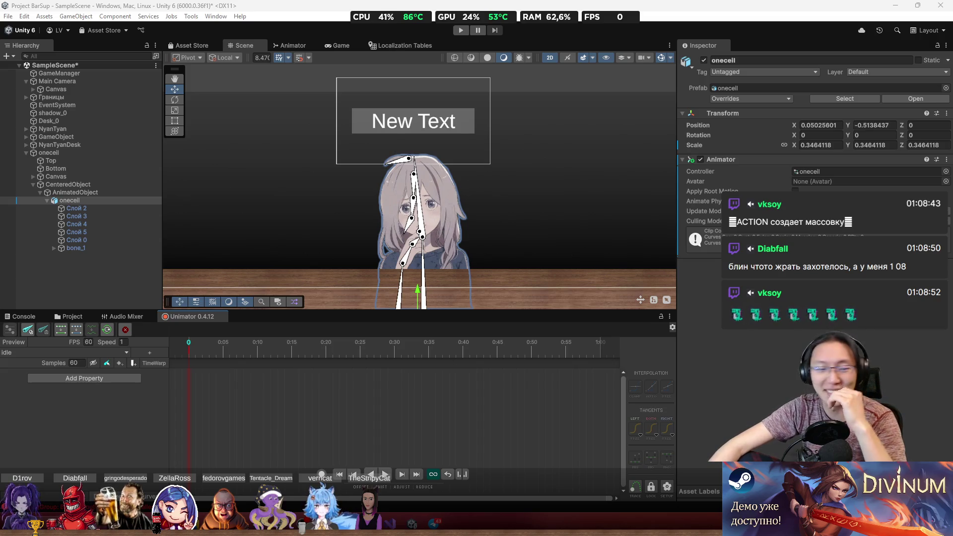
Step: Nudge the character to X -0.03 and turn on key recording
scroll(457, 165, "up", 2)
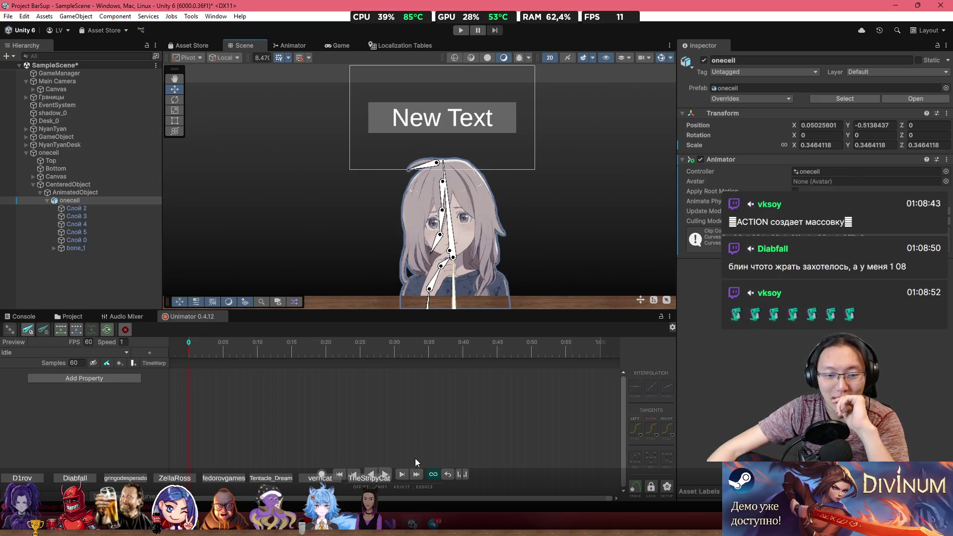
scroll(502, 182, "down", 3)
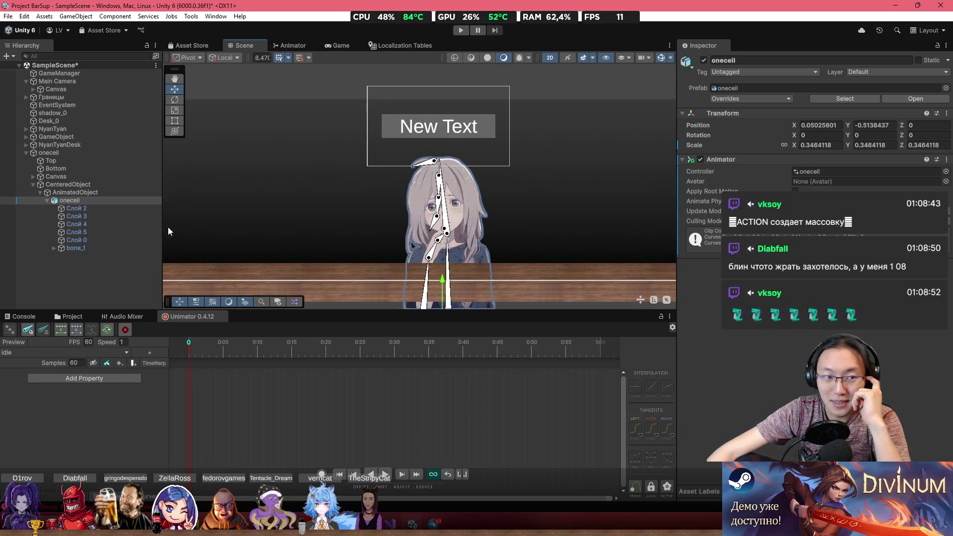
left_click_drag(522, 231, 515, 200)
left_click_drag(474, 294, 469, 294)
left_click(322, 474)
Step: Raise onecell at a mid-clip frame to key its position
scroll(446, 263, "up", 3)
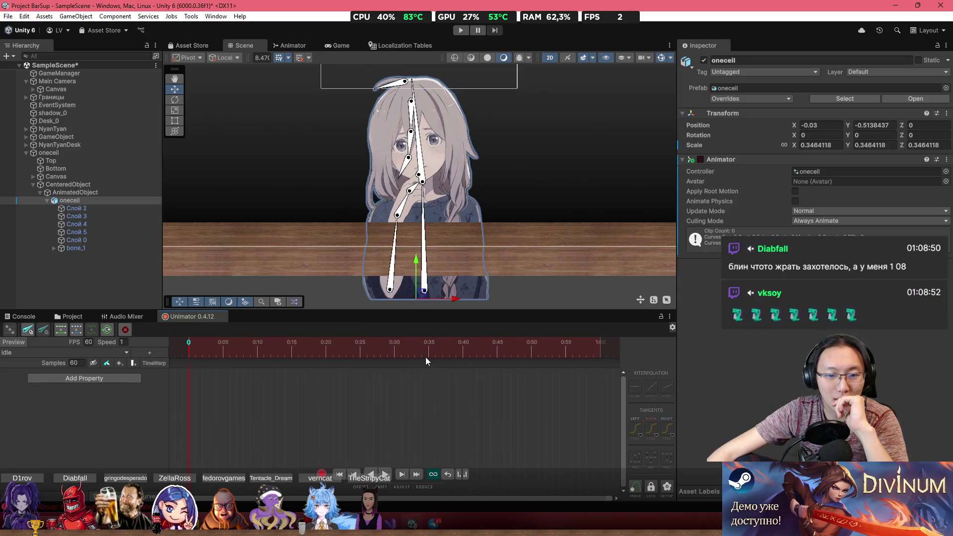
scroll(571, 373, "down", 5)
scroll(447, 379, "down", 3)
left_click_drag(414, 352, 467, 354)
left_click_drag(416, 265, 417, 258)
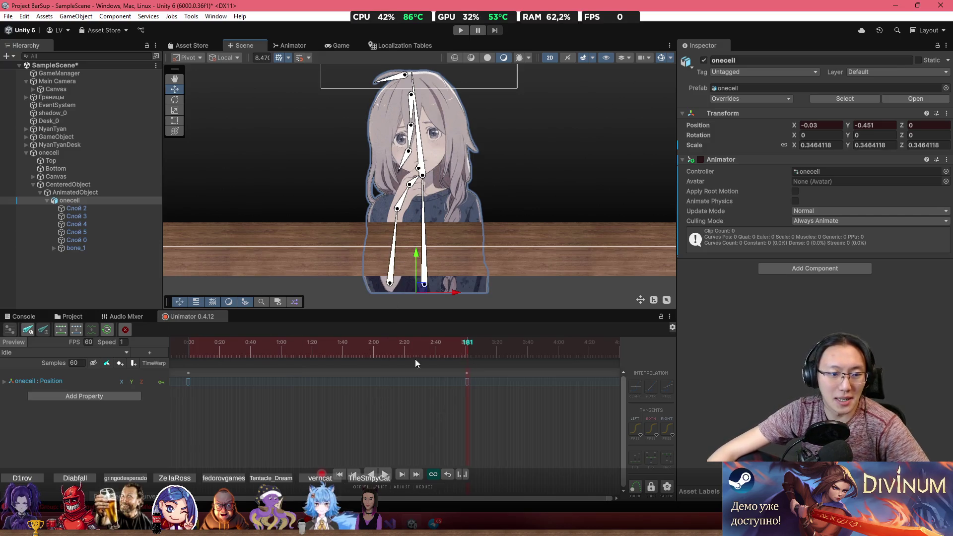
left_click_drag(416, 255, 417, 254)
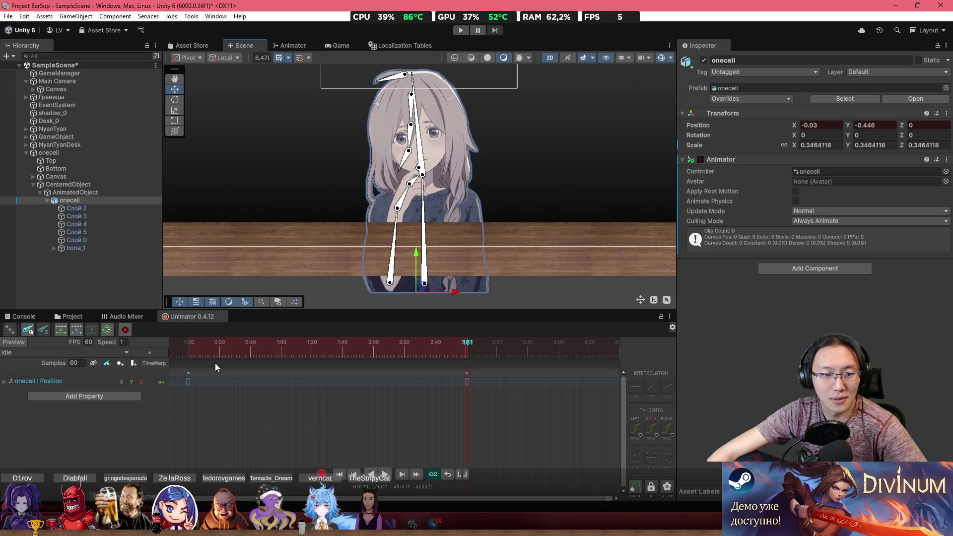
Step: Add a position key at frame 359 matching the first key, then play the clip
left_click(188, 382)
scroll(472, 365, "down", 1)
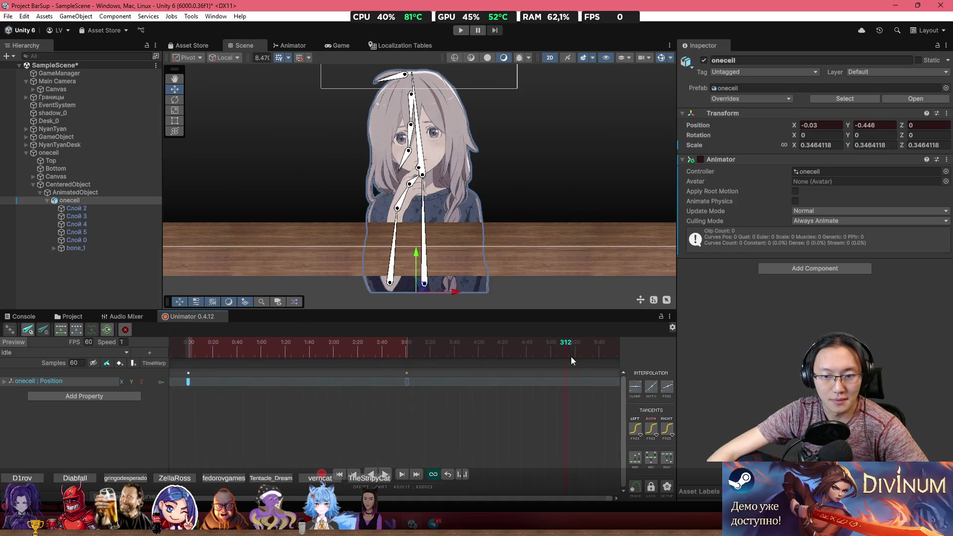
scroll(541, 350, "down", 1)
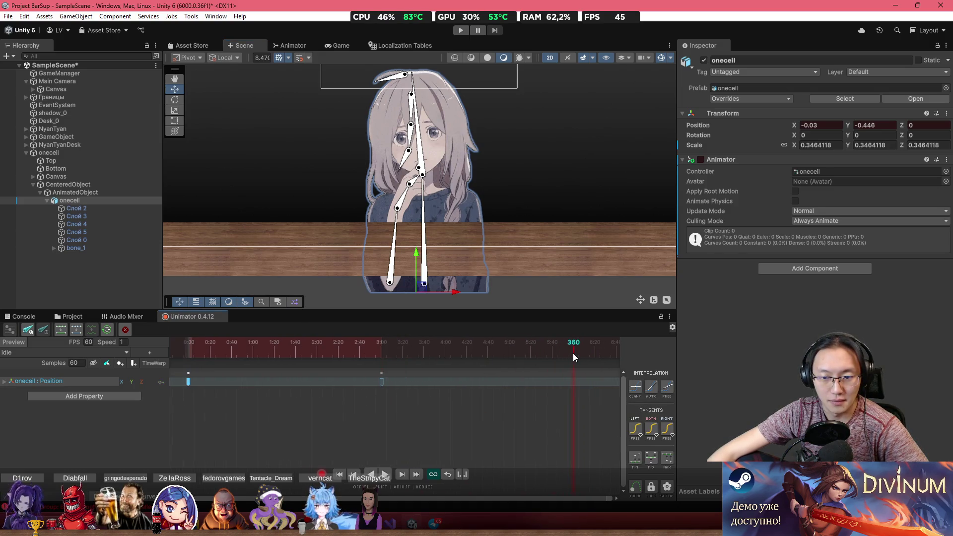
key("k")
key("space")
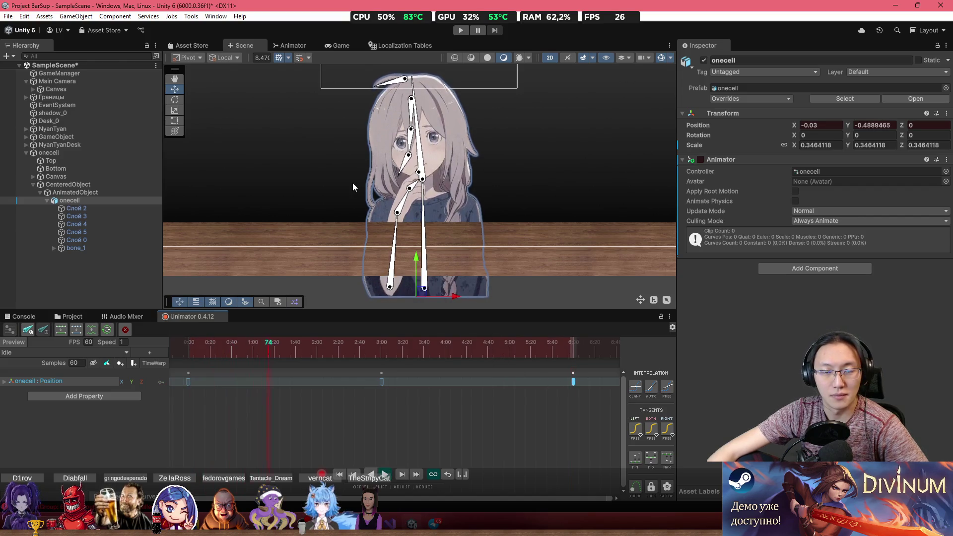
Step: Key a bone_3 rotation at frame 180 and preview the motion
left_click_drag(337, 147, 338, 218)
scroll(337, 219, "up", 3)
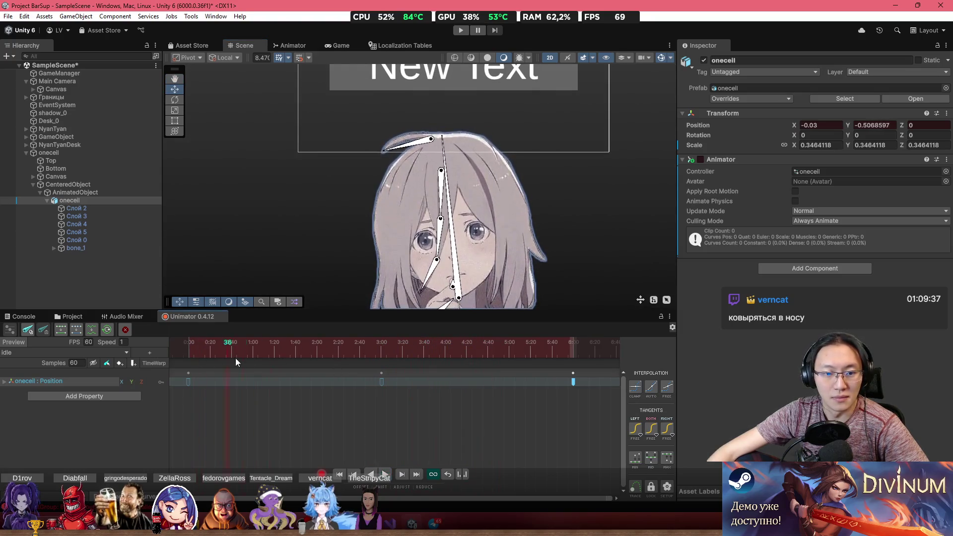
left_click(381, 362)
scroll(380, 166, "up", 2)
left_click_drag(404, 139, 406, 140)
key("space")
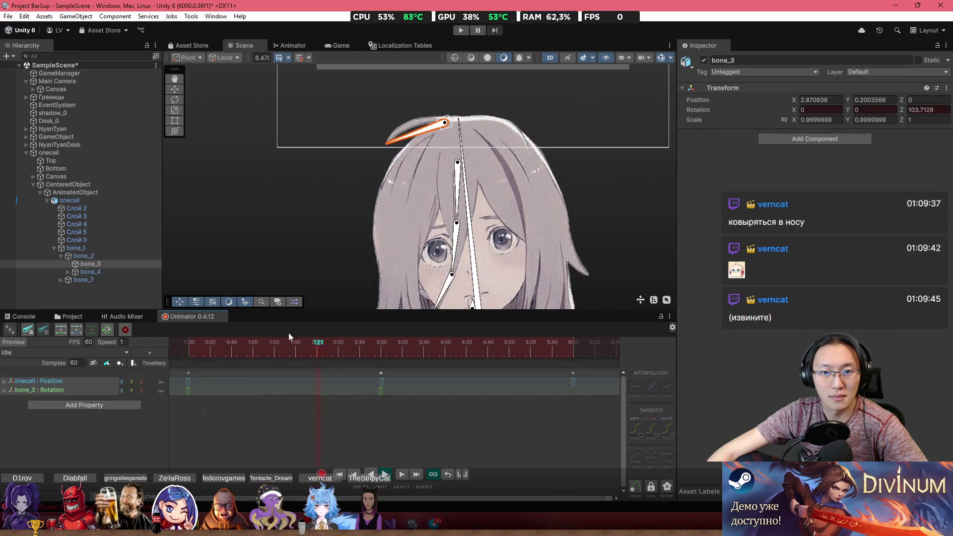
Step: Stop playback and select the onecell Position and bone_3 Rotation keys at 0:00, 3:00 and 6:00
scroll(421, 365, "up", 2)
left_click(392, 386)
scroll(387, 385, "up", 2)
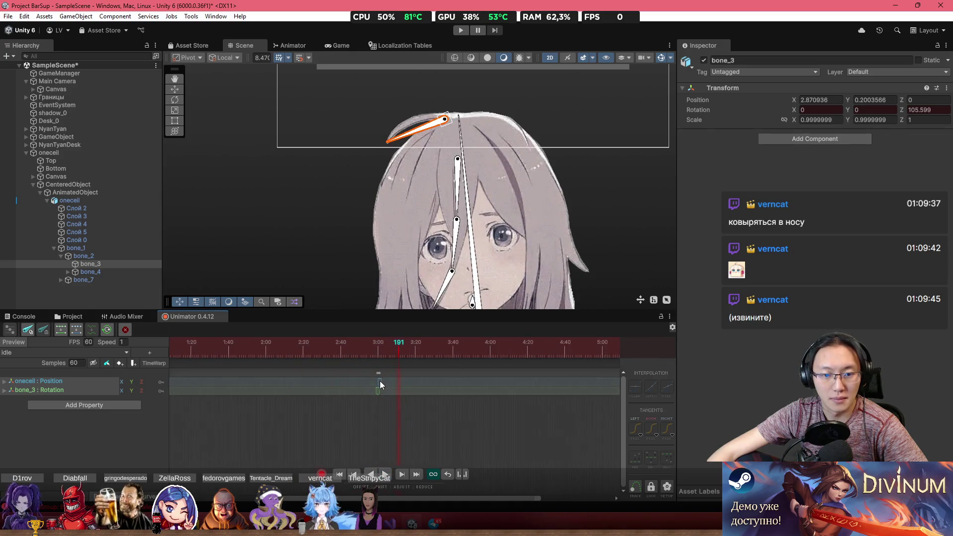
left_click(380, 374)
scroll(381, 380, "down", 3)
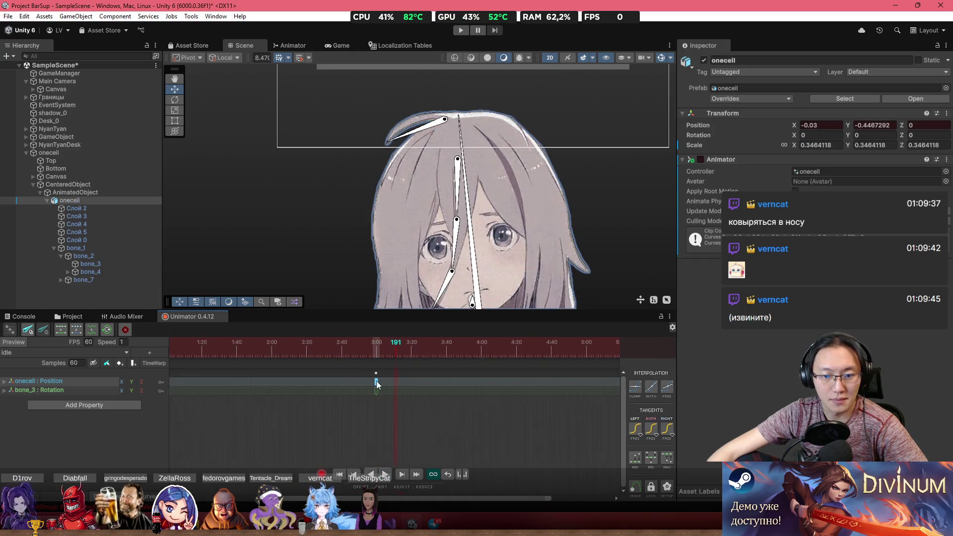
left_click(189, 381)
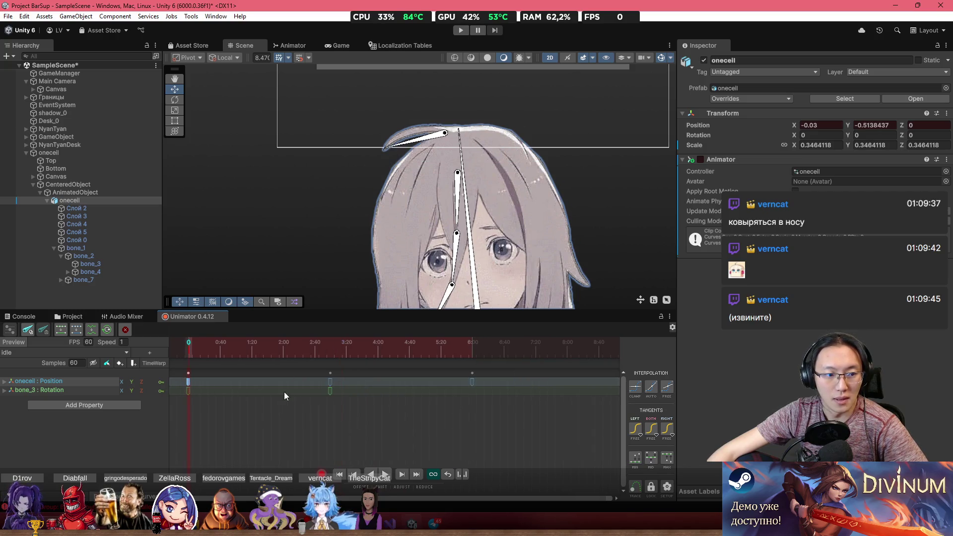
left_click(188, 391)
left_click(473, 348)
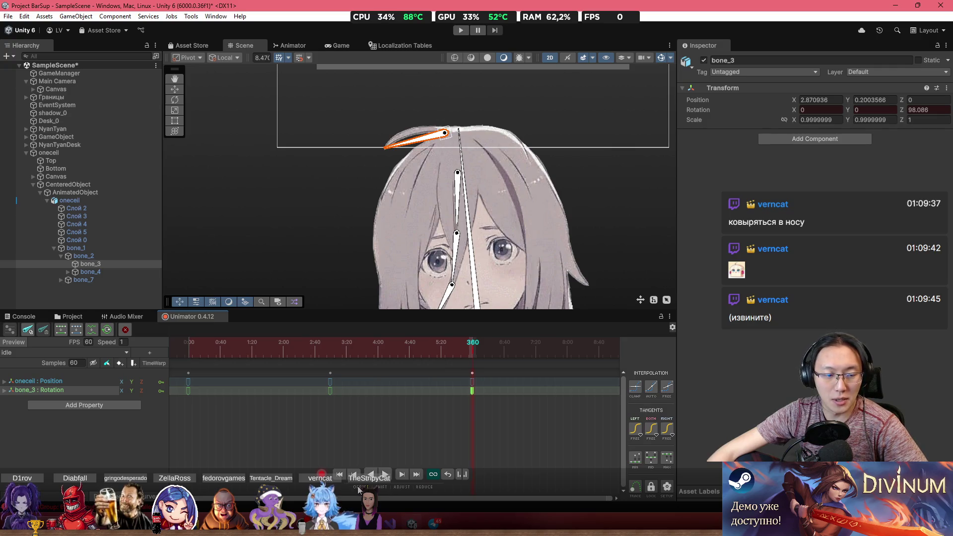
Step: In curve view, shift the bone_3 rotation keys earlier while the clip plays
key("c")
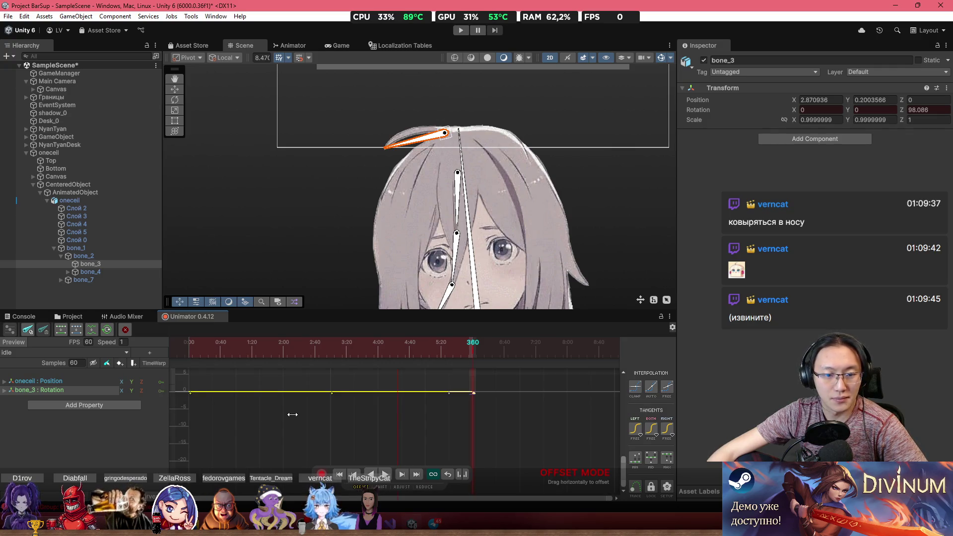
key("space")
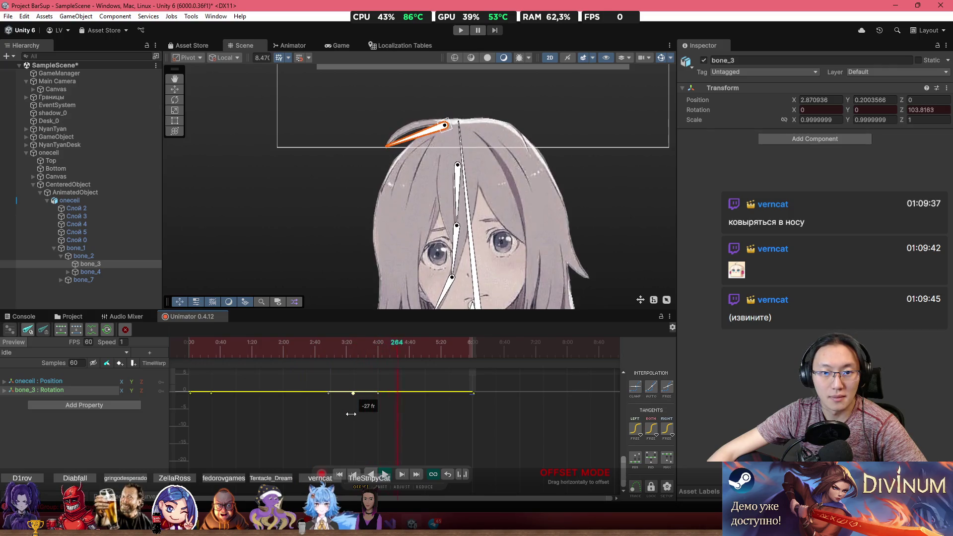
left_click_drag(351, 414, 307, 415)
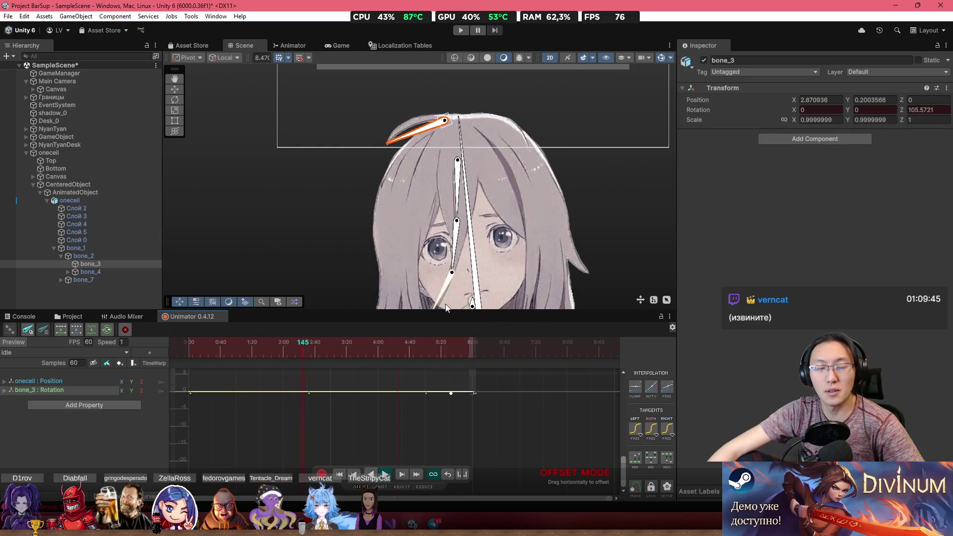
Step: Toggle the bone overlays and reframe the face to check the offset sway around frame 204
scroll(464, 145, "up", 3)
left_click(662, 57)
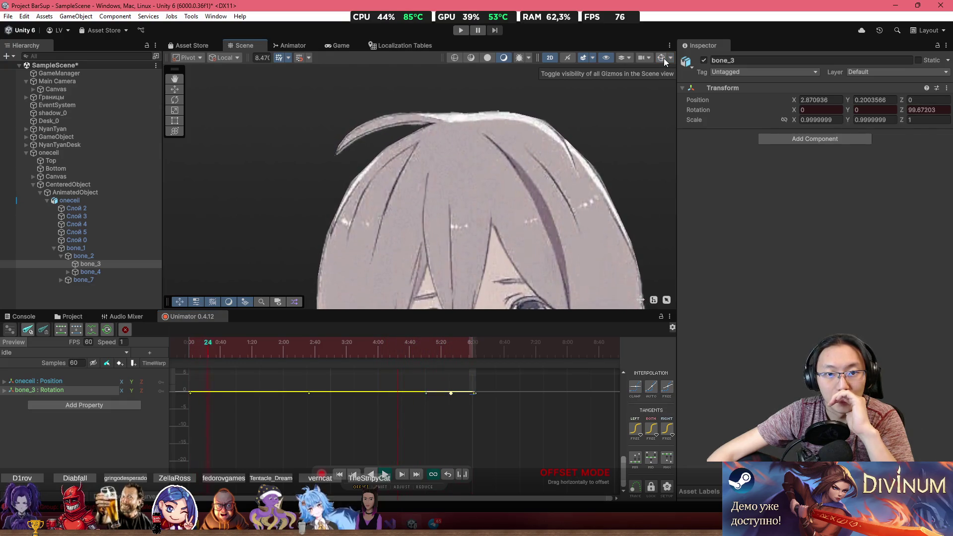
left_click(663, 58)
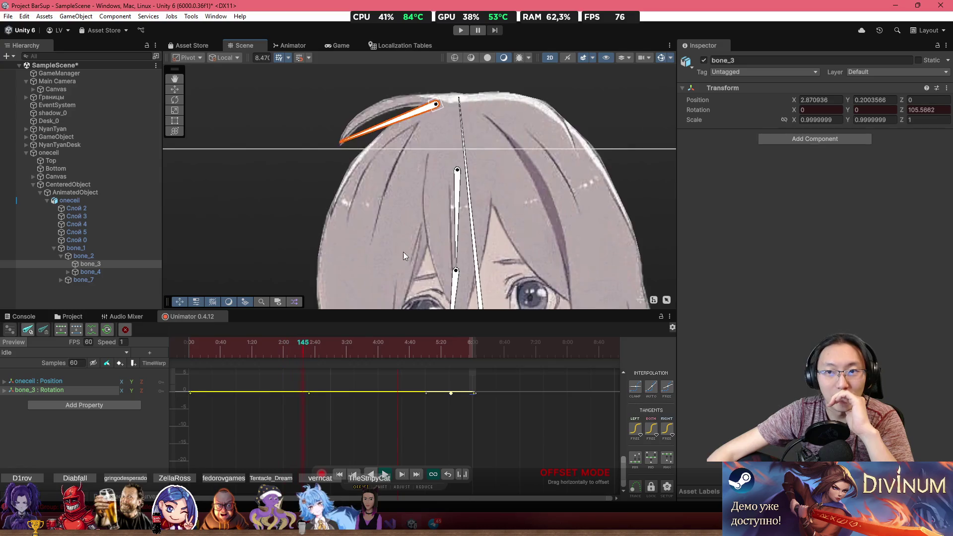
scroll(461, 224, "down", 2)
left_click_drag(461, 224, 441, 115)
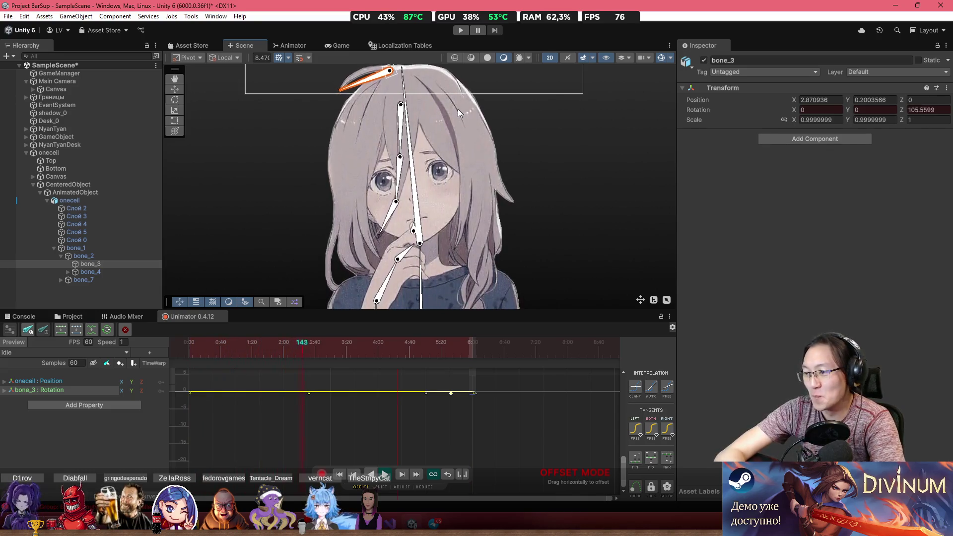
scroll(549, 228, "down", 3)
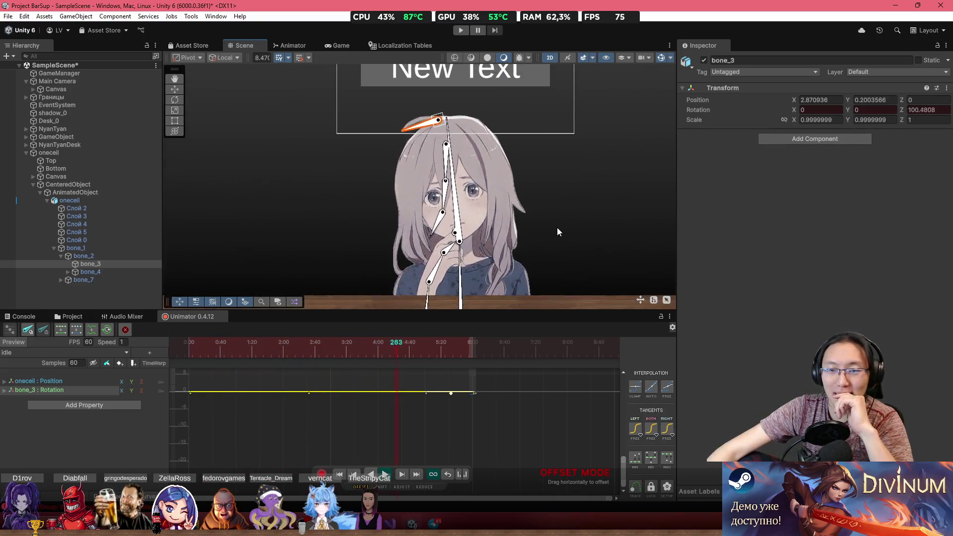
left_click_drag(541, 201, 486, 171)
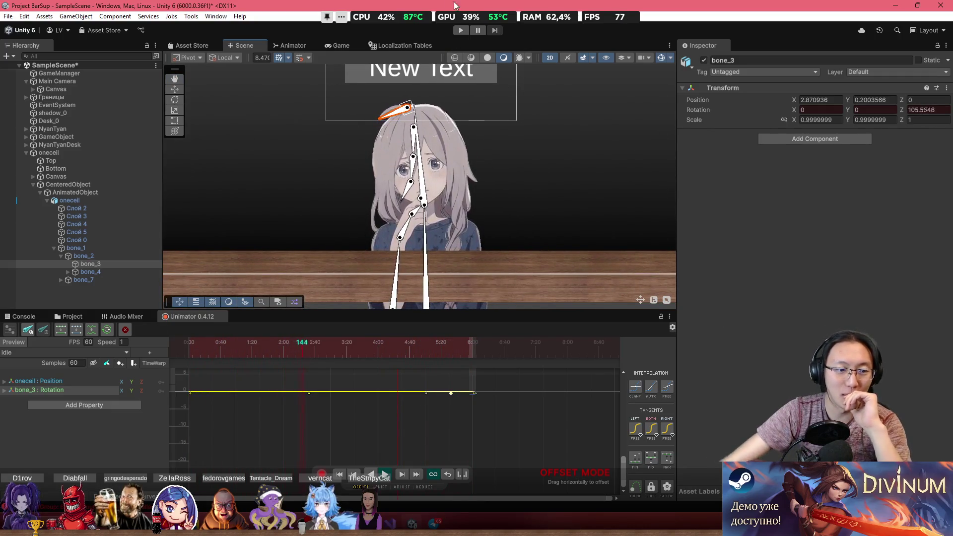
scroll(407, 220, "up", 2)
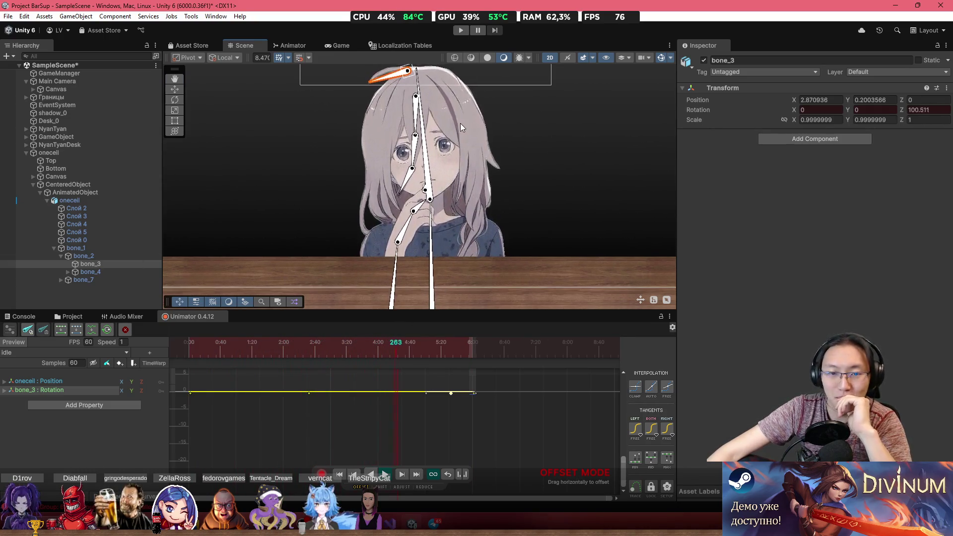
scroll(470, 139, "up", 1)
scroll(496, 129, "up", 2)
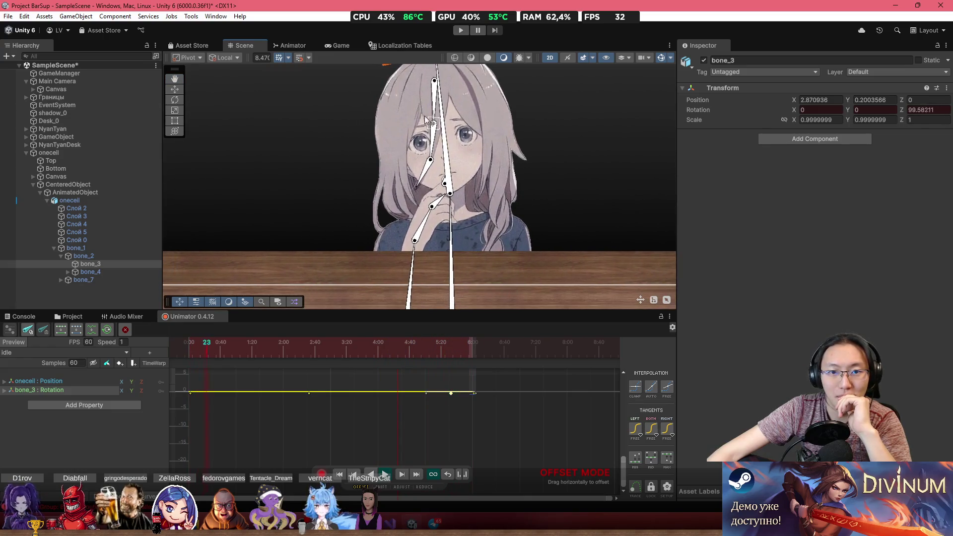
scroll(432, 139, "up", 2)
scroll(442, 165, "up", 1)
left_click_drag(303, 351, 343, 354)
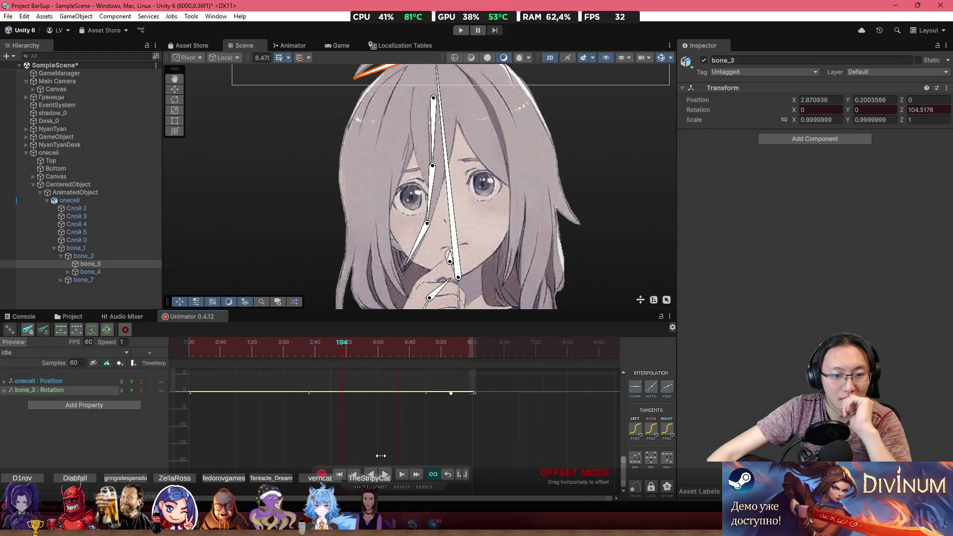
Step: Return to the dopesheet and check frames 180 and 168, briefly showing the ruler in frames
key("c")
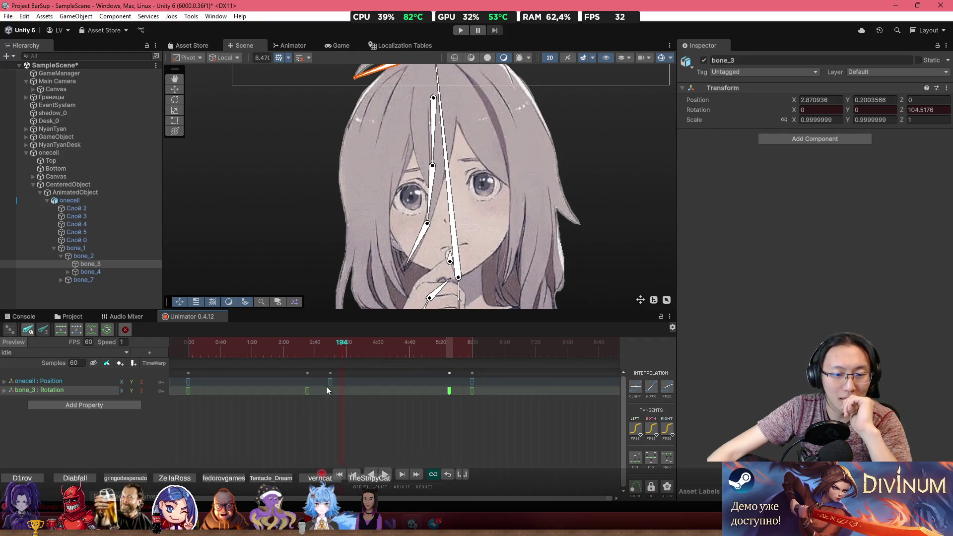
left_click(330, 350)
scroll(329, 399, "up", 2)
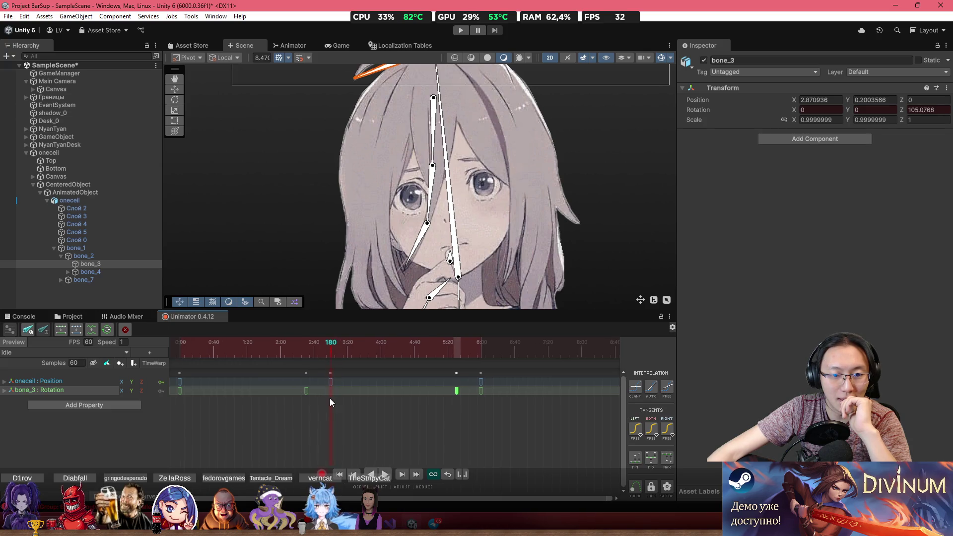
scroll(334, 414, "up", 1)
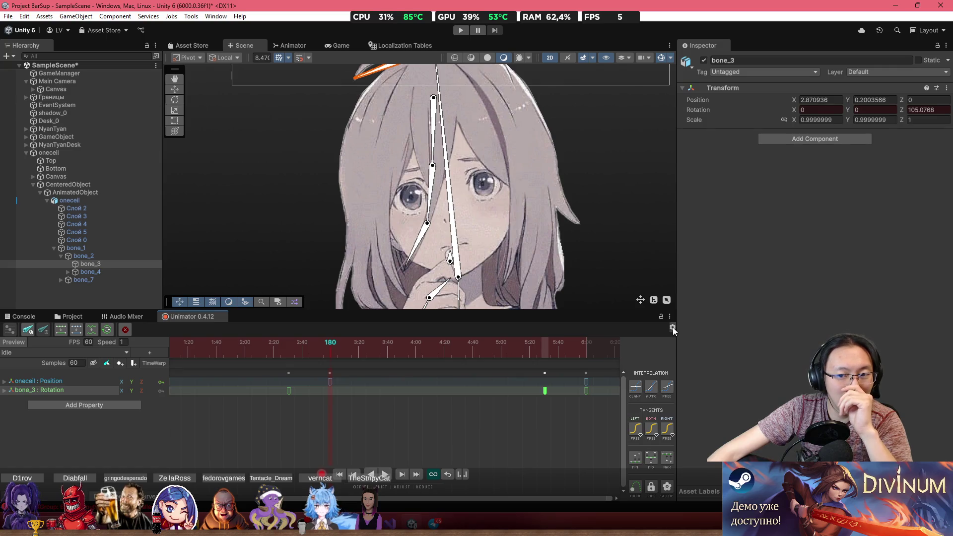
left_click(674, 329)
left_click(691, 344)
left_click(674, 327)
left_click(691, 344)
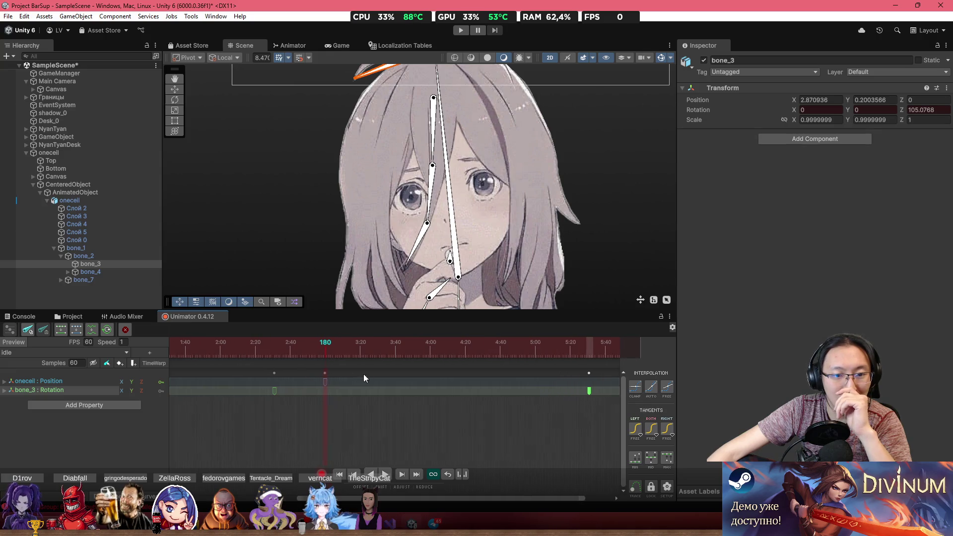
scroll(321, 373, "up", 2)
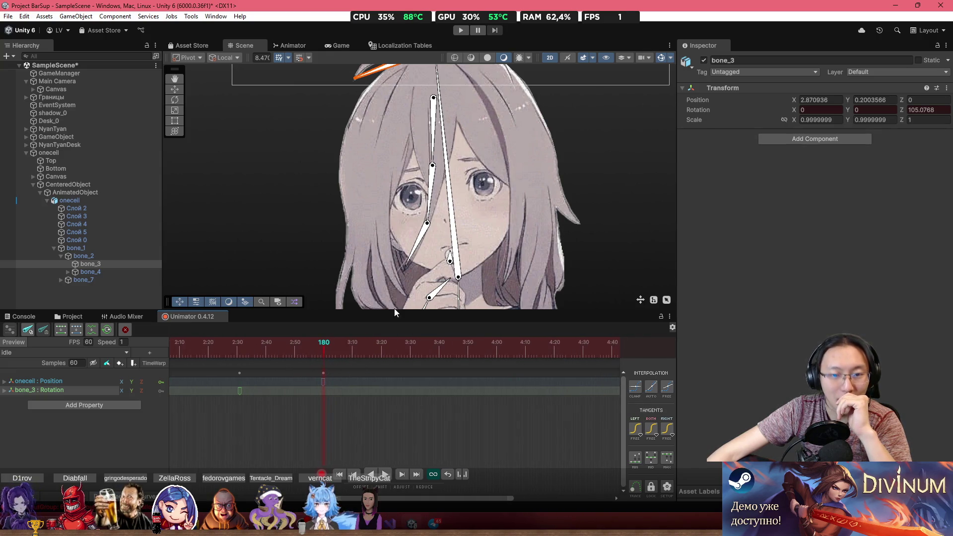
scroll(425, 217, "down", 2)
scroll(421, 156, "up", 5)
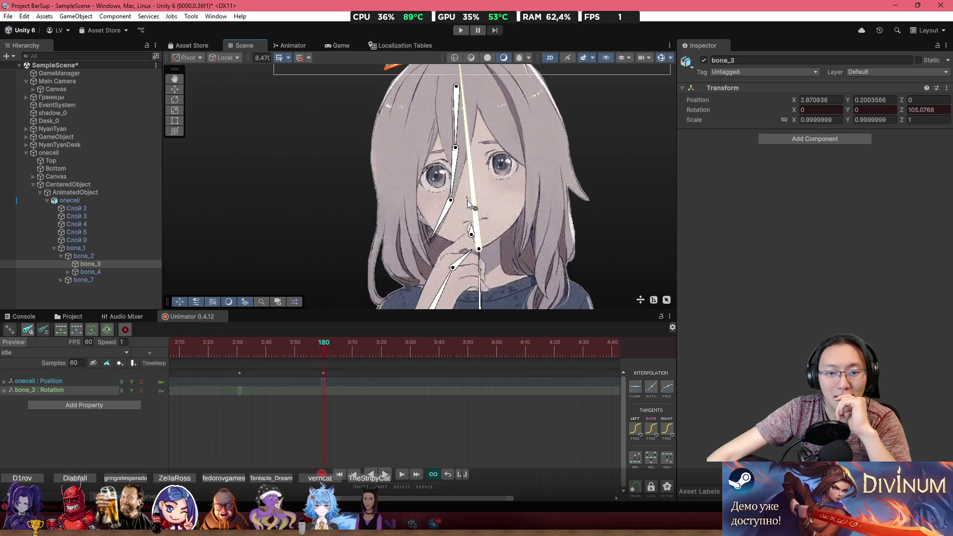
left_click(291, 350)
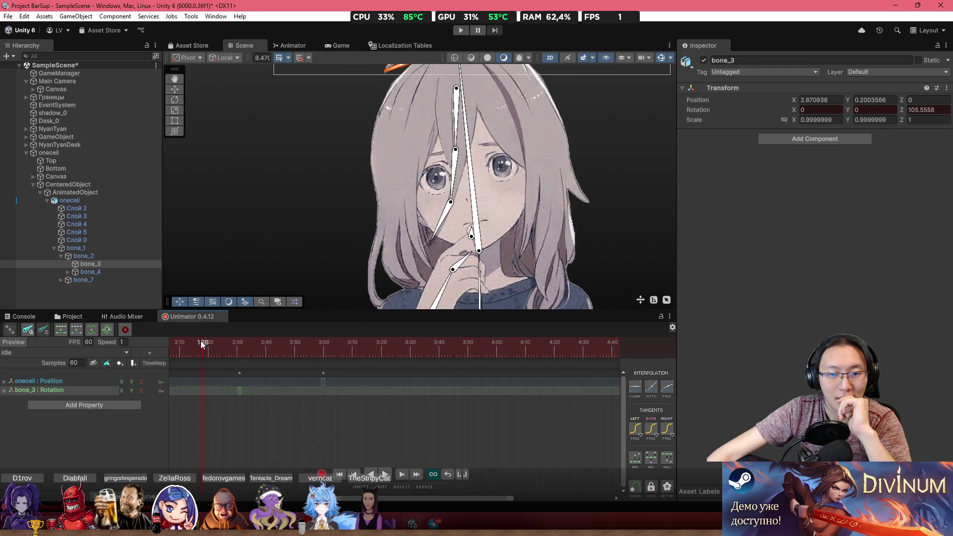
scroll(465, 226, "up", 2)
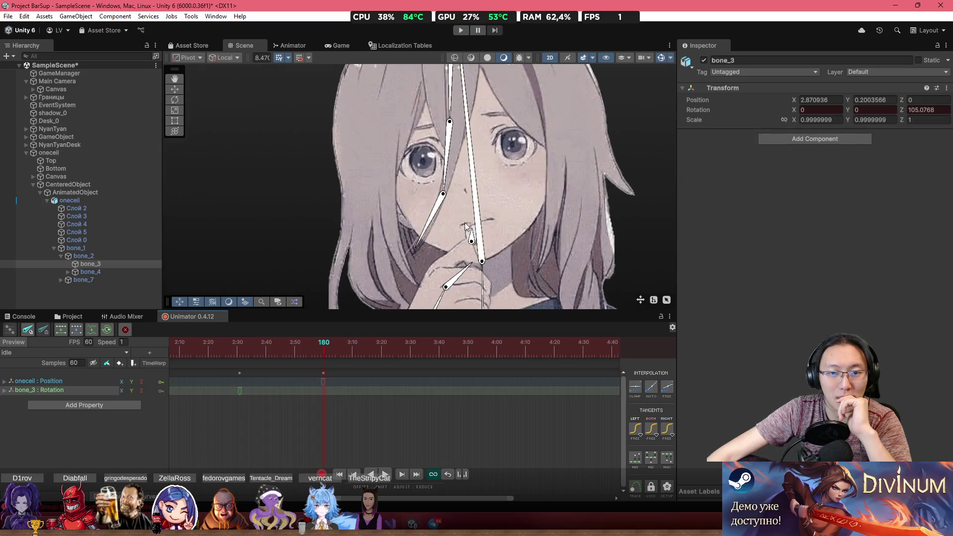
Step: Select bone_6 and bone_5 and rotate bone_5 slightly to key their rotations
left_click(439, 216)
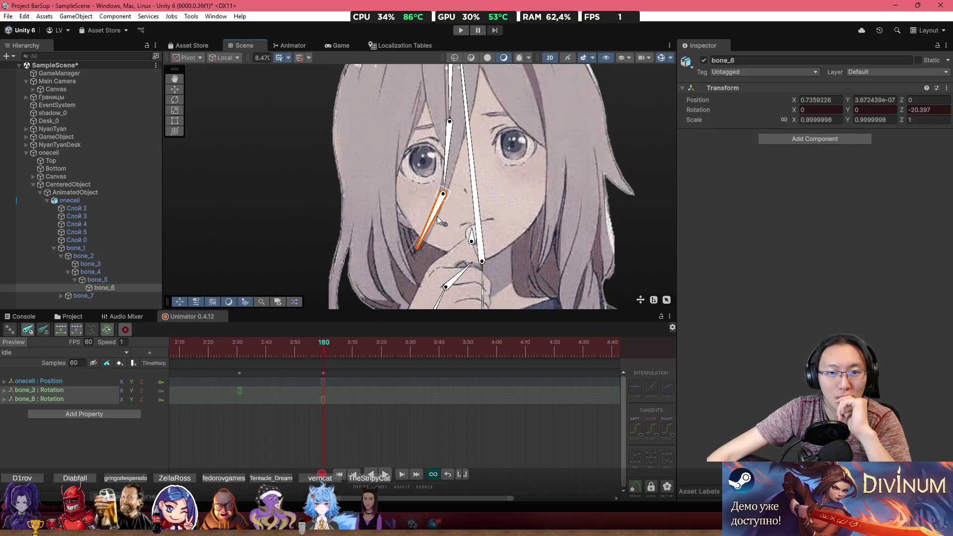
left_click(446, 175)
left_click_drag(446, 174, 448, 175)
mouse_move(209, 350)
left_mouse_down()
mouse_move(167, 355)
mouse_move(317, 381)
left_mouse_up()
Step: Copy the bone_5 and bone_6 frame-0 keys to 6:00 so they loop, then preview
scroll(437, 421, "down", 5)
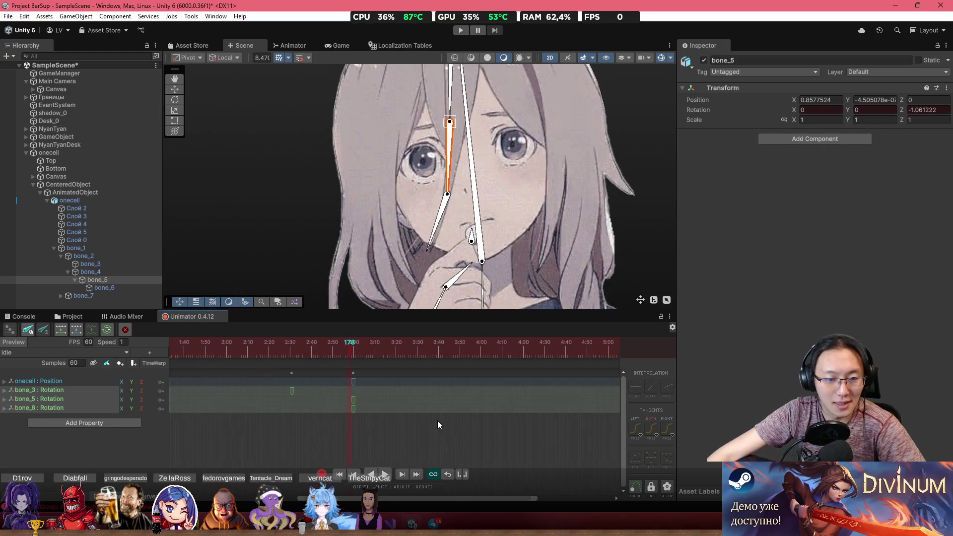
left_click(180, 372)
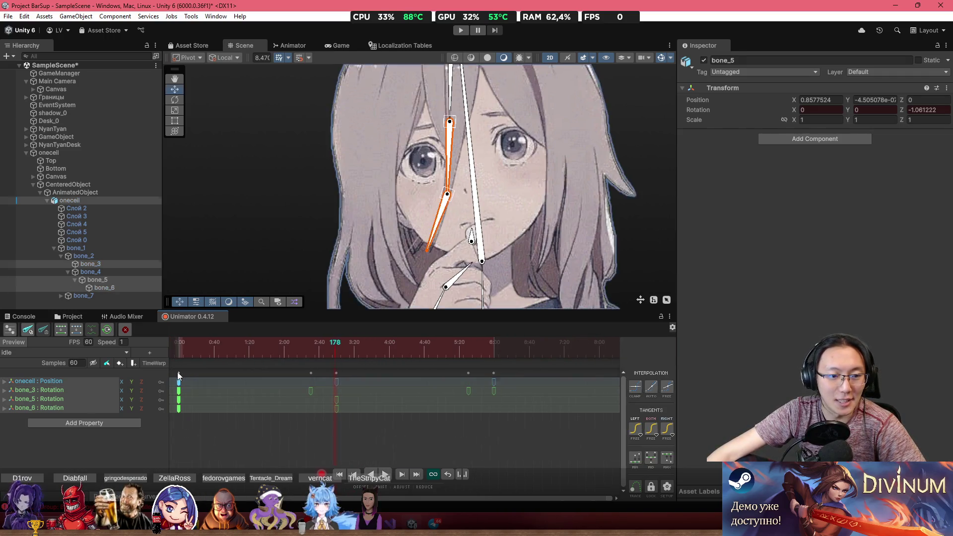
left_click_drag(177, 407, 174, 398)
left_click(497, 352)
key("ctrl+v")
left_click_drag(495, 353, 193, 343)
key("space")
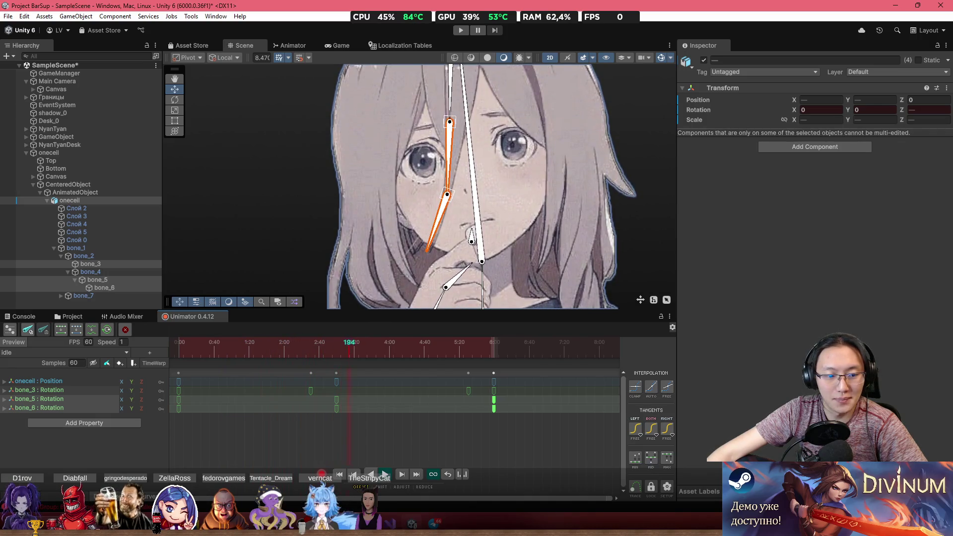
Step: Offset the bone_5 and bone_6 rotation curves by about 41 frames
key("c")
mouse_move(381, 417)
left_mouse_down()
mouse_move(337, 409)
mouse_move(344, 417)
left_mouse_up()
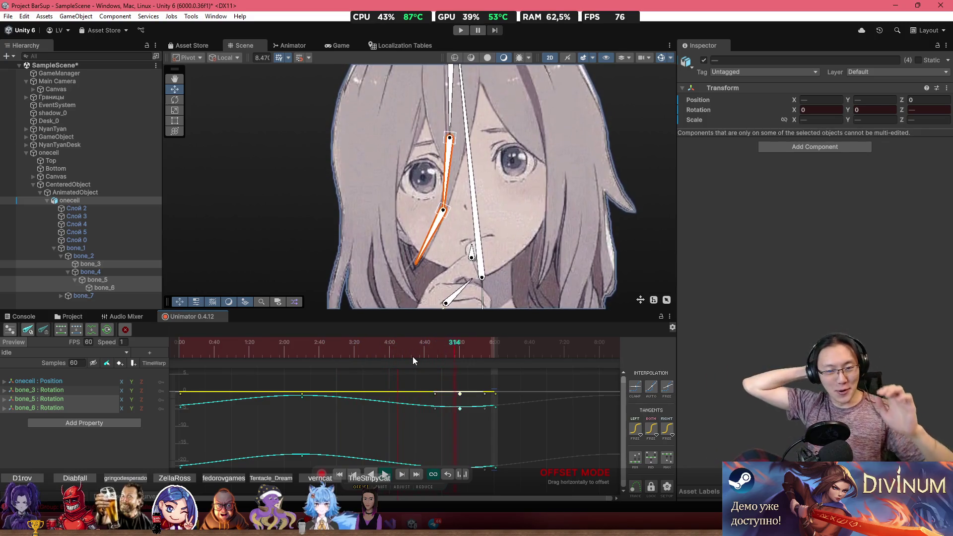
scroll(514, 220, "down", 5)
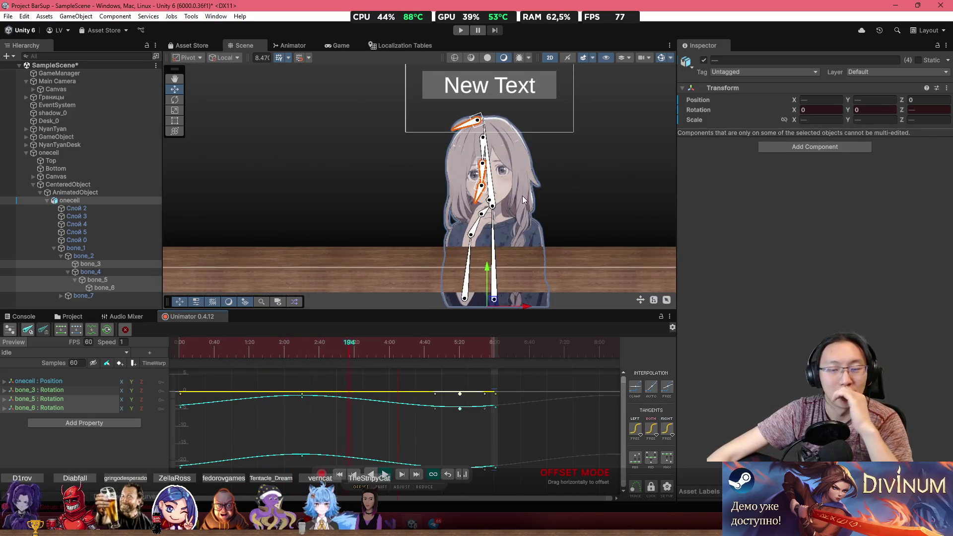
scroll(524, 196, "up", 5)
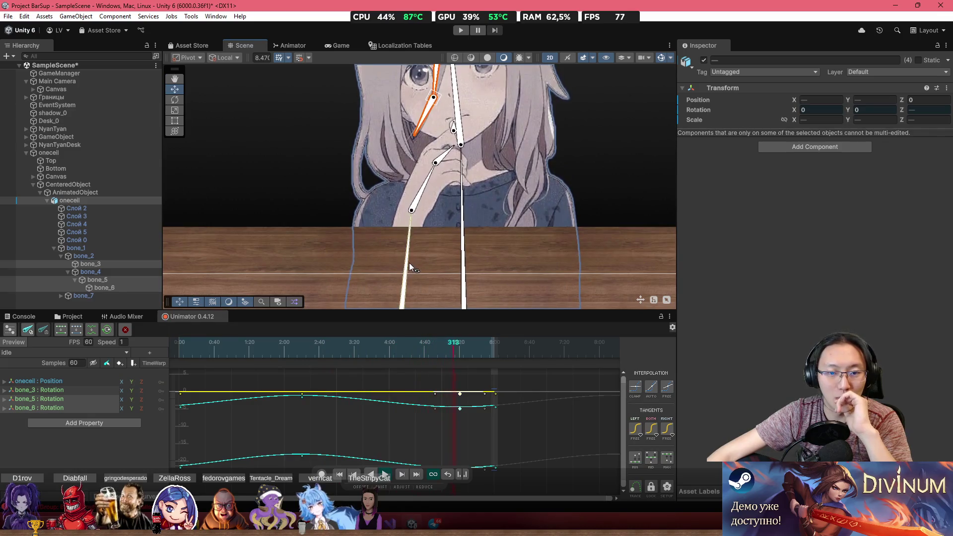
Step: With recording on, rotate bone_7 toward the lower right to start its track
left_click(321, 474)
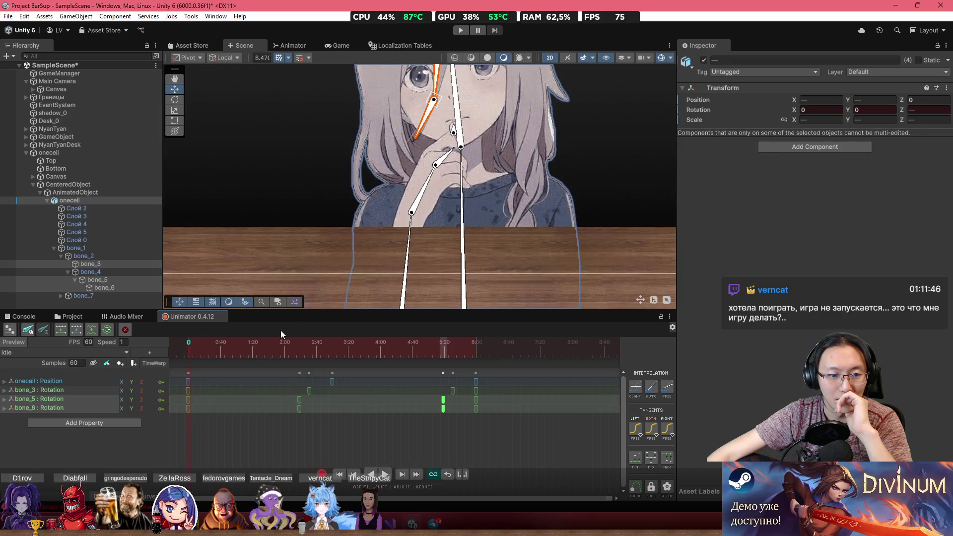
left_click_drag(401, 267, 493, 305)
scroll(478, 222, "down", 2)
scroll(404, 239, "down", 2)
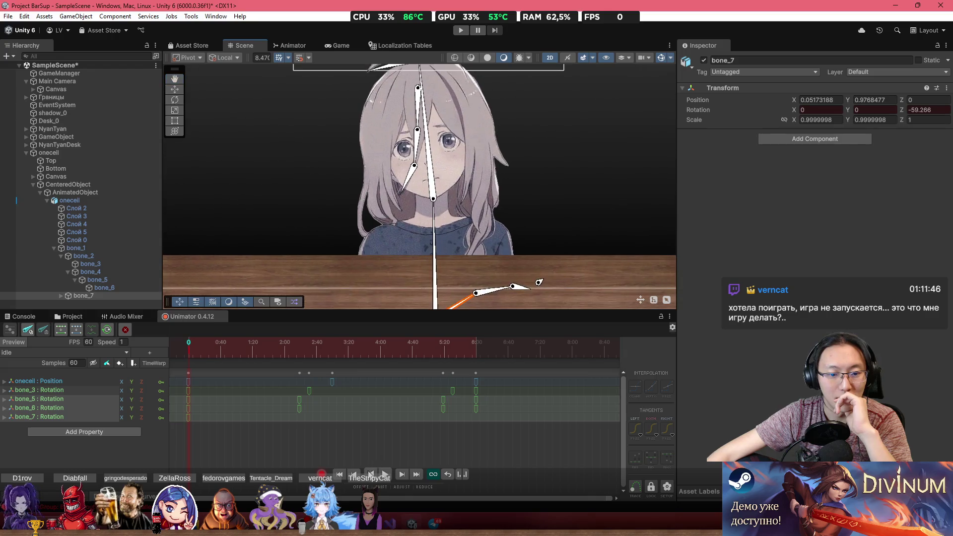
Step: Preview the idle clip, then box-select all keys on the Position and four bone Rotation tracks
left_click(385, 474)
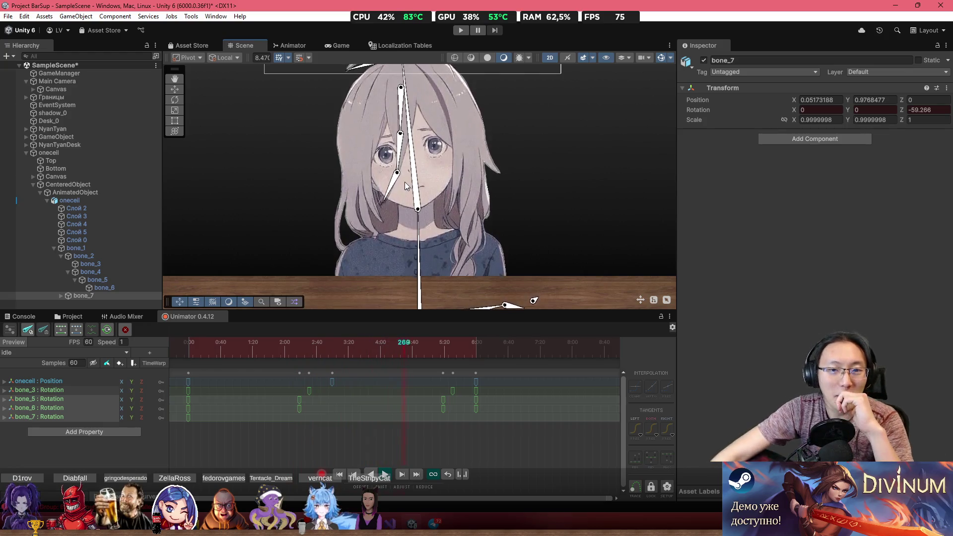
scroll(404, 181, "up", 2)
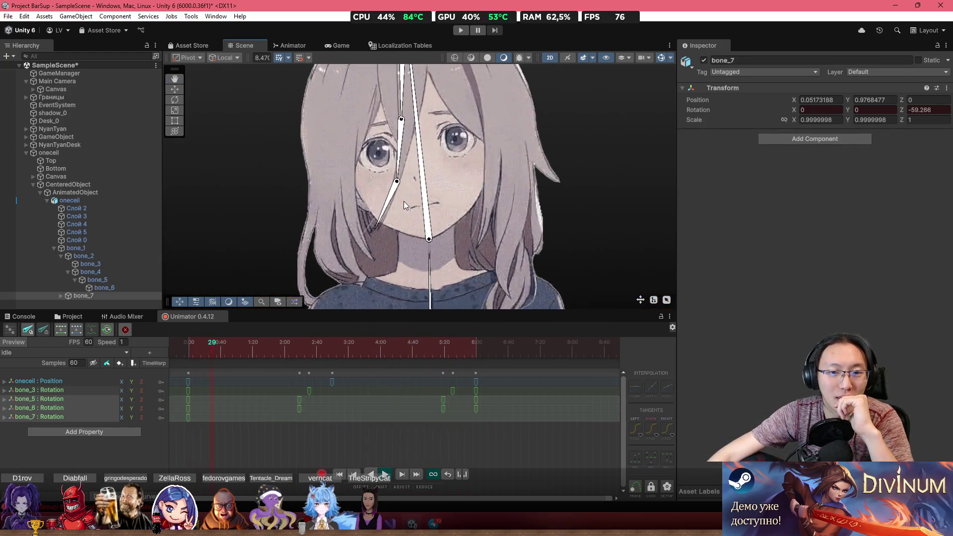
scroll(401, 258, "down", 3)
scroll(407, 254, "down", 2)
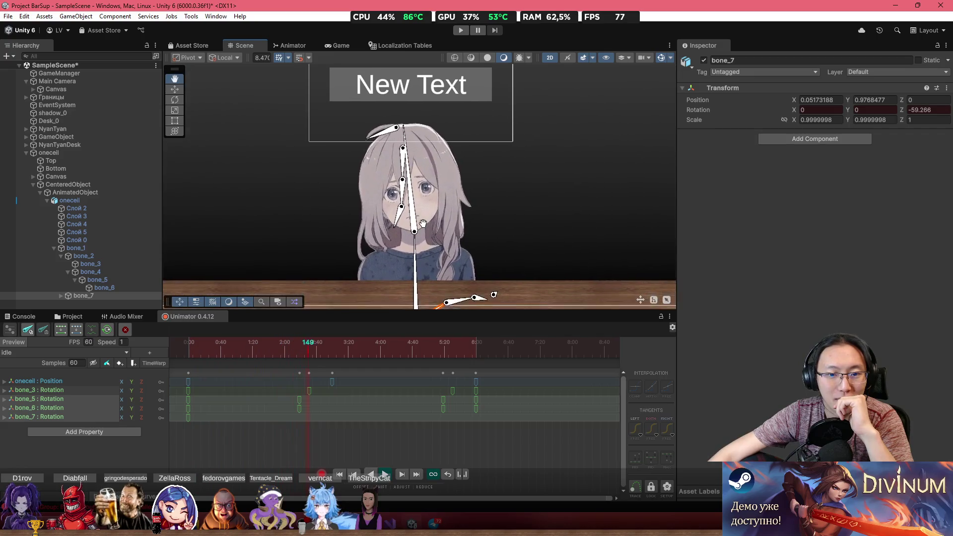
scroll(203, 396, "down", 1)
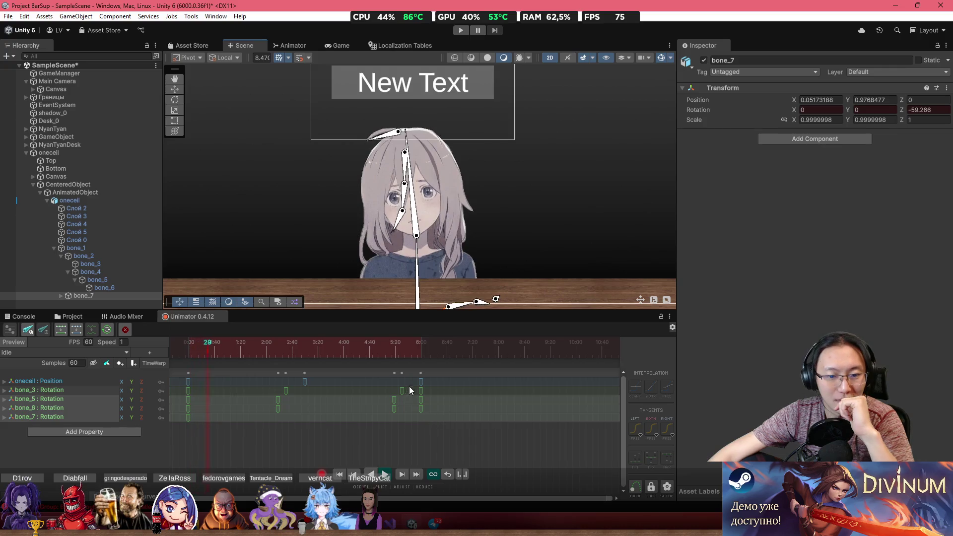
left_click_drag(428, 383, 183, 380)
mouse_move(445, 411)
left_mouse_down()
mouse_move(252, 356)
mouse_move(177, 354)
left_mouse_up()
mouse_move(470, 453)
left_mouse_down()
mouse_move(208, 362)
mouse_move(208, 377)
left_mouse_up()
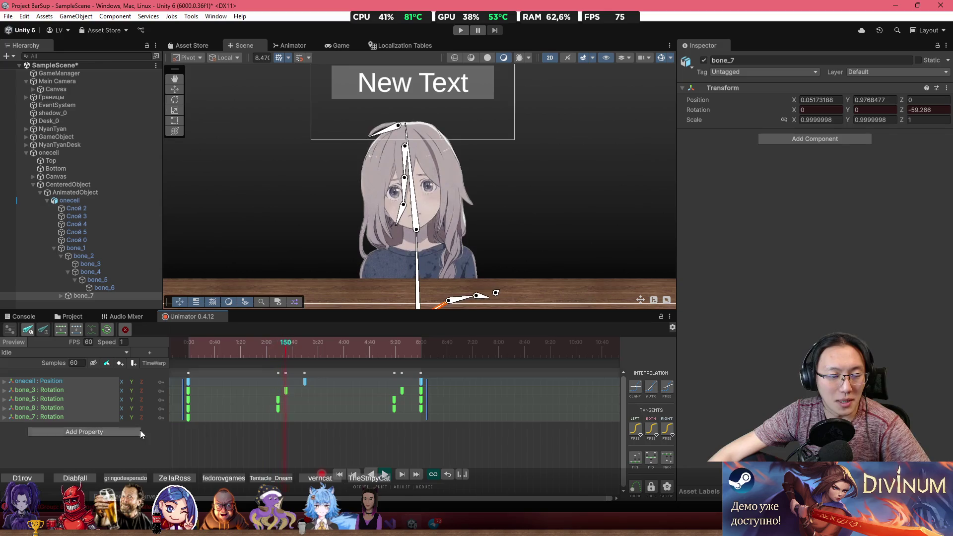
Step: Create the IdleSpec clip and paste the copied idle keyframes into it
left_click(106, 330)
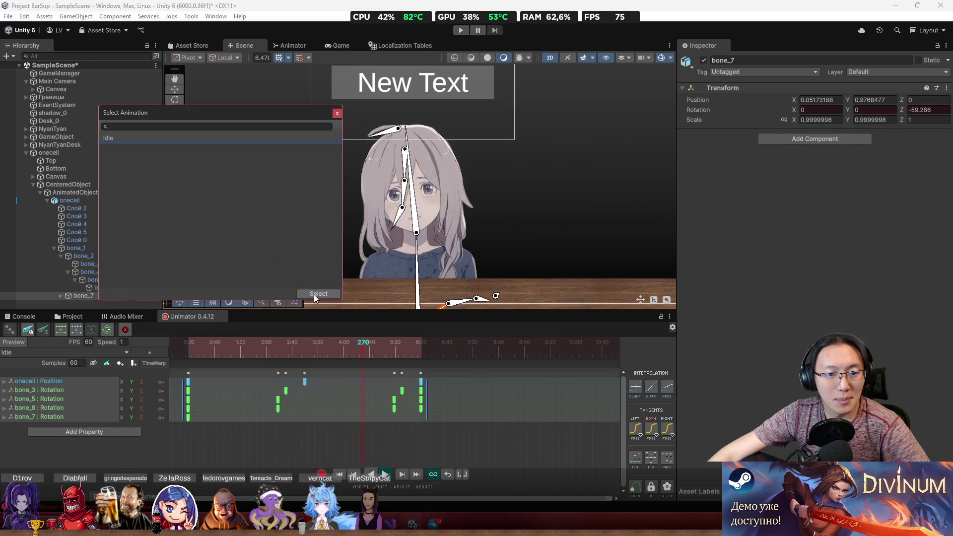
left_click(337, 113)
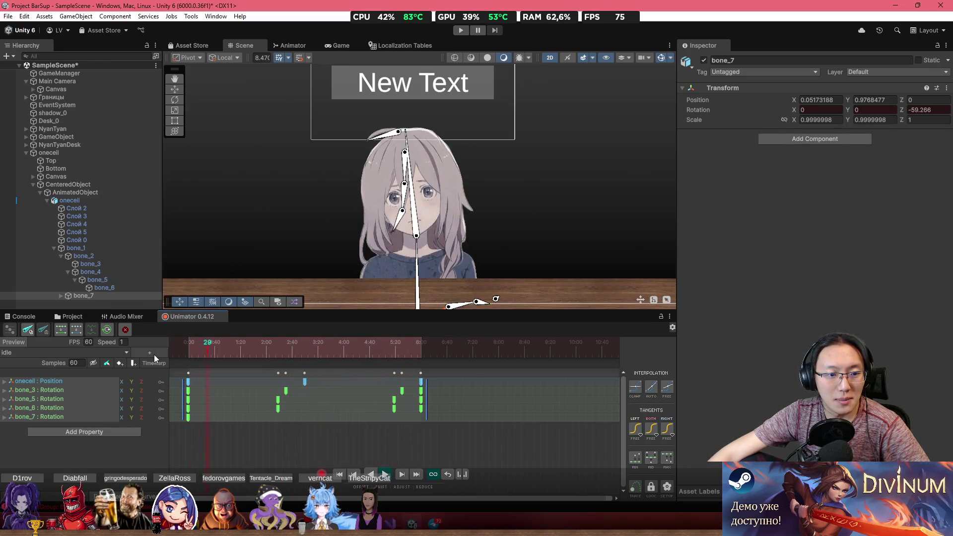
left_click(154, 355)
type("IdleSpec")
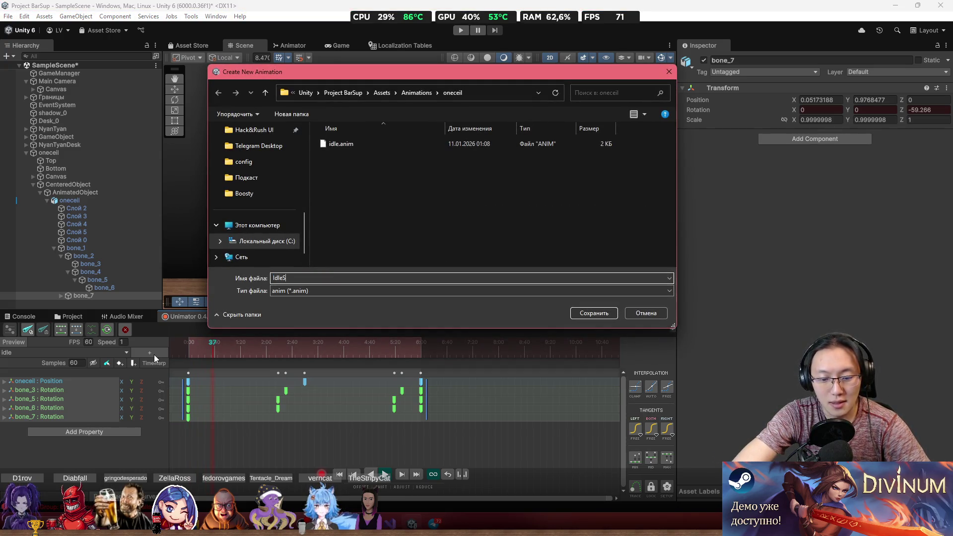
key("Return")
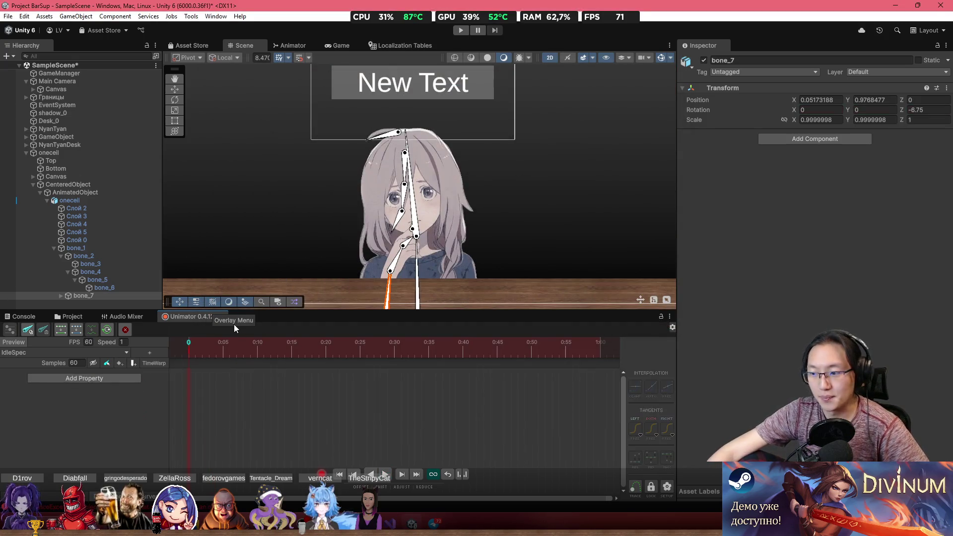
key("ctrl+v")
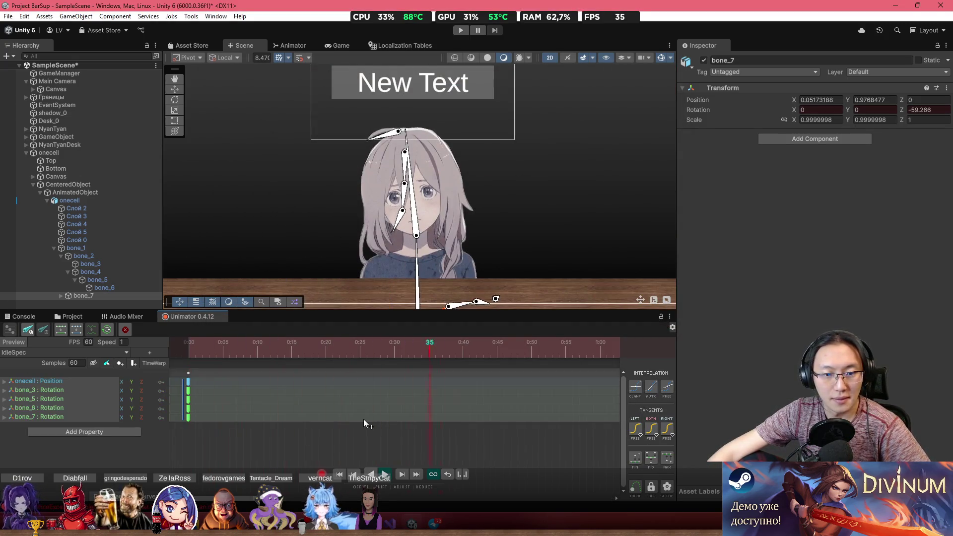
scroll(431, 240, "up", 3)
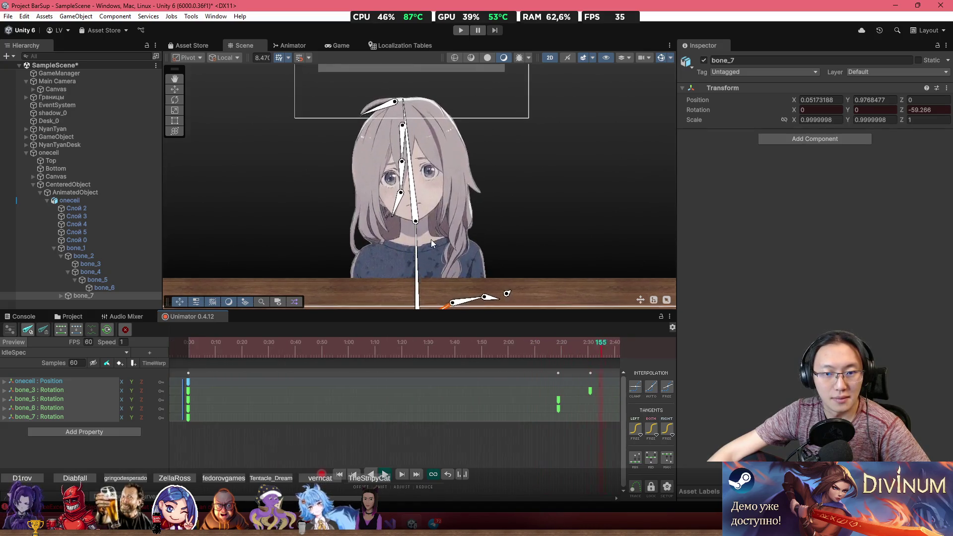
left_click_drag(270, 350, 338, 353)
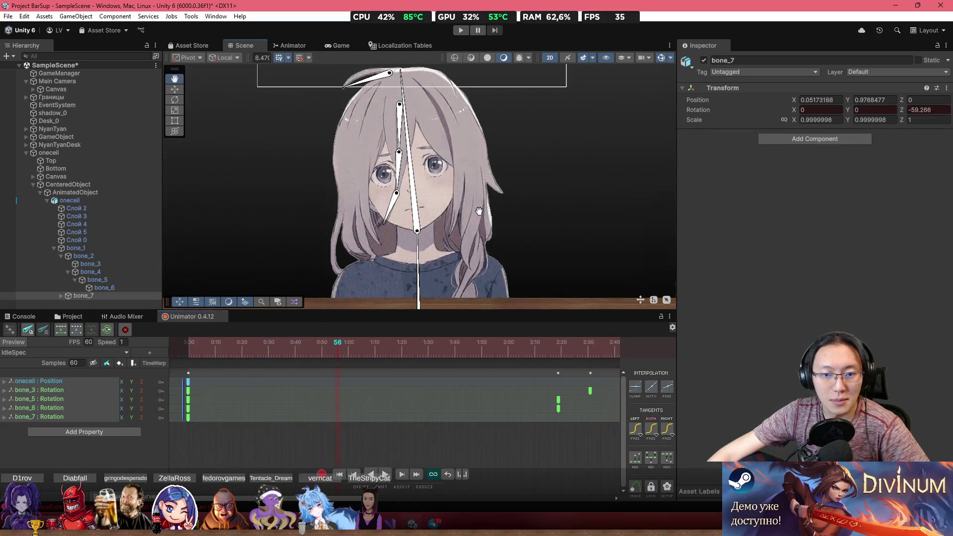
Step: At frame 56, rotate bone_7 and bone_8 so the hand reaches the chin, scrubbing to check
key("f")
mouse_move(425, 238)
left_mouse_down()
mouse_move(409, 204)
mouse_move(332, 167)
mouse_move(339, 172)
left_mouse_up()
left_click_drag(302, 352, 158, 350)
left_click_drag(473, 266, 470, 270)
left_click_drag(192, 350, 338, 354)
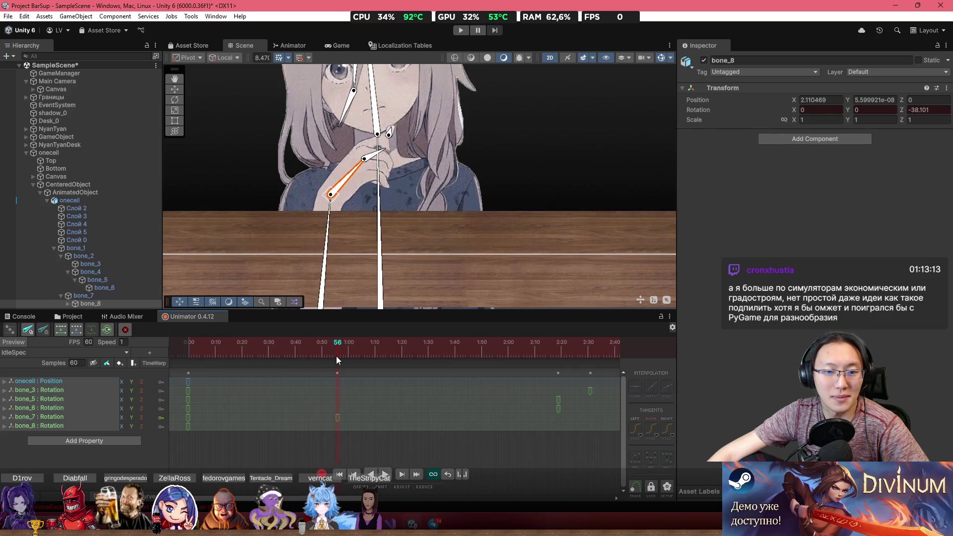
scroll(357, 152, "up", 2)
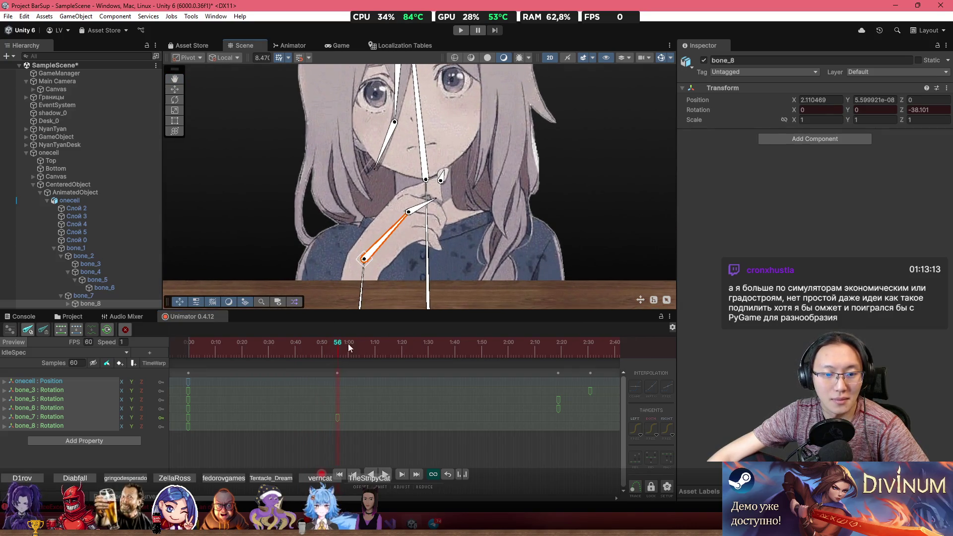
mouse_move(408, 212)
left_mouse_down()
mouse_move(391, 219)
mouse_move(388, 204)
left_mouse_up()
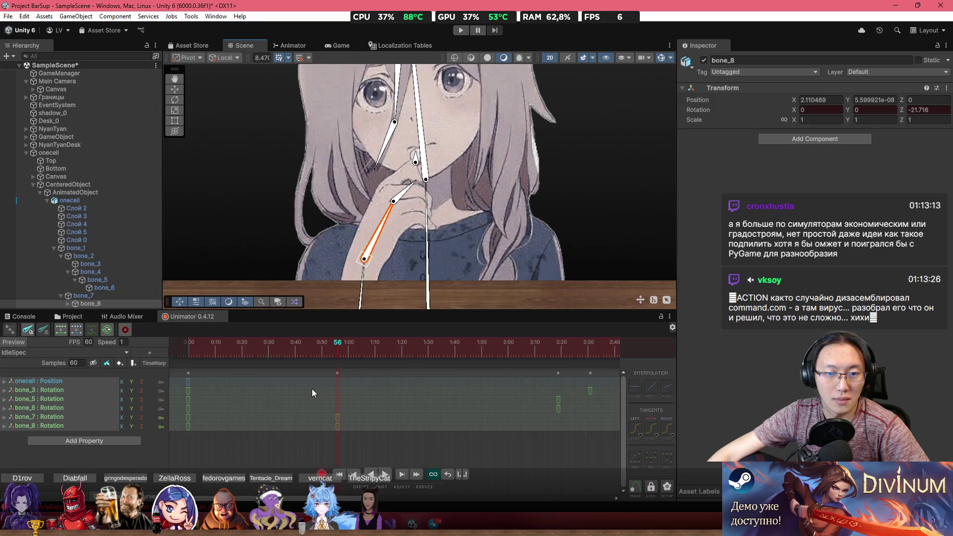
left_click_drag(194, 348, 340, 371)
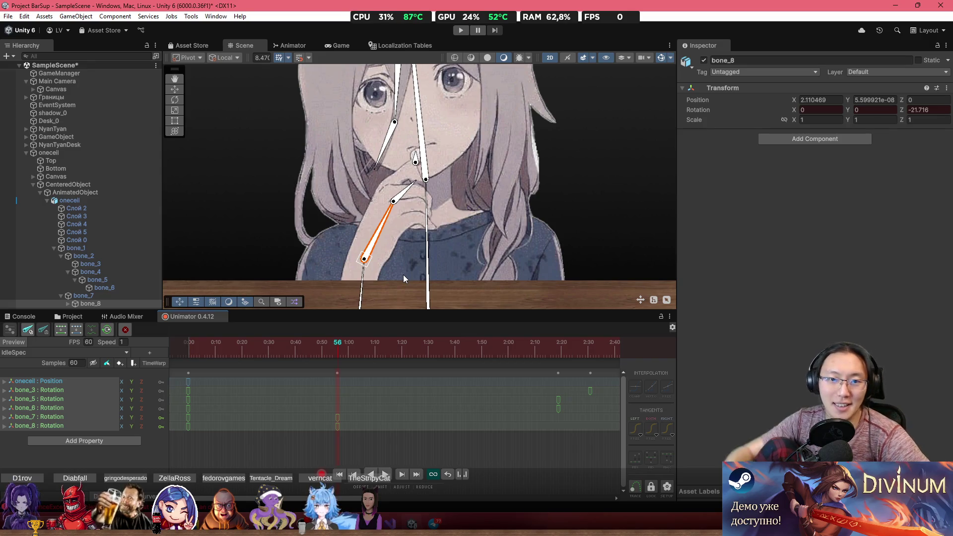
scroll(311, 397, "up", 3)
scroll(352, 422, "down", 4)
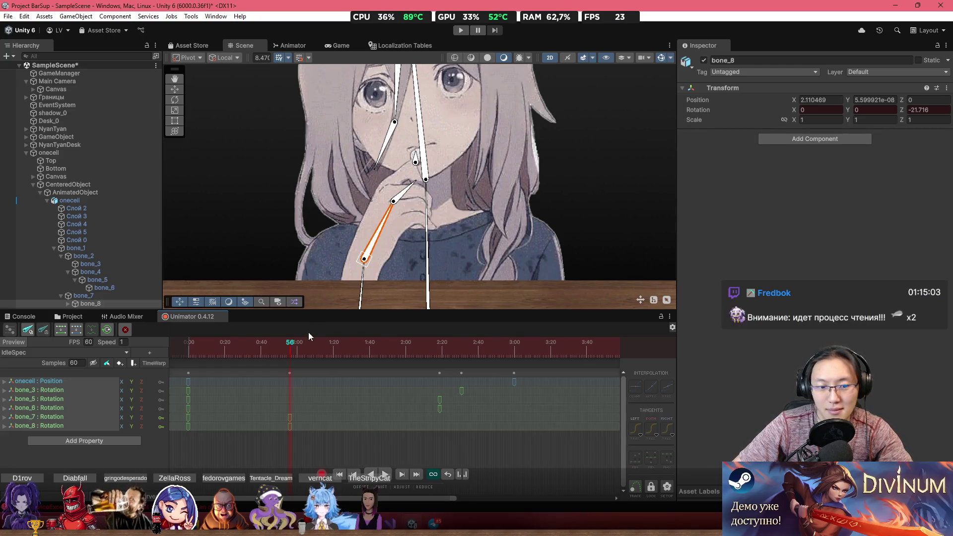
Step: Play the IdleSpec clip, then drag bone_7's arm at frame 78 to add a Position key
key("space")
mouse_move(203, 351)
left_mouse_down()
mouse_move(188, 354)
mouse_move(303, 370)
mouse_move(288, 370)
mouse_move(343, 357)
left_mouse_up()
scroll(442, 189, "up", 2)
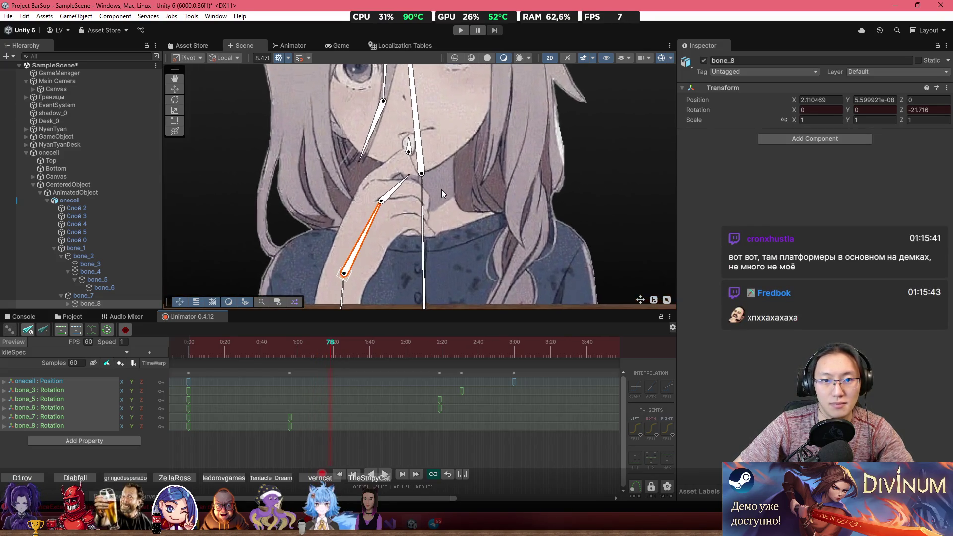
scroll(428, 186, "down", 3)
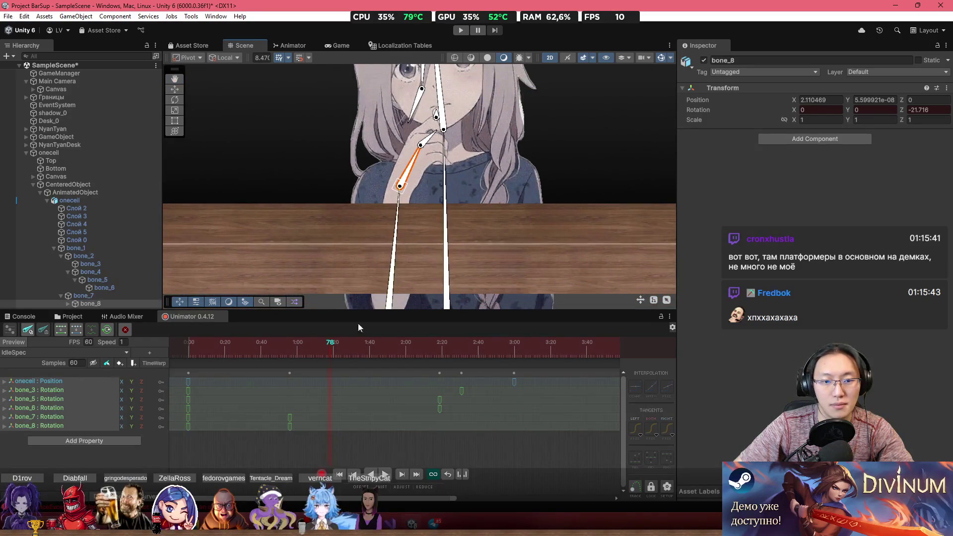
scroll(401, 243, "down", 2)
left_click_drag(393, 296, 391, 301)
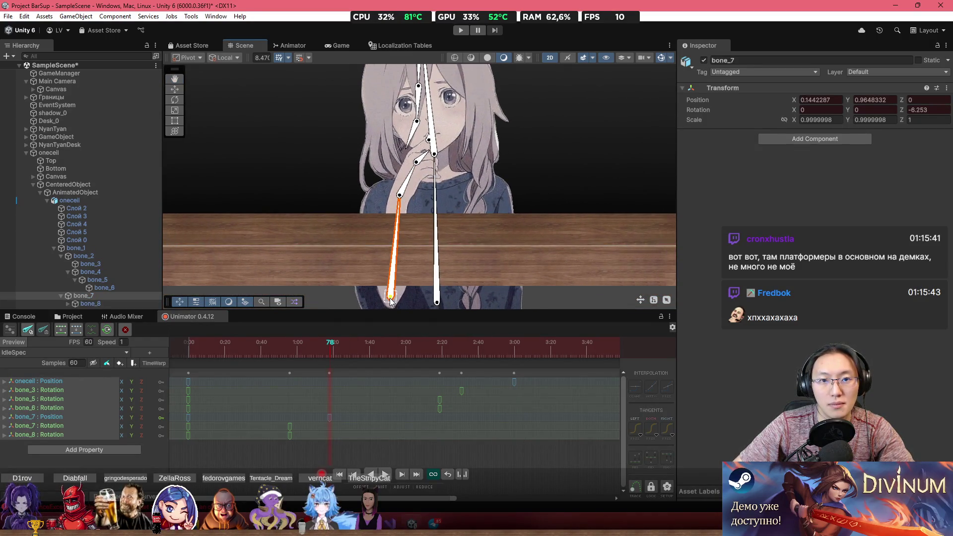
Step: Scrub to check the motion, set the playhead to frame 79, and select bone_10 near the nose
mouse_move(263, 348)
left_mouse_down()
mouse_move(224, 349)
mouse_move(378, 360)
left_mouse_up()
scroll(451, 144, "up", 3)
left_click(330, 352)
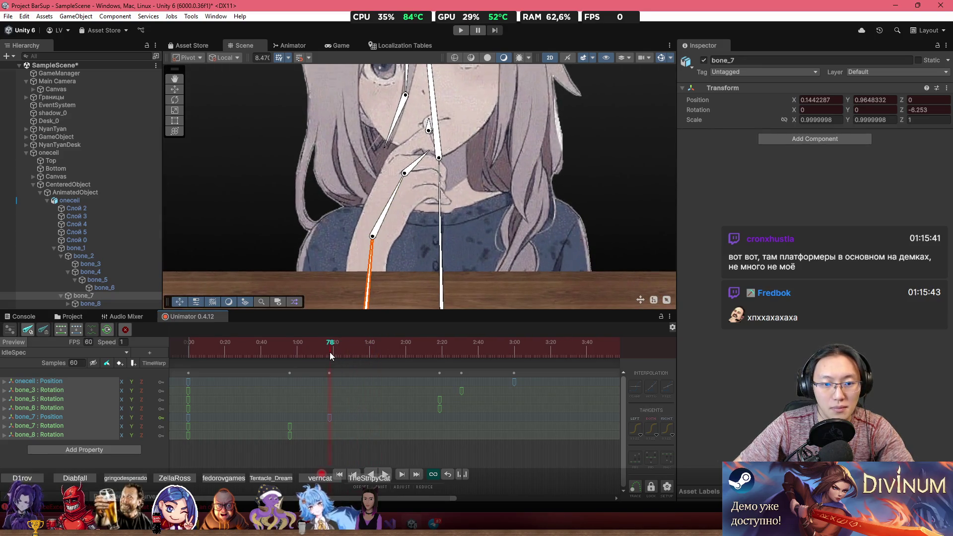
scroll(440, 133, "up", 2)
left_click(421, 127)
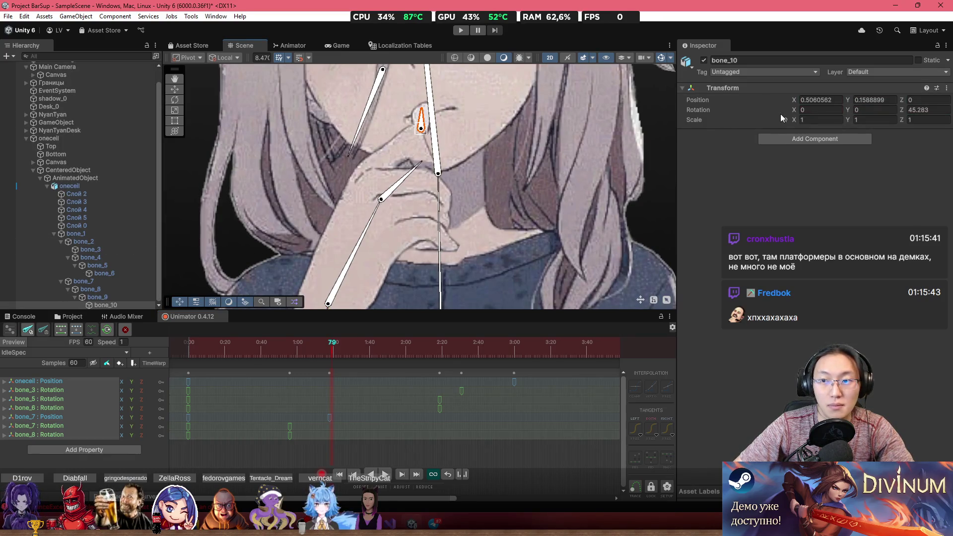
Step: Add Is Active keys with bone_10 shown and Слой 4 hidden
key("alt+shift+a")
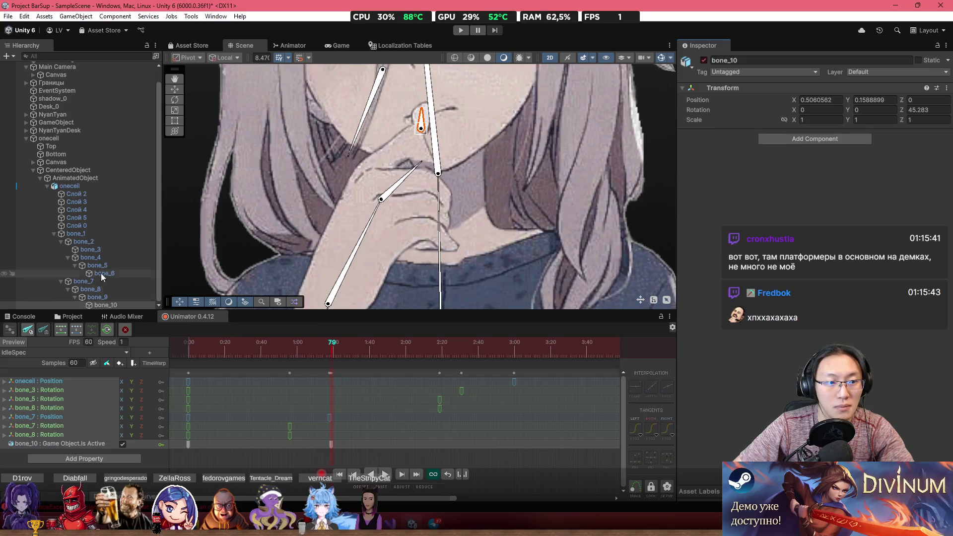
left_click(100, 226)
left_click(101, 218)
left_click(101, 211)
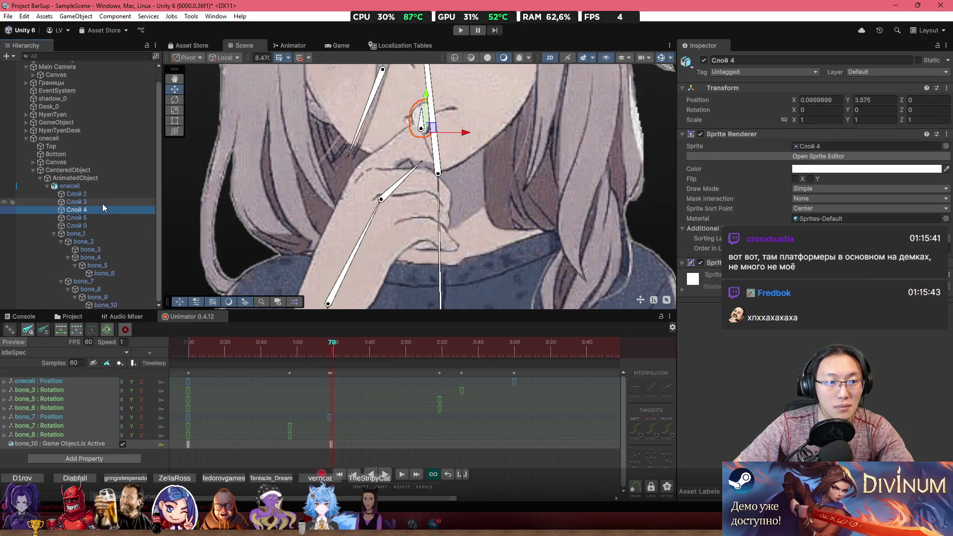
key("alt+shift+a")
Step: Move the bone_10 and Слой 4 visibility keys to about 1:08 and play back the sprite swap
scroll(484, 204, "down", 5)
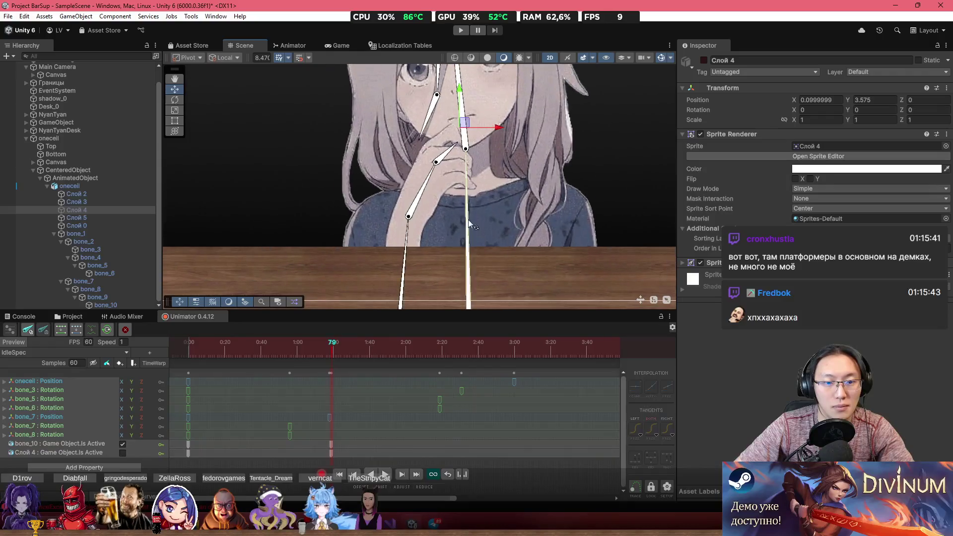
mouse_move(312, 349)
left_mouse_down()
mouse_move(215, 347)
mouse_move(373, 351)
mouse_move(339, 347)
mouse_move(352, 348)
left_mouse_up()
scroll(308, 452, "up", 2)
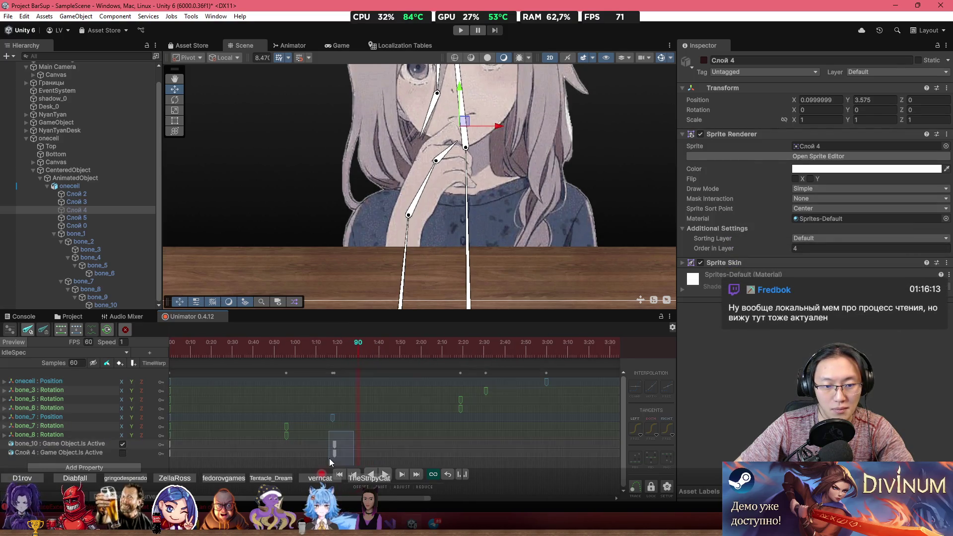
left_click(333, 445)
mouse_move(332, 446)
left_mouse_down()
mouse_move(313, 443)
mouse_move(311, 454)
left_mouse_up()
left_click(312, 445)
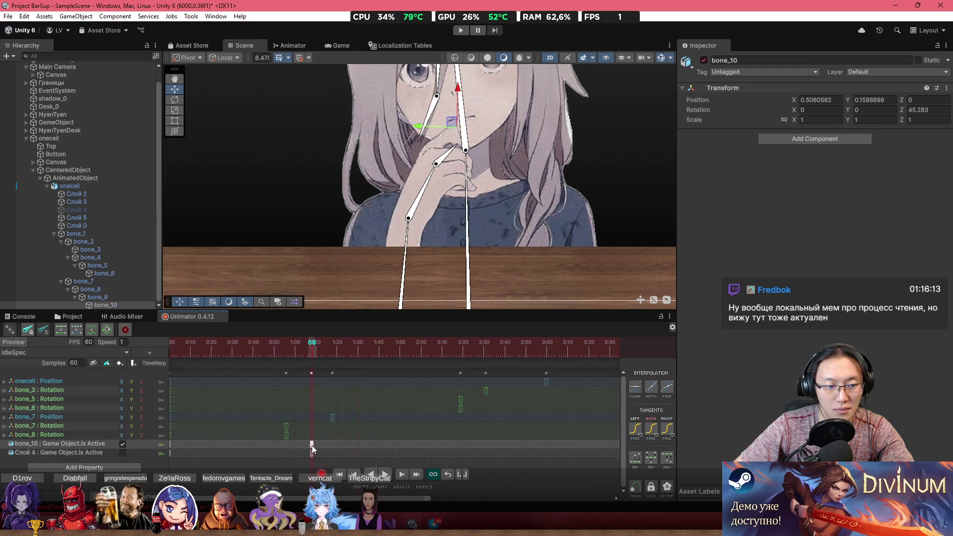
left_click(321, 448)
key("space")
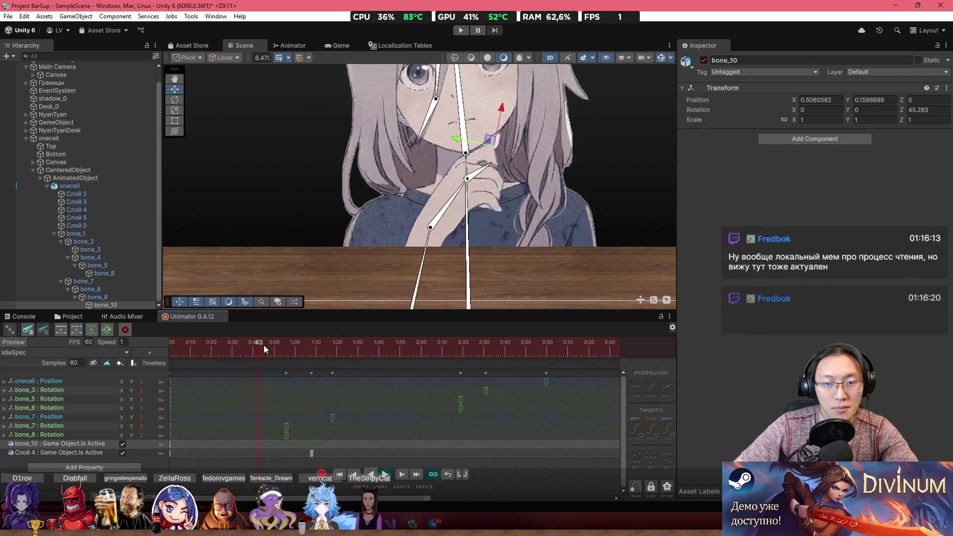
Step: At frame 82, rotate the arm away from the face and play the clip to review
left_click_drag(303, 354, 423, 359)
mouse_move(410, 252)
left_mouse_down()
mouse_move(477, 298)
mouse_move(490, 337)
left_mouse_up()
key("space")
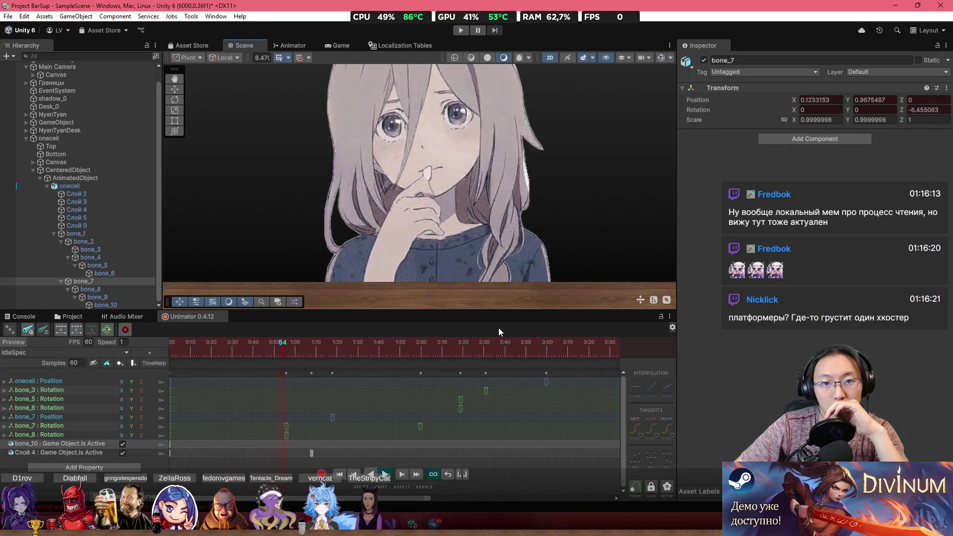
mouse_move(296, 352)
left_mouse_down()
mouse_move(267, 367)
mouse_move(308, 370)
left_mouse_up()
scroll(308, 370, "down", 2)
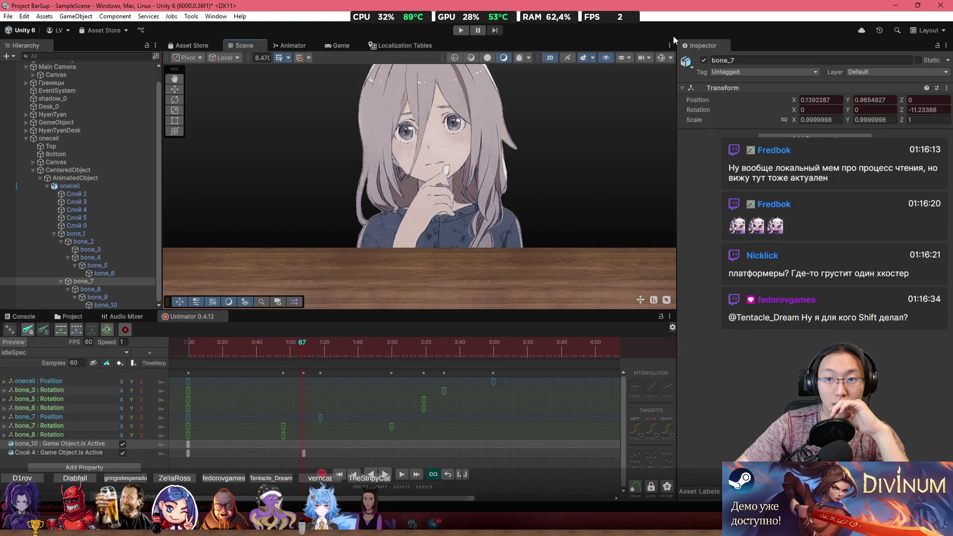
Step: Move the bone_7 Rotation key from 1:00 to about 2:23, preview the pose, then hide the bone gizmos
left_click(660, 57)
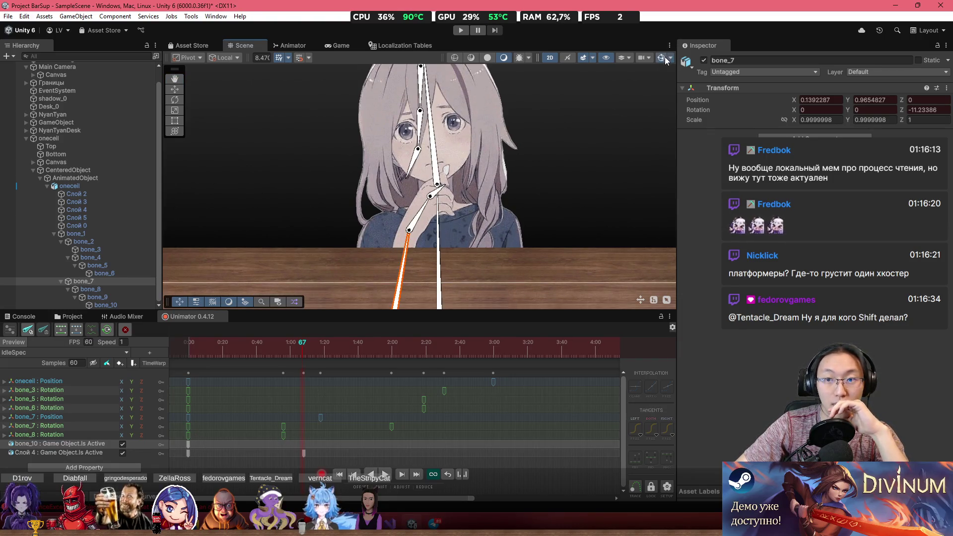
left_click(84, 428)
left_click(286, 430)
left_click(364, 352)
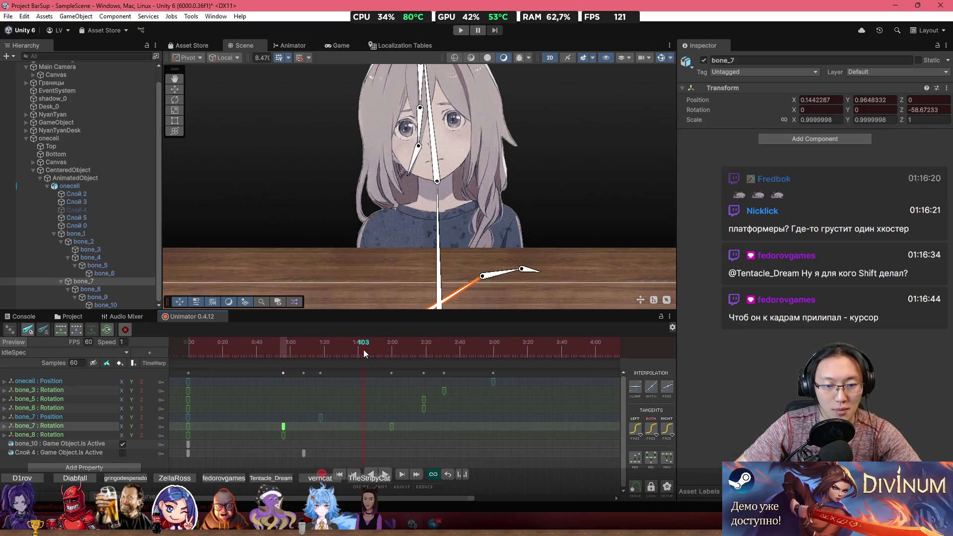
key("space")
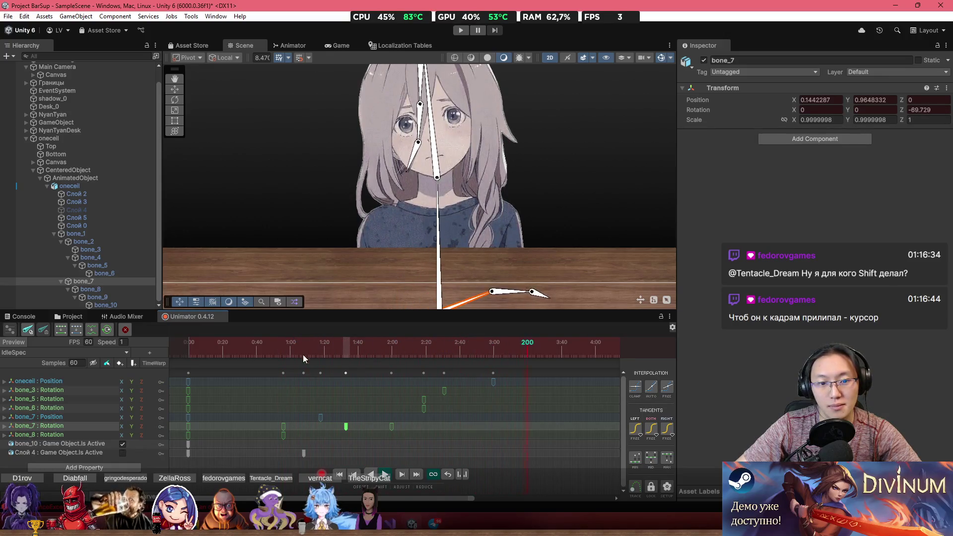
left_click_drag(392, 427, 446, 428)
mouse_move(380, 350)
left_mouse_down()
mouse_move(207, 350)
mouse_move(368, 354)
left_mouse_up()
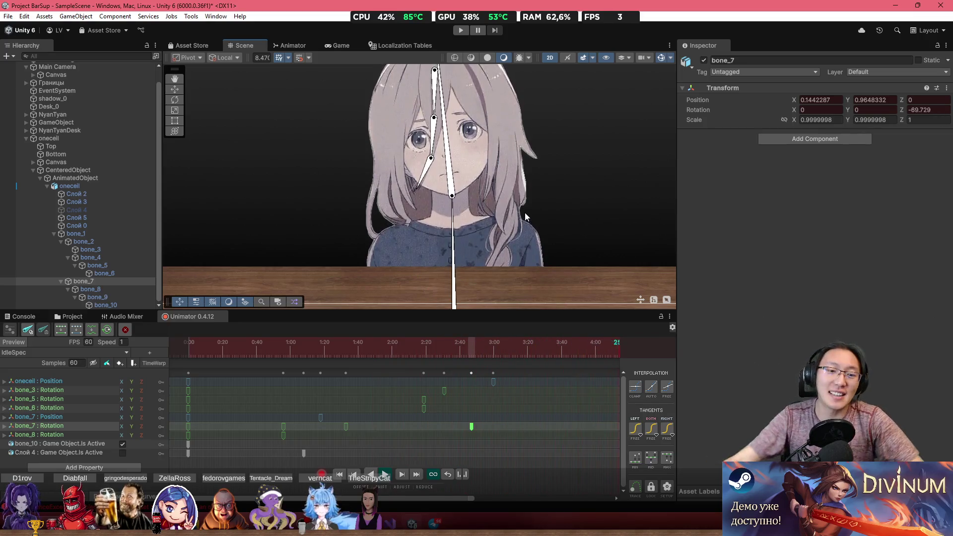
scroll(318, 437, "up", 2)
scroll(346, 434, "down", 2)
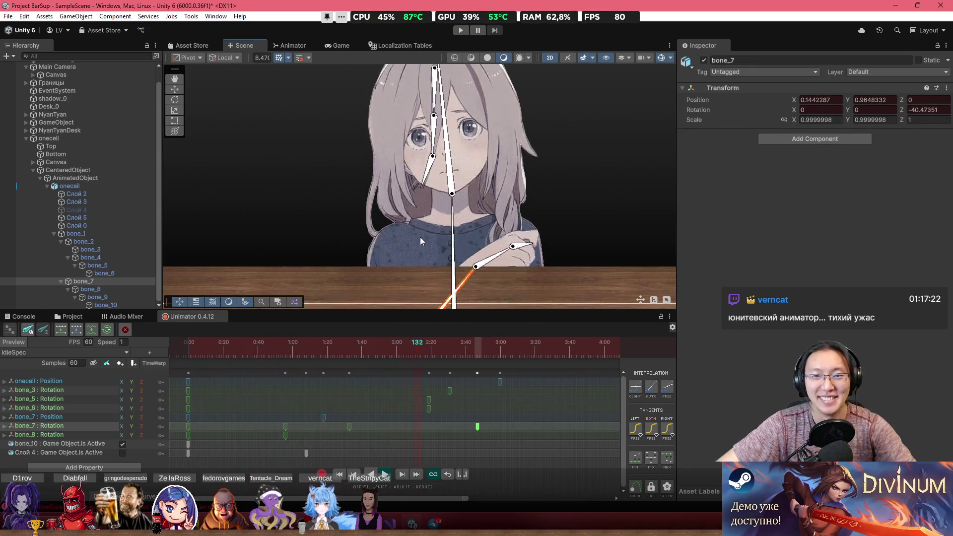
left_click(663, 58)
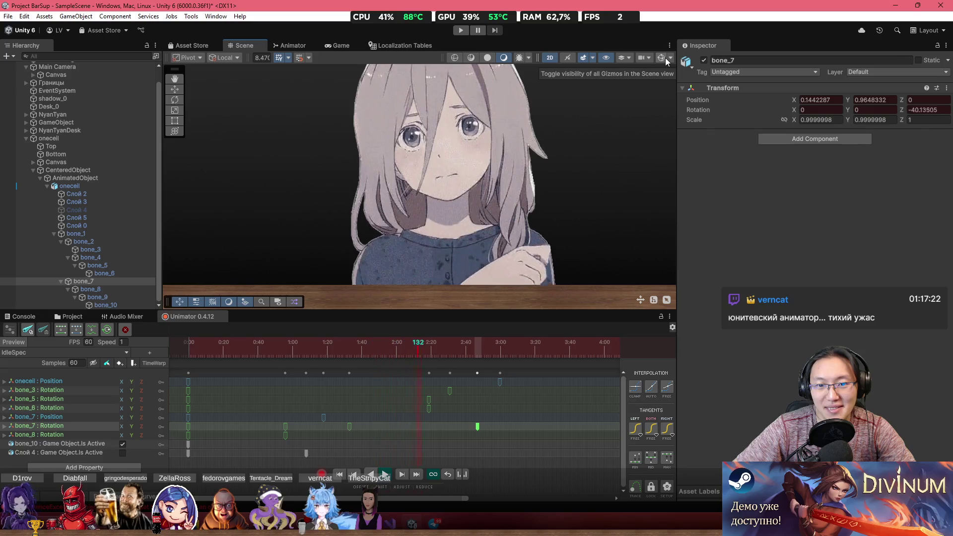
Step: Copy the hand gesture keyframes and paste them at frame 204, shifting them slightly earlier
scroll(437, 293, "down", 3)
scroll(437, 297, "down", 1)
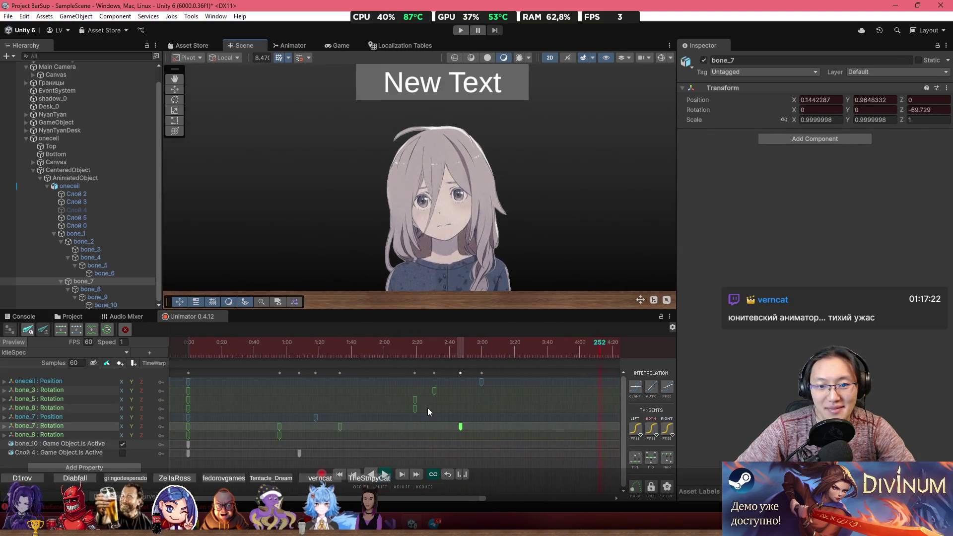
scroll(422, 417, "down", 5)
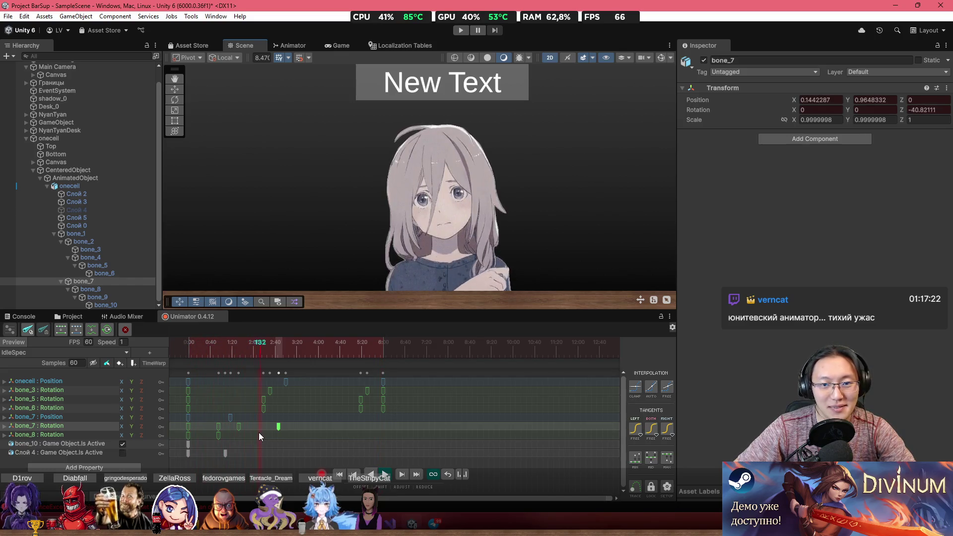
scroll(486, 263, "up", 3)
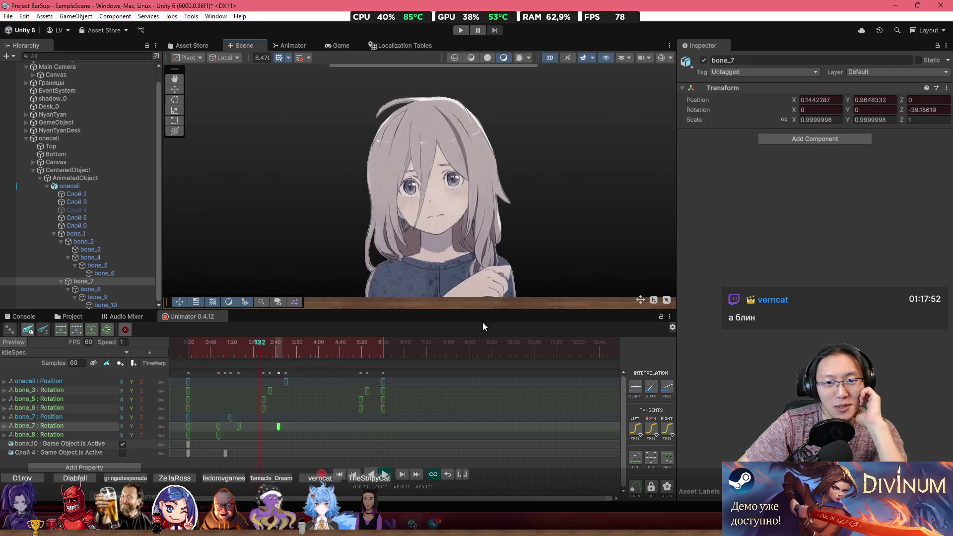
scroll(496, 261, "up", 2)
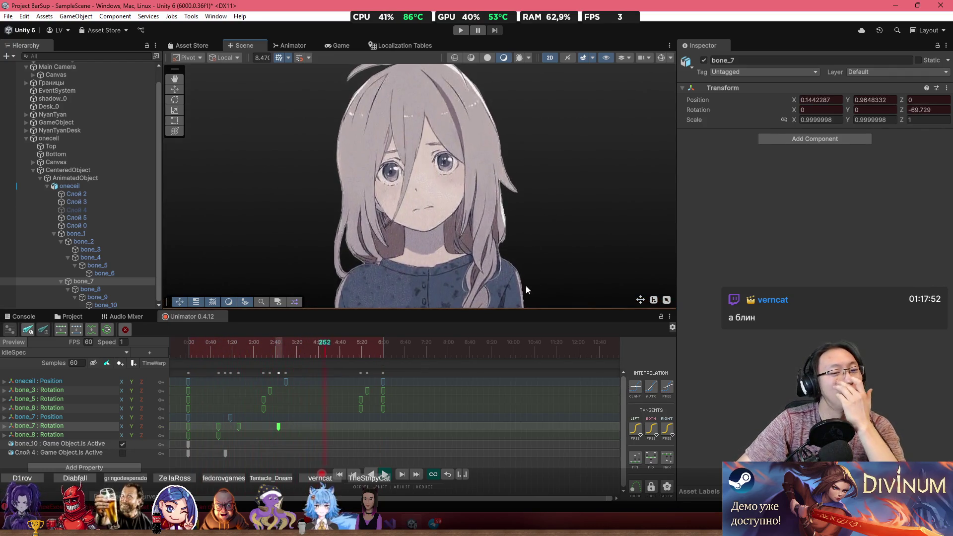
mouse_move(284, 455)
left_mouse_down()
mouse_move(199, 422)
mouse_move(179, 427)
left_mouse_up()
key("ctrl+c")
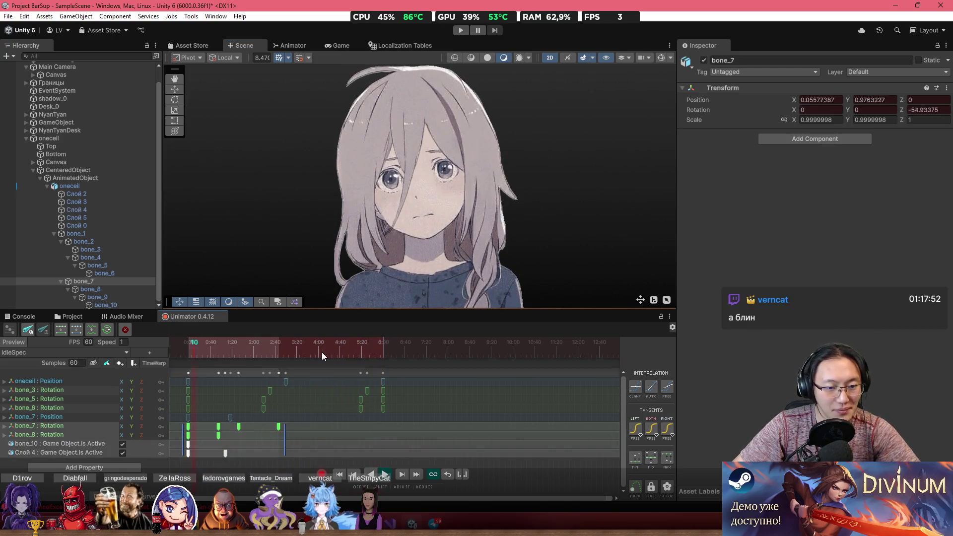
left_click(298, 343)
key("ctrl+v")
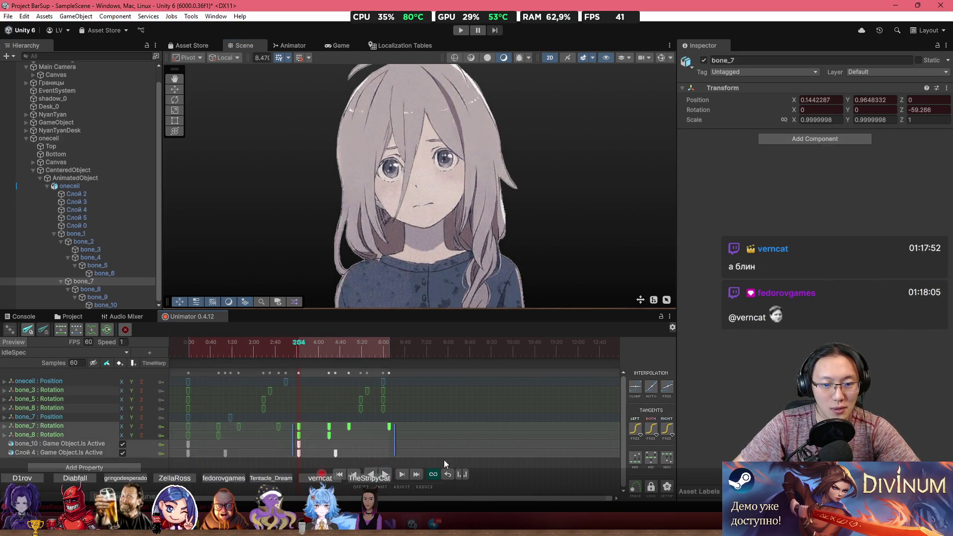
left_click_drag(389, 426, 382, 428)
left_click(415, 382)
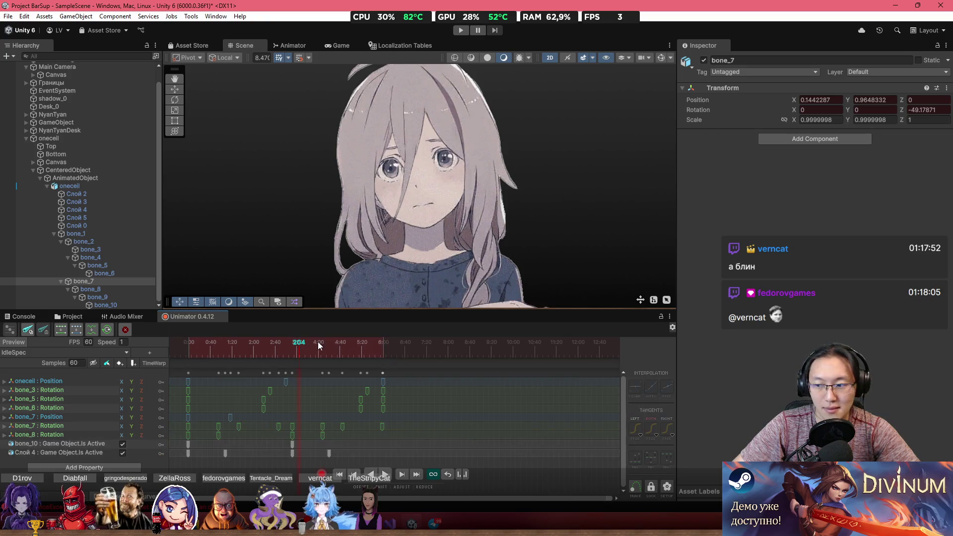
Step: Play the clip to check the repeated gesture, stop playback, and start a new animation clip
key("space")
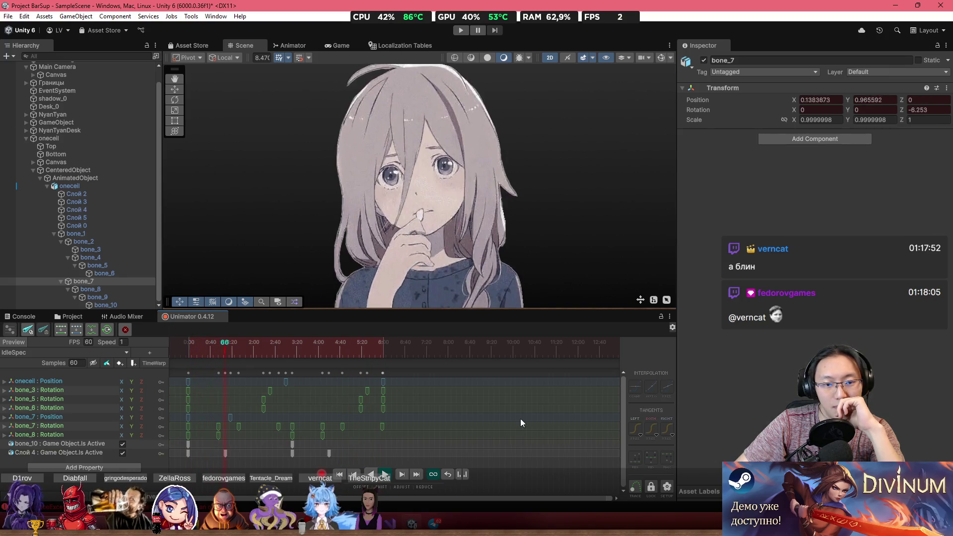
left_click_drag(466, 457, 290, 422)
key("ctrl+z")
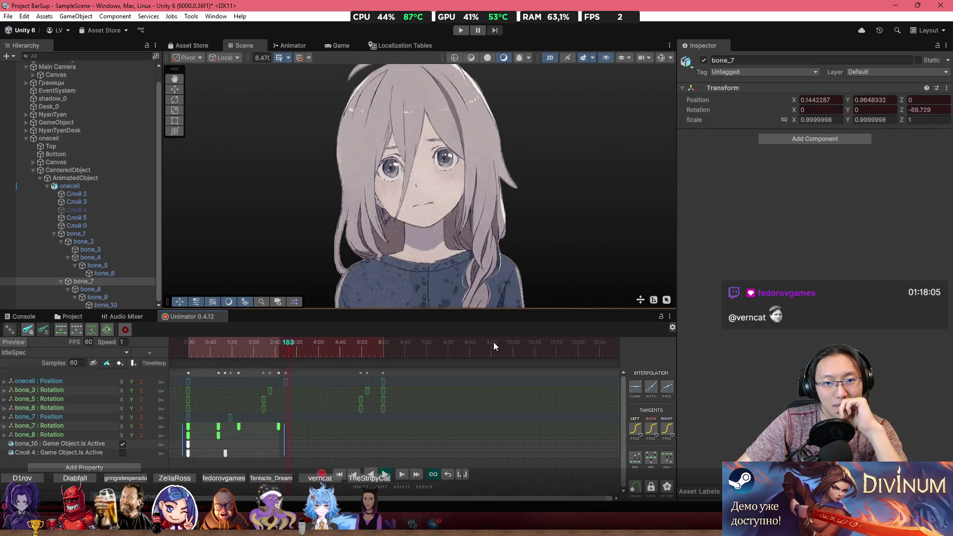
scroll(455, 397, "down", 3)
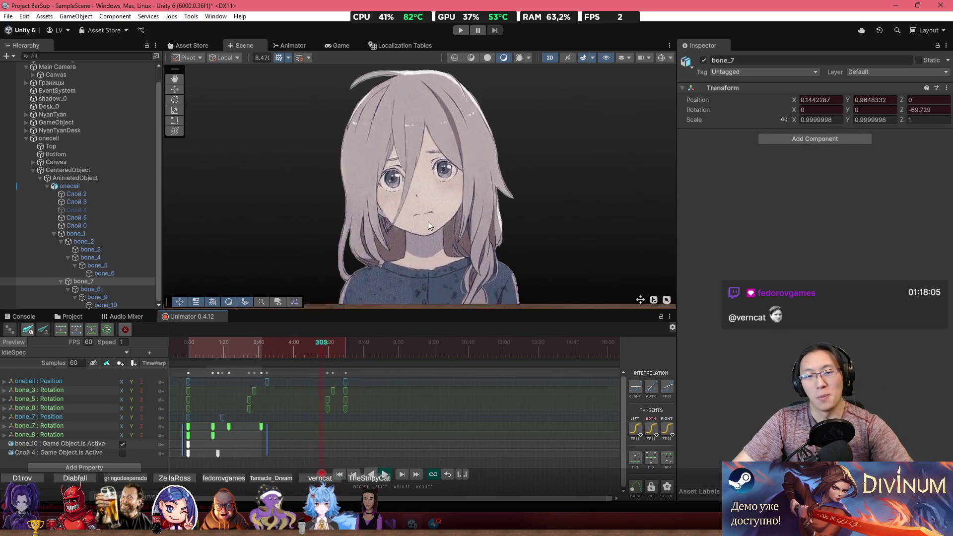
scroll(428, 221, "down", 5)
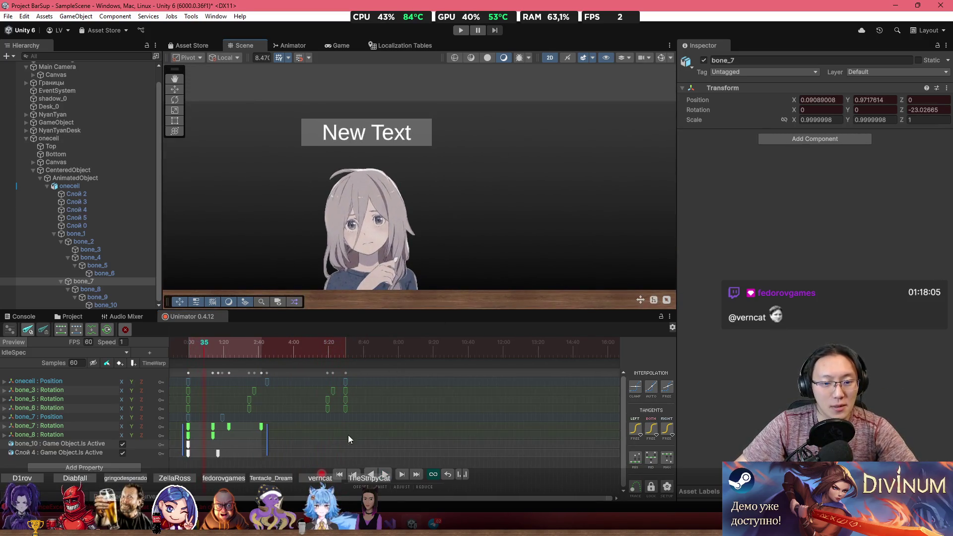
left_click(322, 474)
scroll(355, 216, "up", 3)
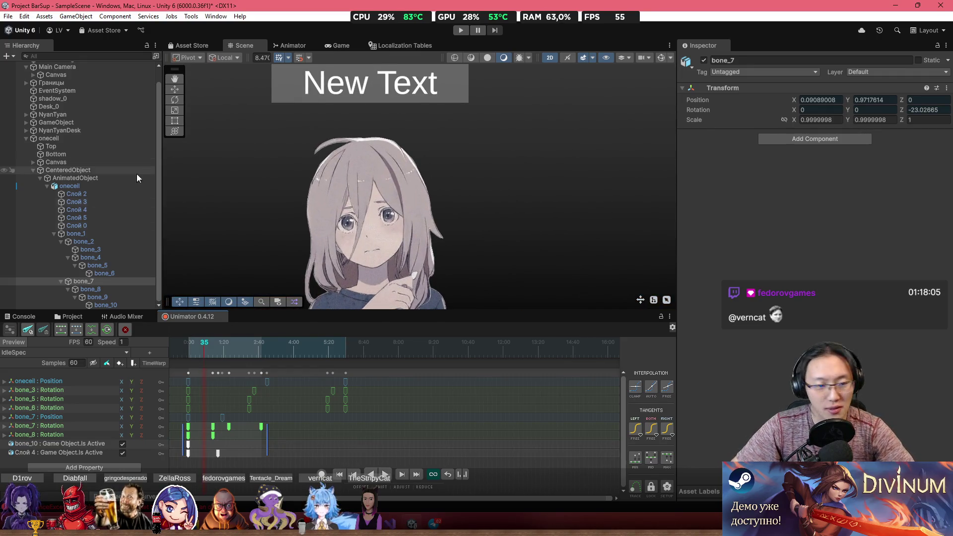
left_click(150, 353)
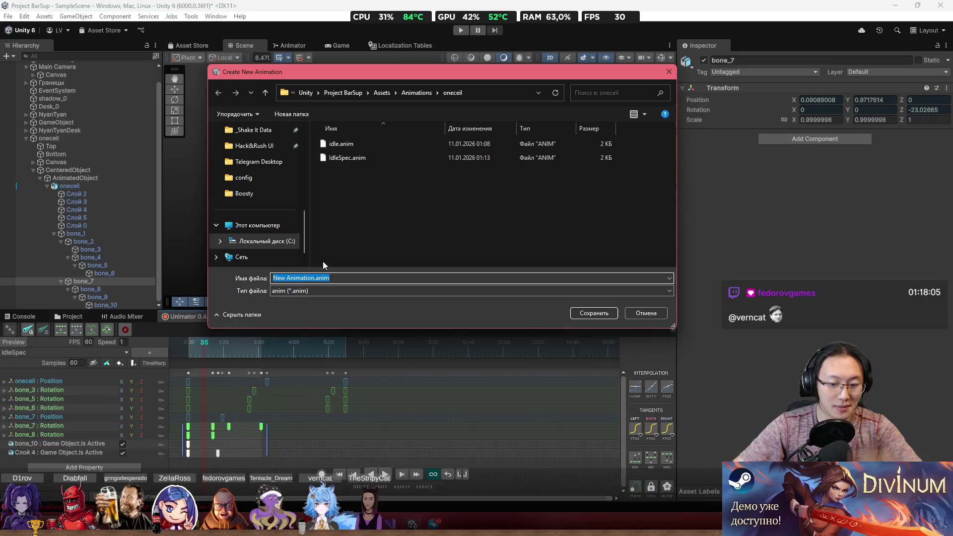
Step: Save the new animation clip as IdleSpec2
type("IdleSce")
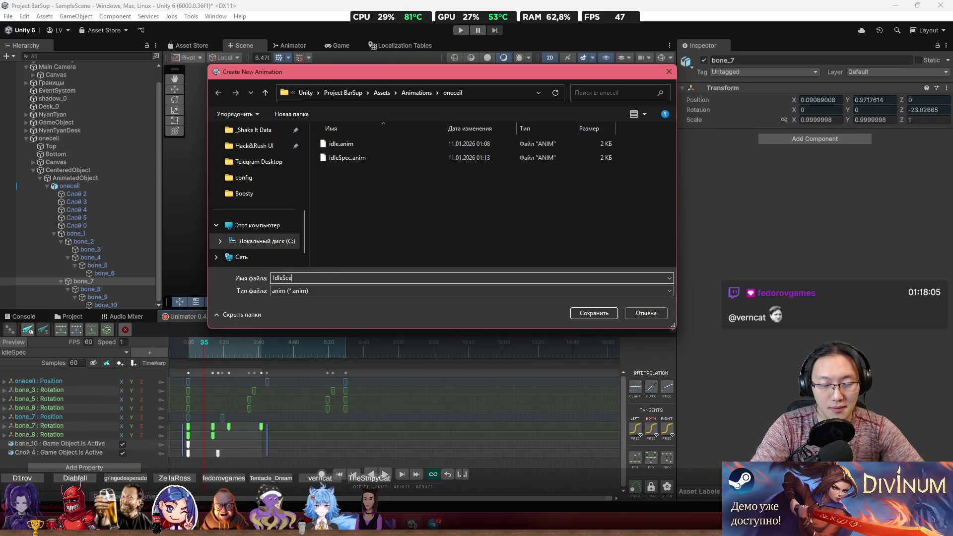
key("BackSpace")
key("BackSpace")
key("BackSpace")
type("pe")
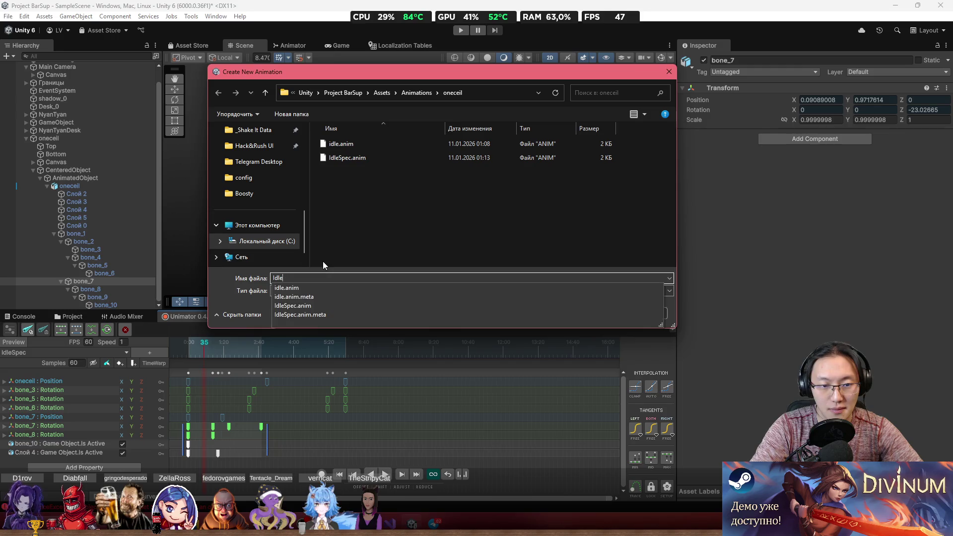
type("c2")
key("Return")
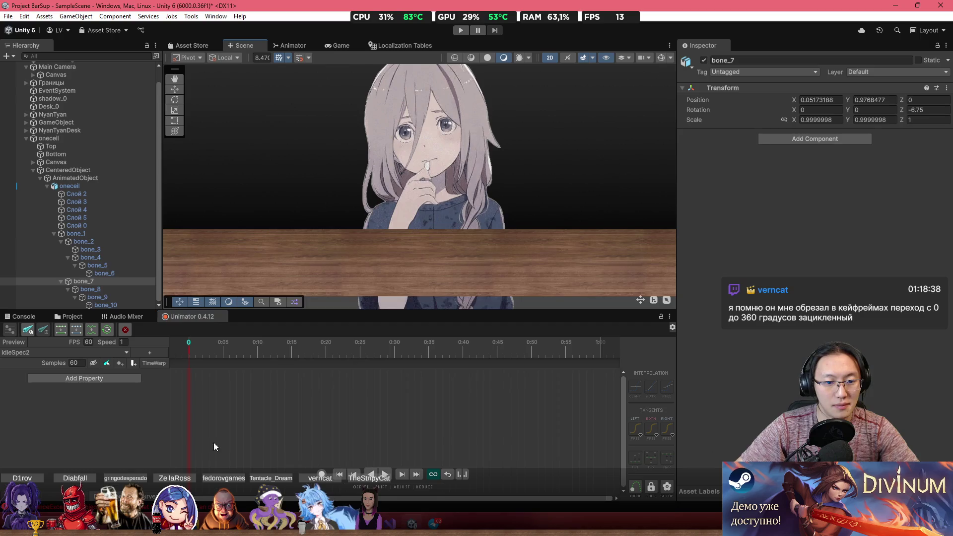
Step: Copy all keyframes from the Idle clip into IdleSpec2 and play it
left_click(53, 350)
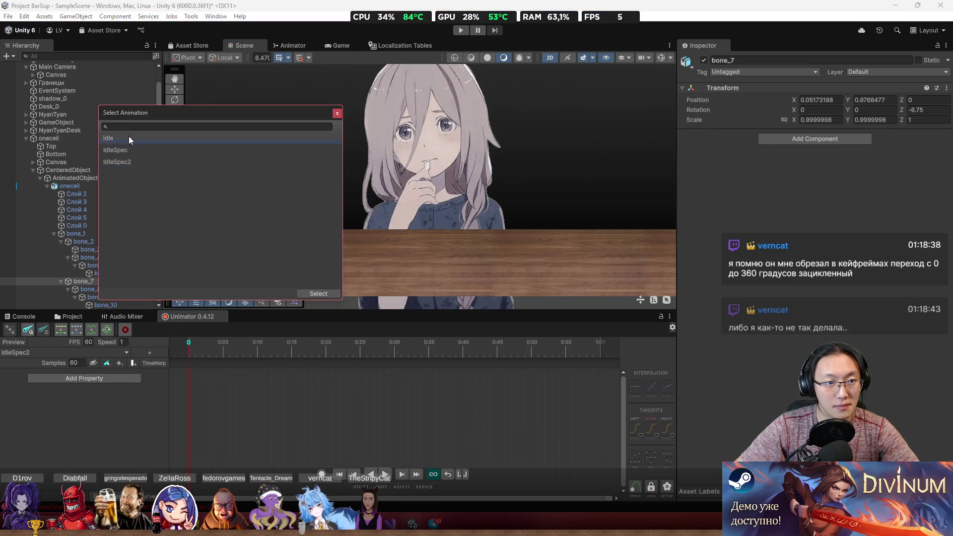
left_click(129, 136)
key("ctrl+a")
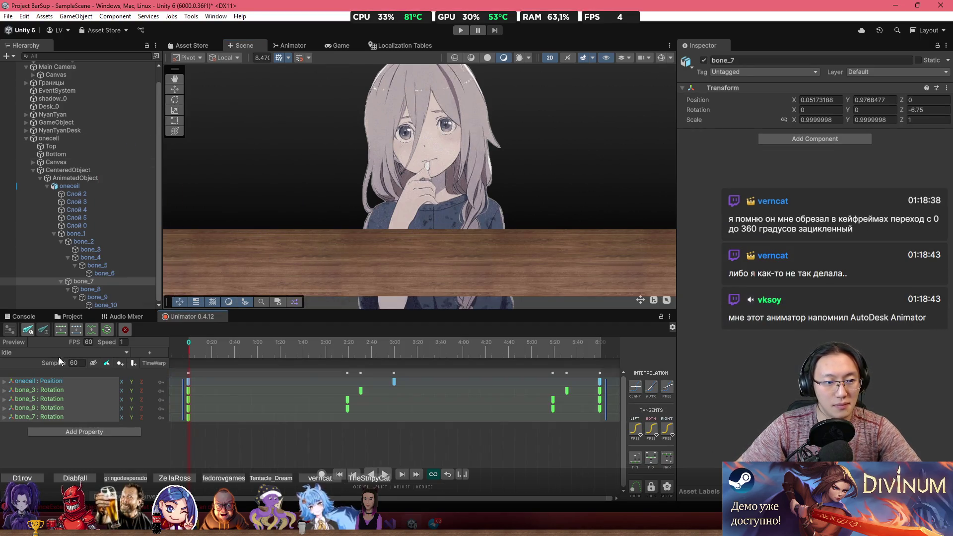
left_click(55, 350)
left_click(150, 159)
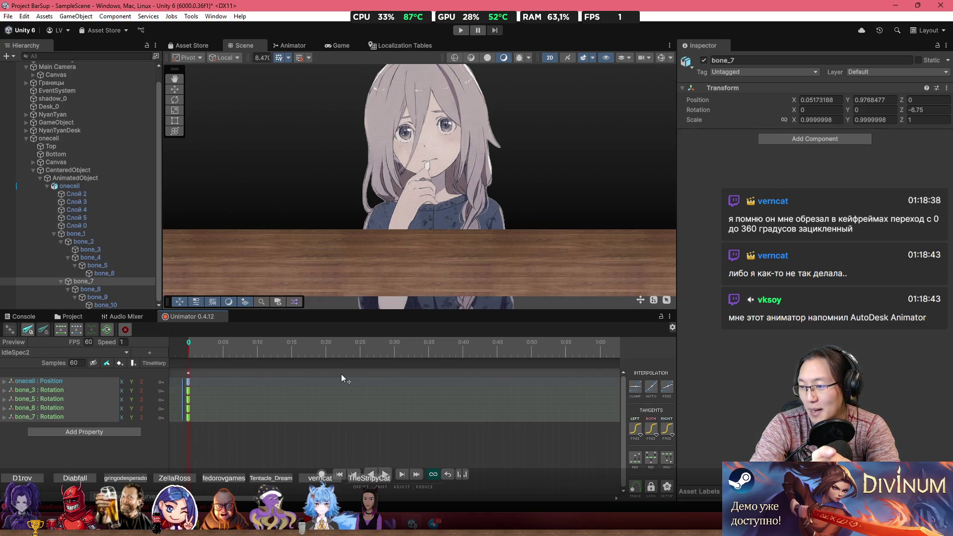
scroll(422, 406, "down", 2)
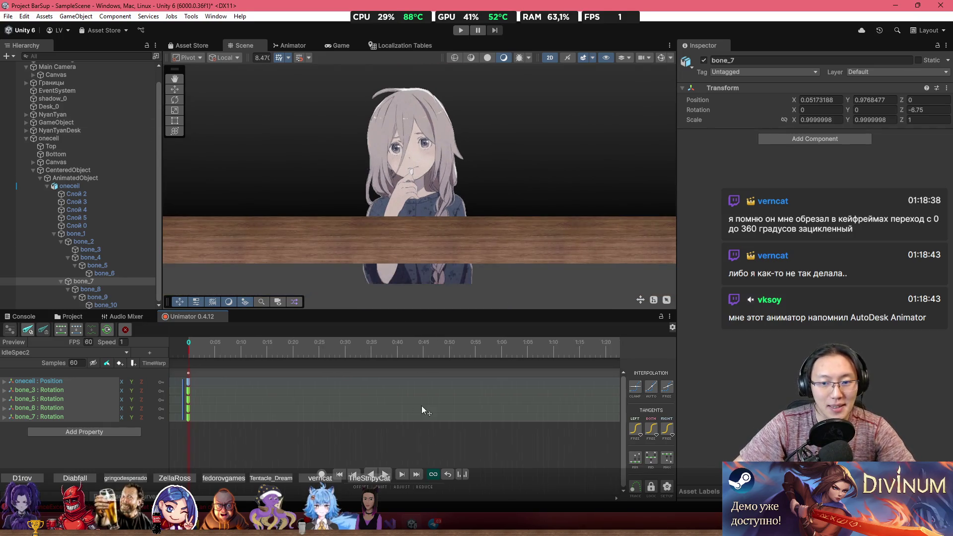
scroll(409, 423, "down", 3)
scroll(380, 431, "down", 2)
key("space")
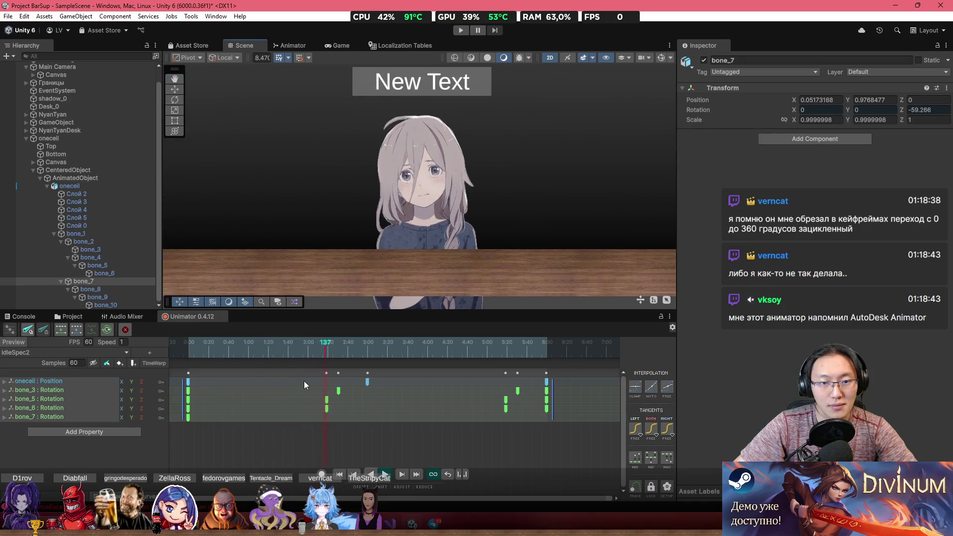